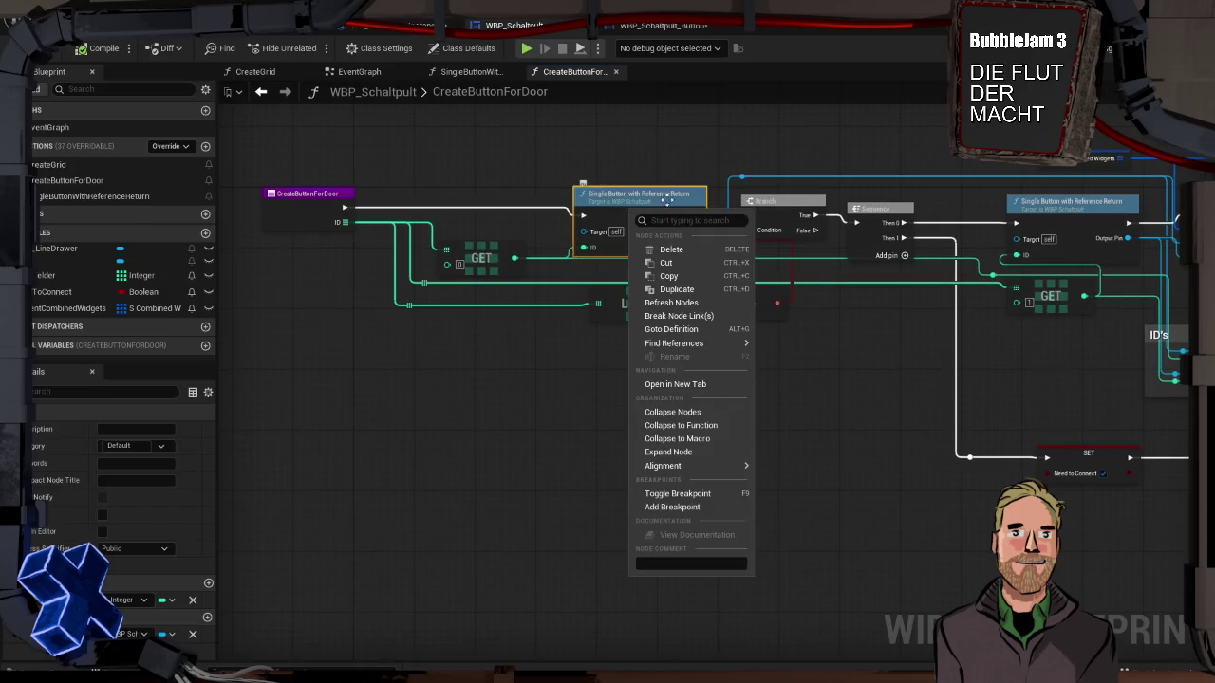
# Step: Wire CreateButtonForDoor's entry into the Branch and feed Branch False into Single Button with Reference Return
pyautogui.moveTo(696, 215); pyautogui.dragTo(725, 221)
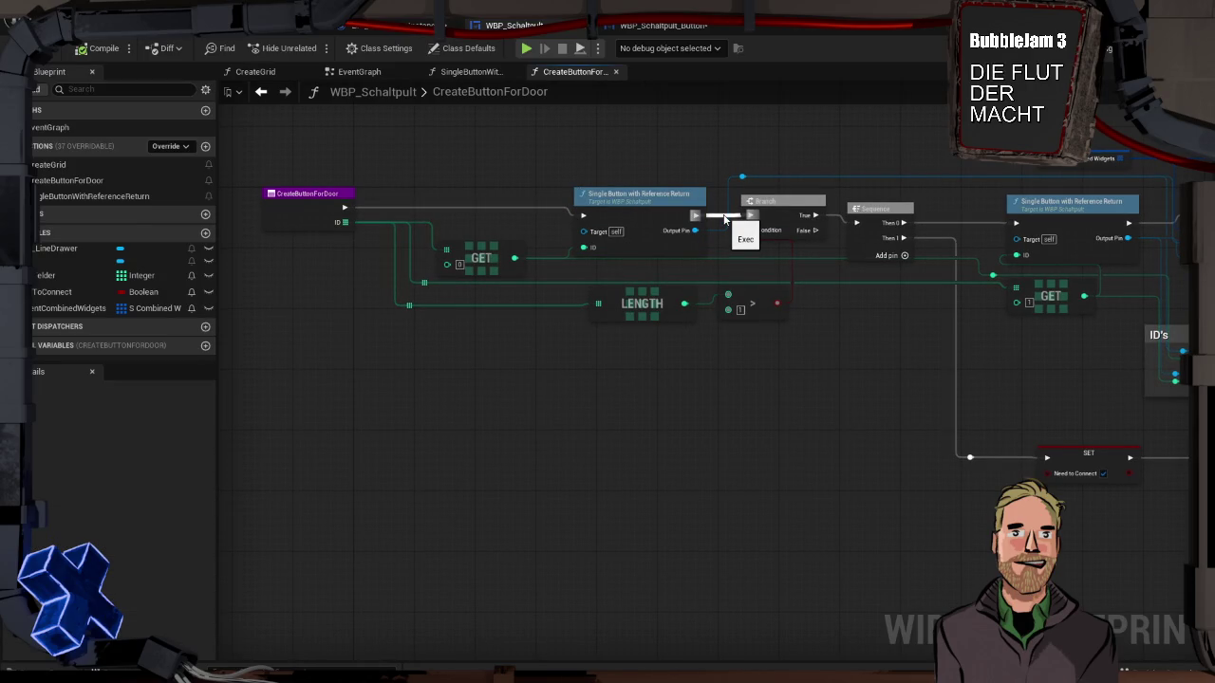
pyautogui.moveTo(724, 220); pyautogui.dragTo(748, 216)
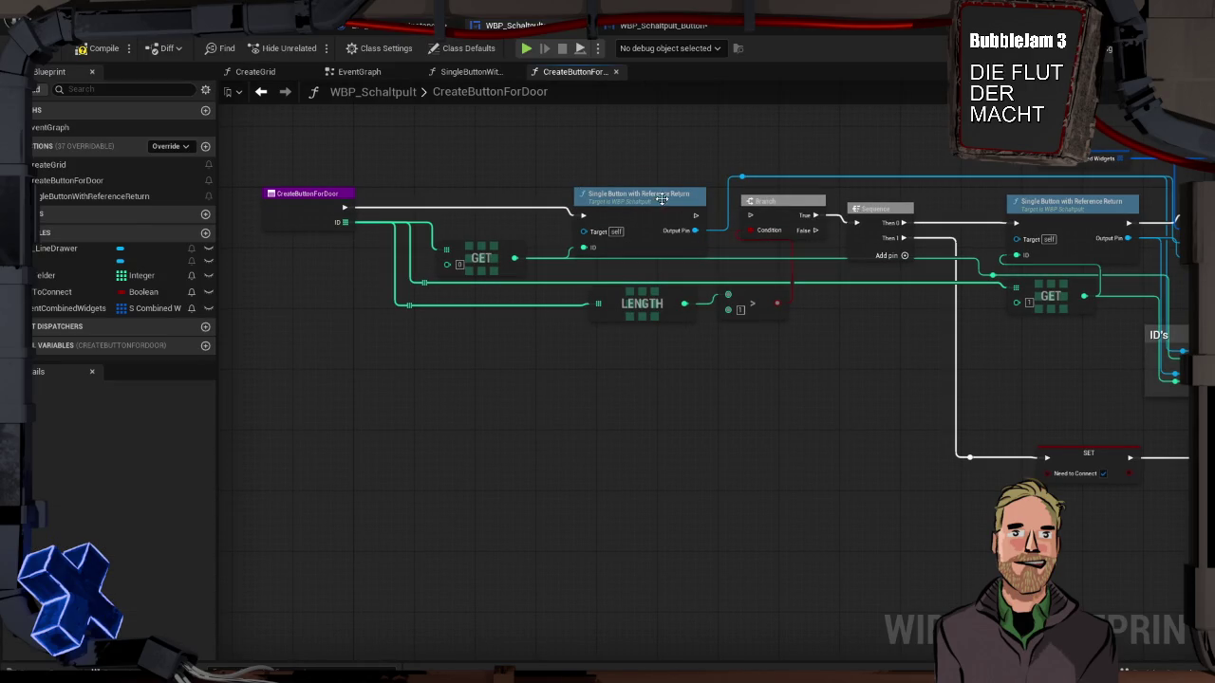
pyautogui.moveTo(582, 215)
pyautogui.mouseDown()
pyautogui.moveTo(771, 204)
pyautogui.moveTo(534, 211)
pyautogui.mouseUp()
pyautogui.moveTo(344, 207); pyautogui.dragTo(484, 214)
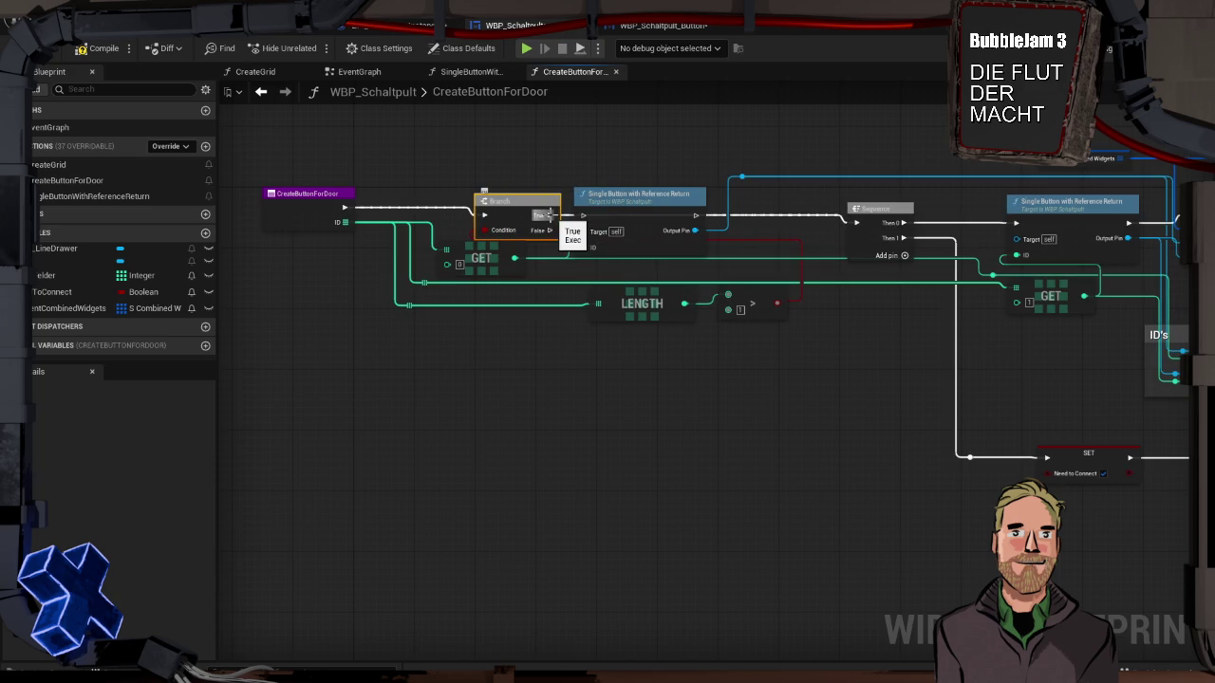
pyautogui.moveTo(516, 202)
pyautogui.mouseDown()
pyautogui.moveTo(515, 172)
pyautogui.moveTo(583, 216)
pyautogui.mouseUp()
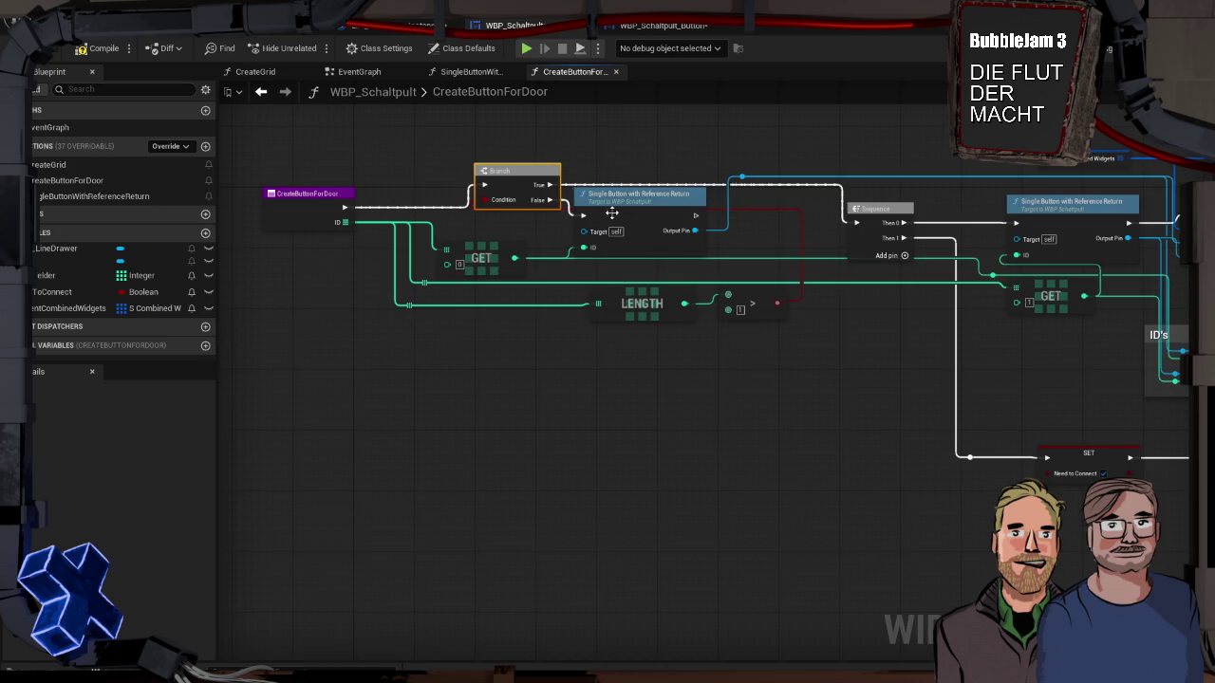
# Step: Refresh the Single Button with Reference Return node
pyautogui.rightClick(614, 215)
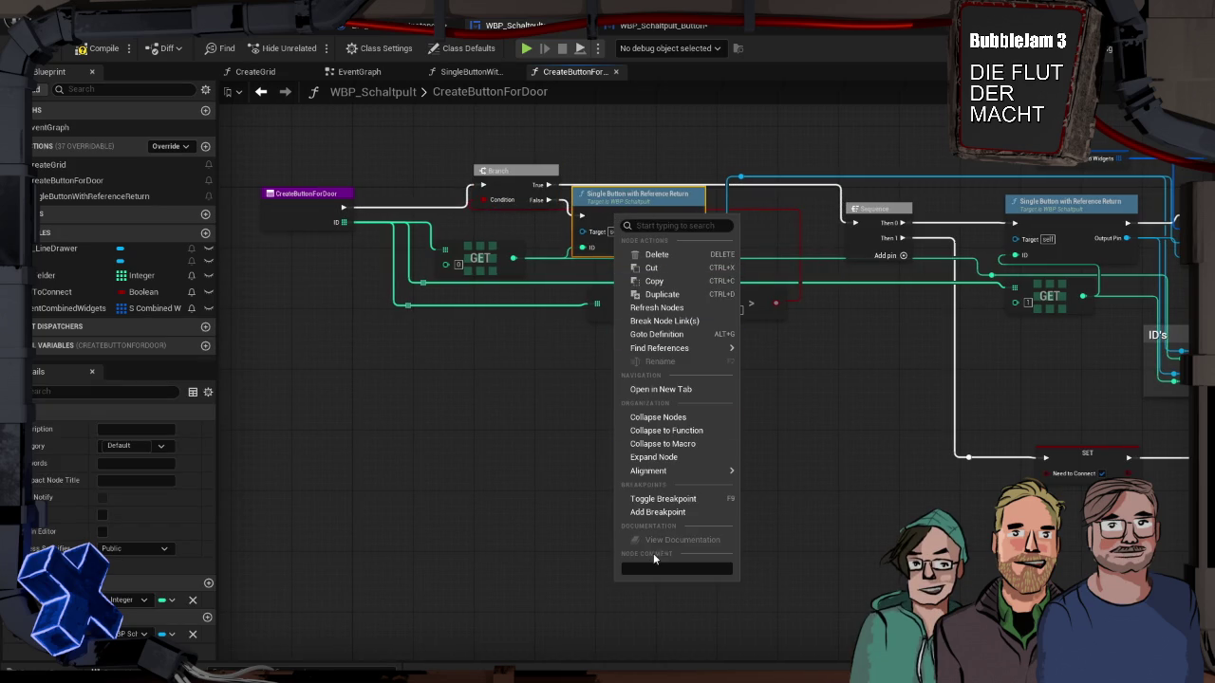
pyautogui.click(669, 308)
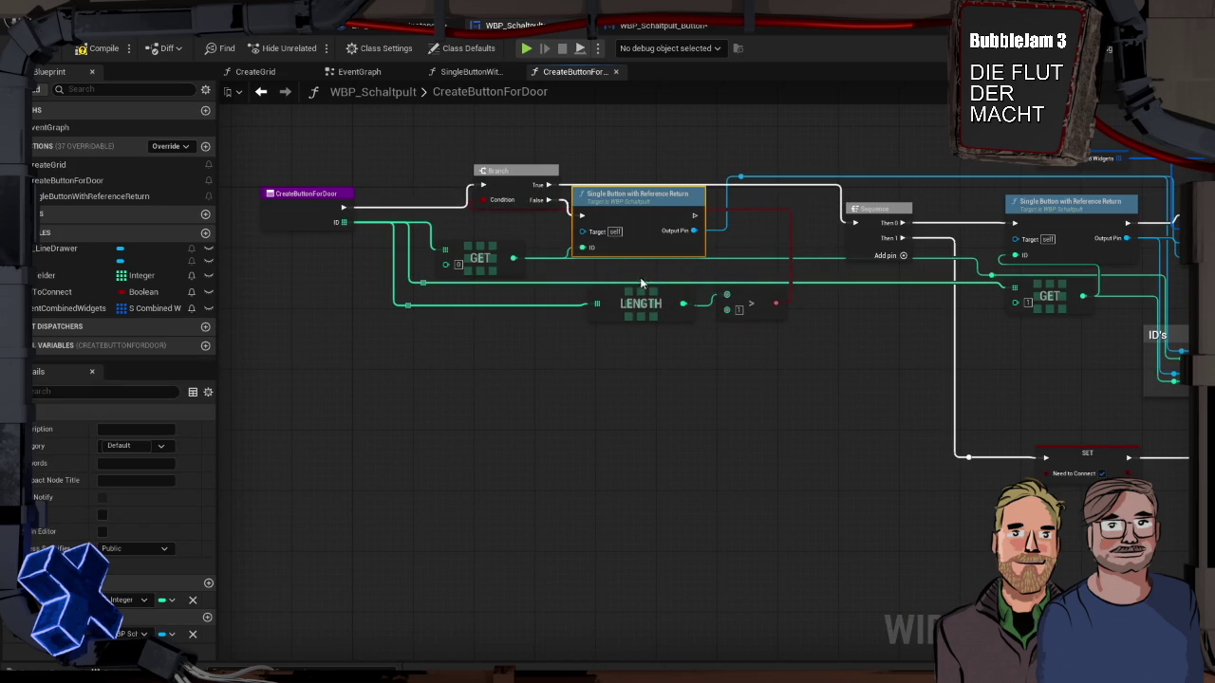
pyautogui.rightClick(651, 230)
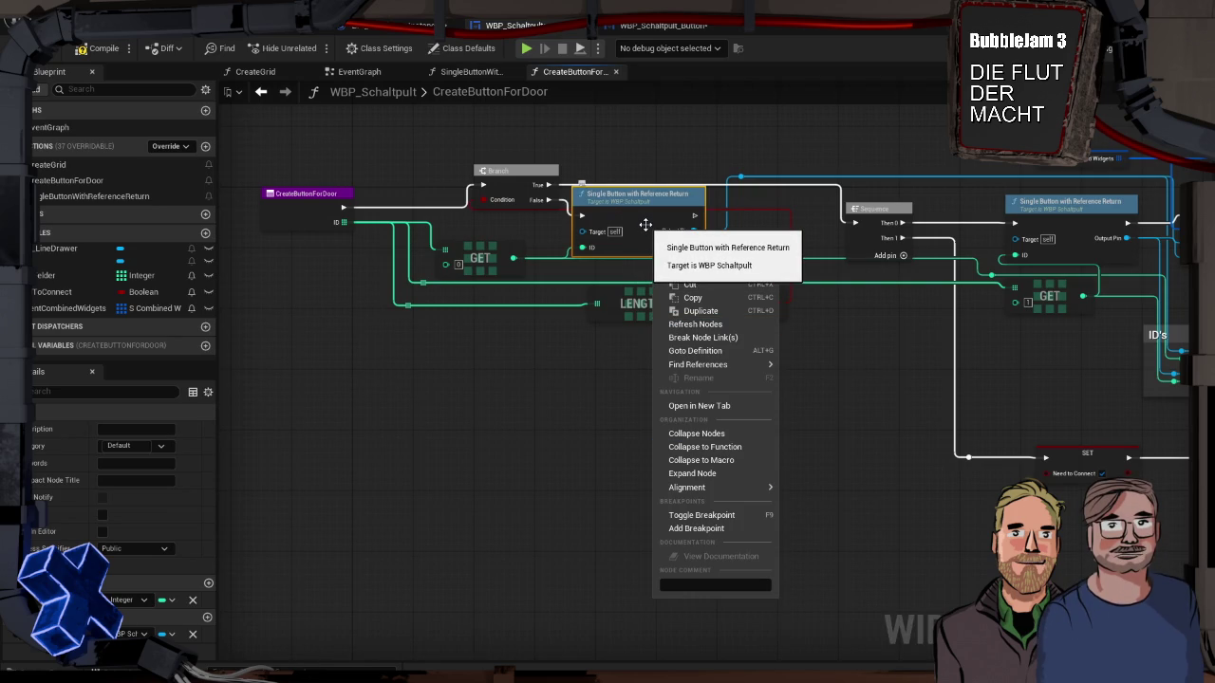
# Step: In SingleButtonWithReferenceReturn, refresh the Create Widget node and expose its Style Type pin as a function input
pyautogui.doubleClick(648, 225)
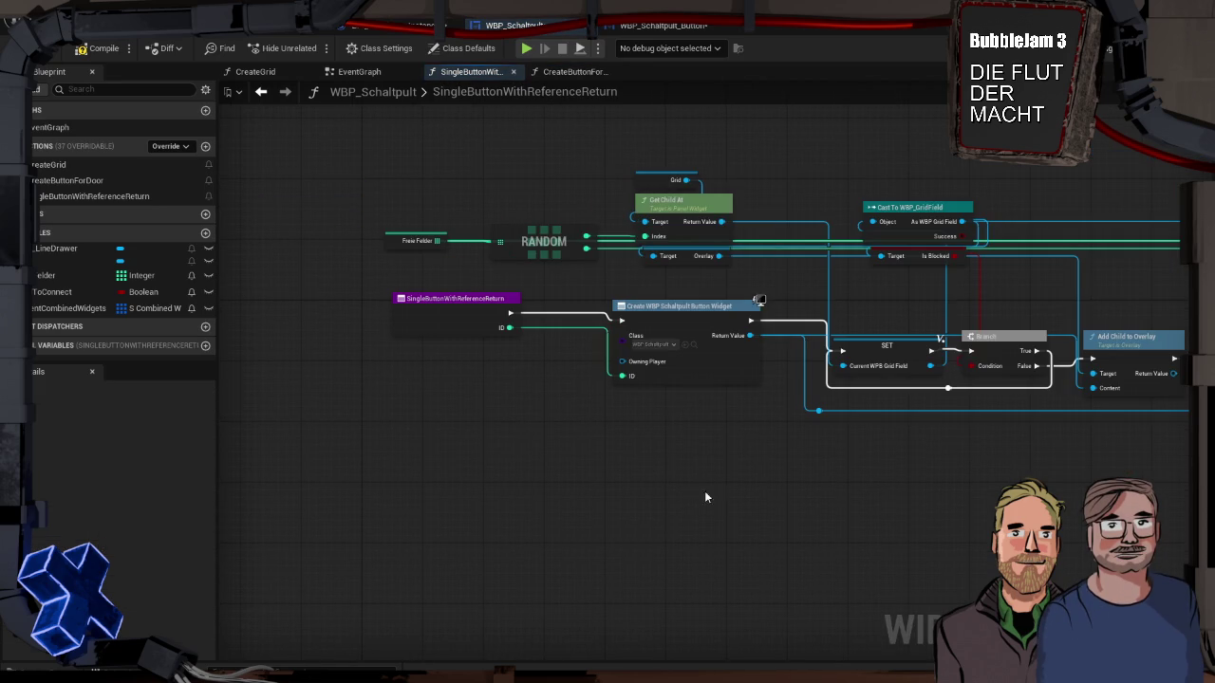
pyautogui.click(687, 352)
pyautogui.rightClick(692, 358)
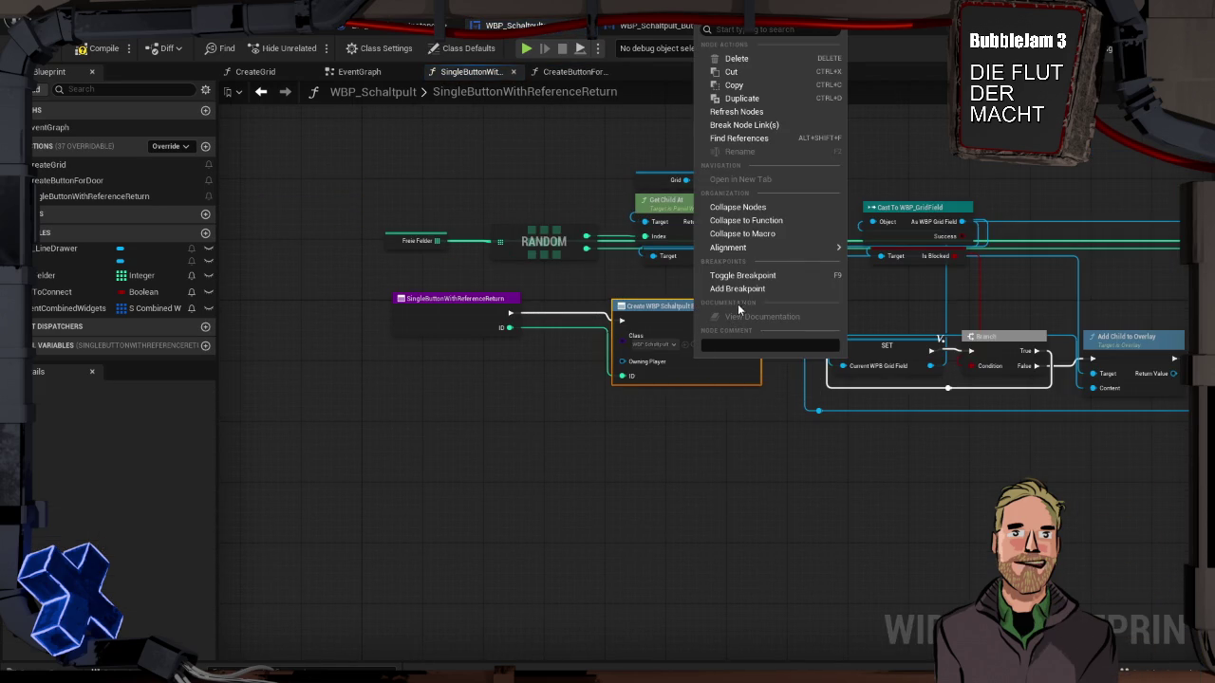
pyautogui.click(740, 111)
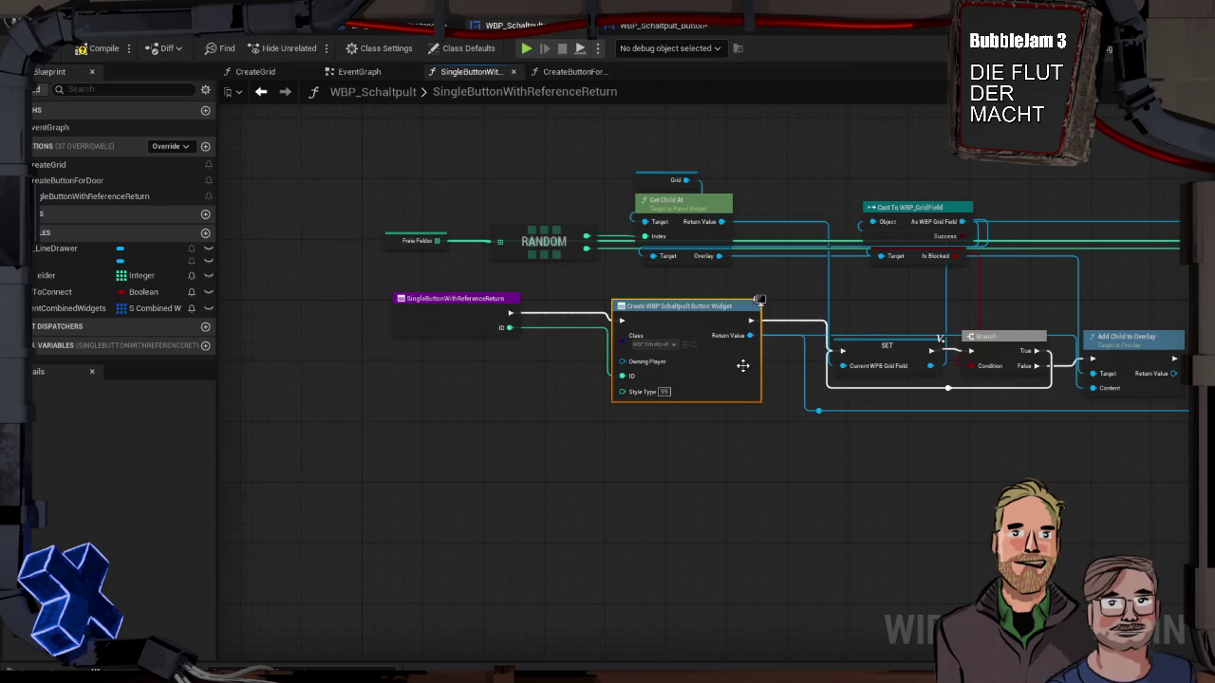
pyautogui.moveTo(623, 391); pyautogui.dragTo(441, 309)
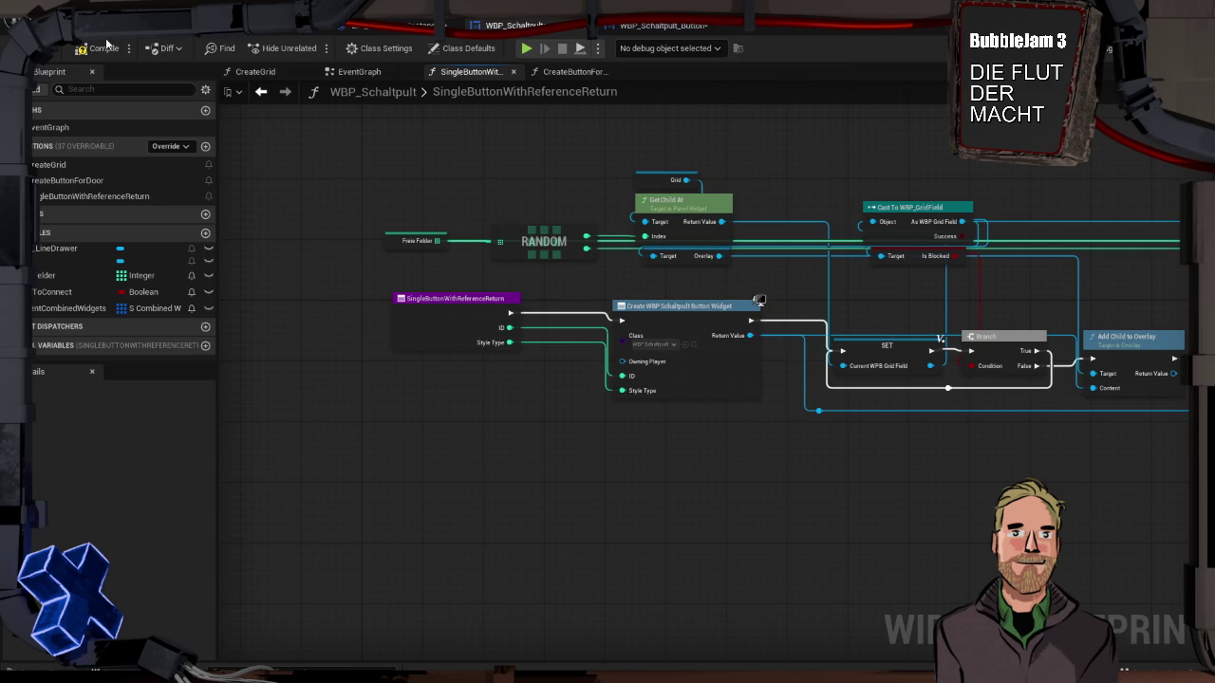
pyautogui.click(261, 91)
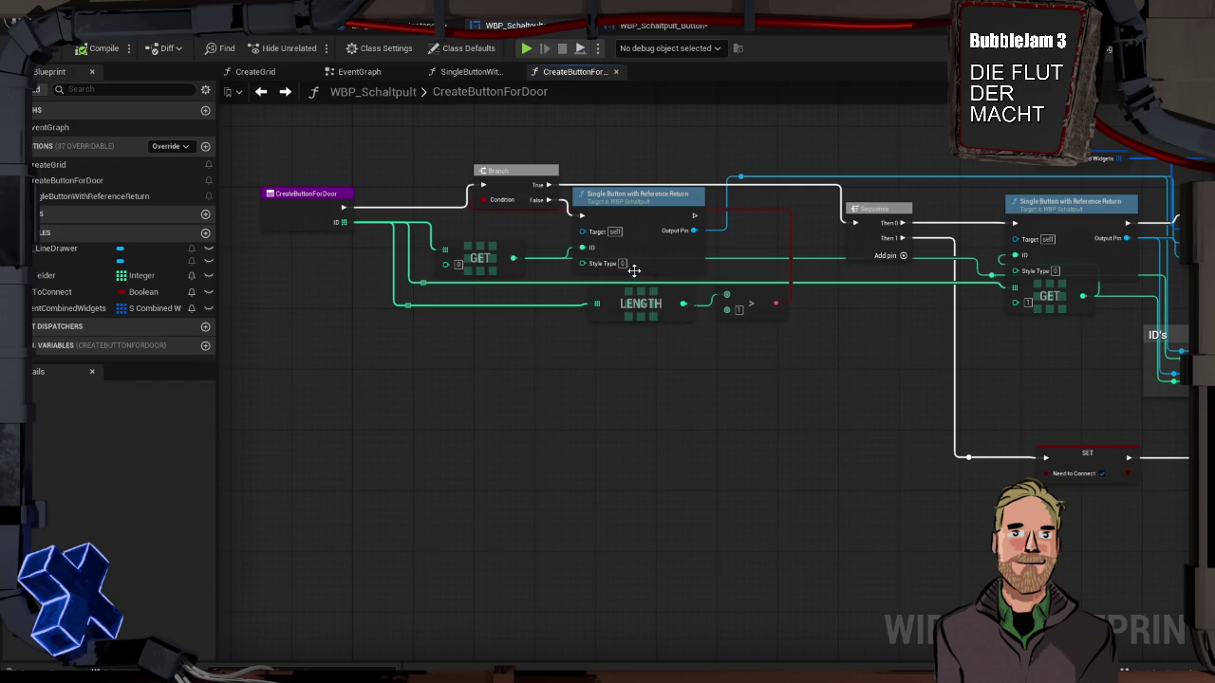
# Step: Tidy the GET node and review Event Construct in WBP_Schaltpult_Button's event graph
pyautogui.moveTo(654, 284); pyautogui.dragTo(642, 296)
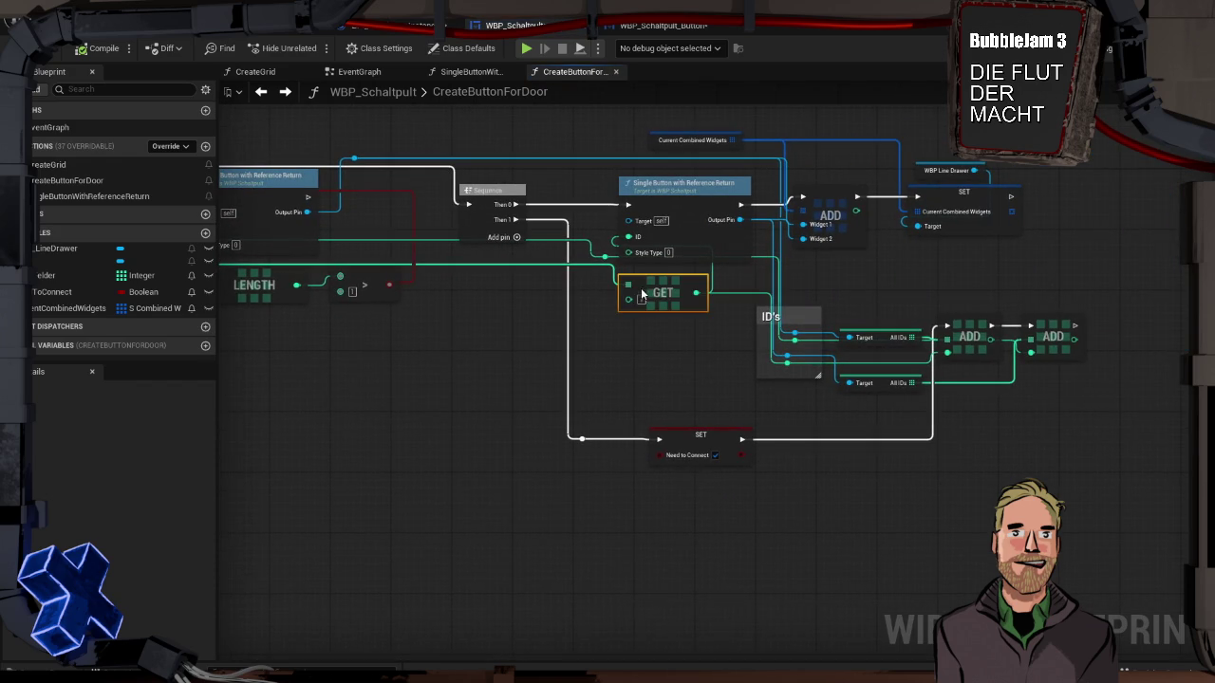
pyautogui.click(536, 325)
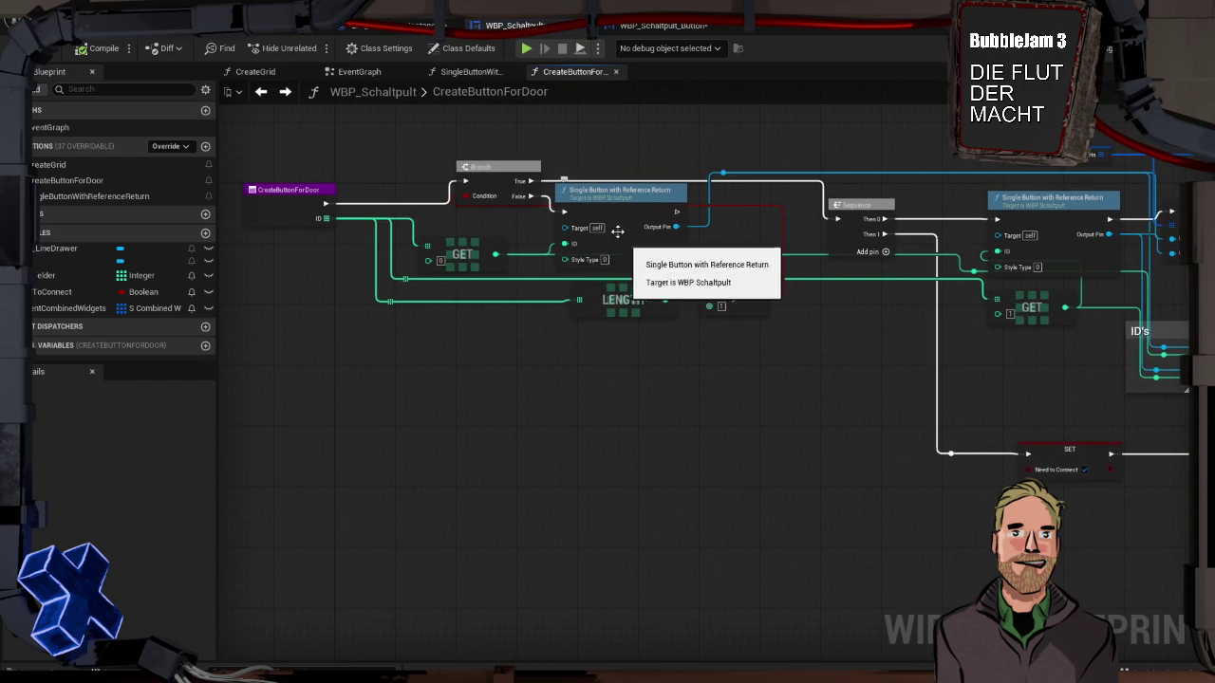
pyautogui.click(639, 29)
pyautogui.moveTo(309, 299); pyautogui.dragTo(993, 349)
pyautogui.moveTo(806, 344); pyautogui.dragTo(587, 325)
pyautogui.click(513, 24)
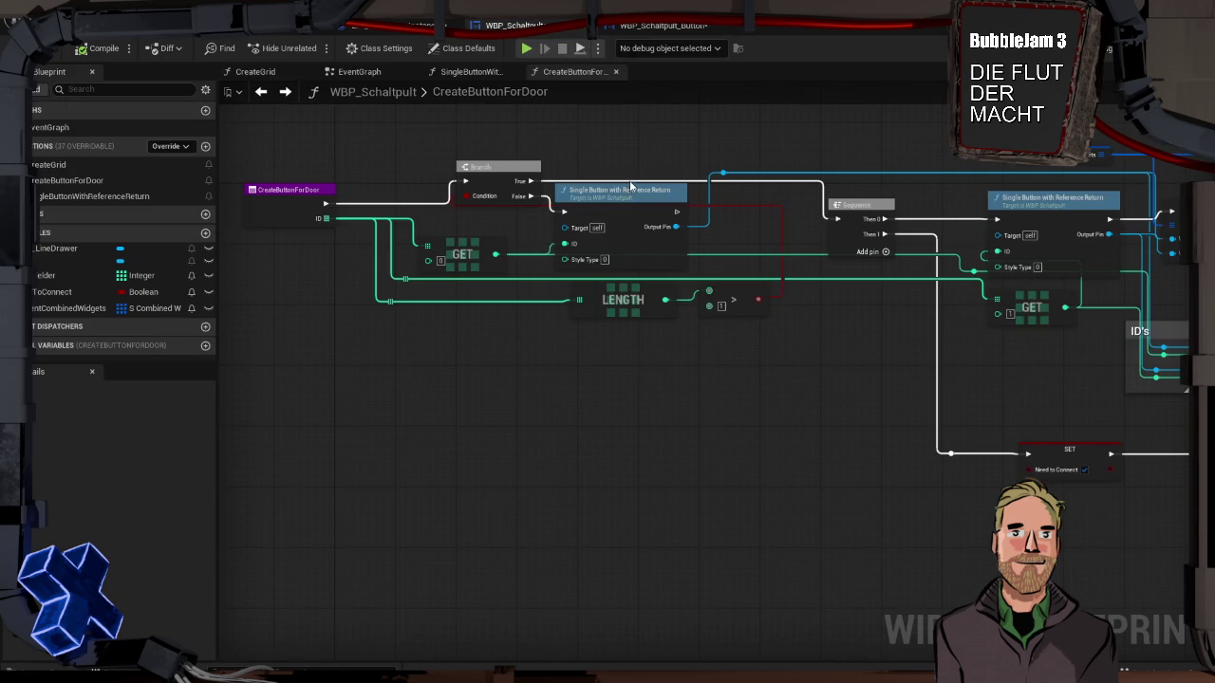
# Step: Set the Style Type input's default to 99 in SingleButtonWithReferenceReturn
pyautogui.doubleClick(651, 245)
pyautogui.click(426, 339)
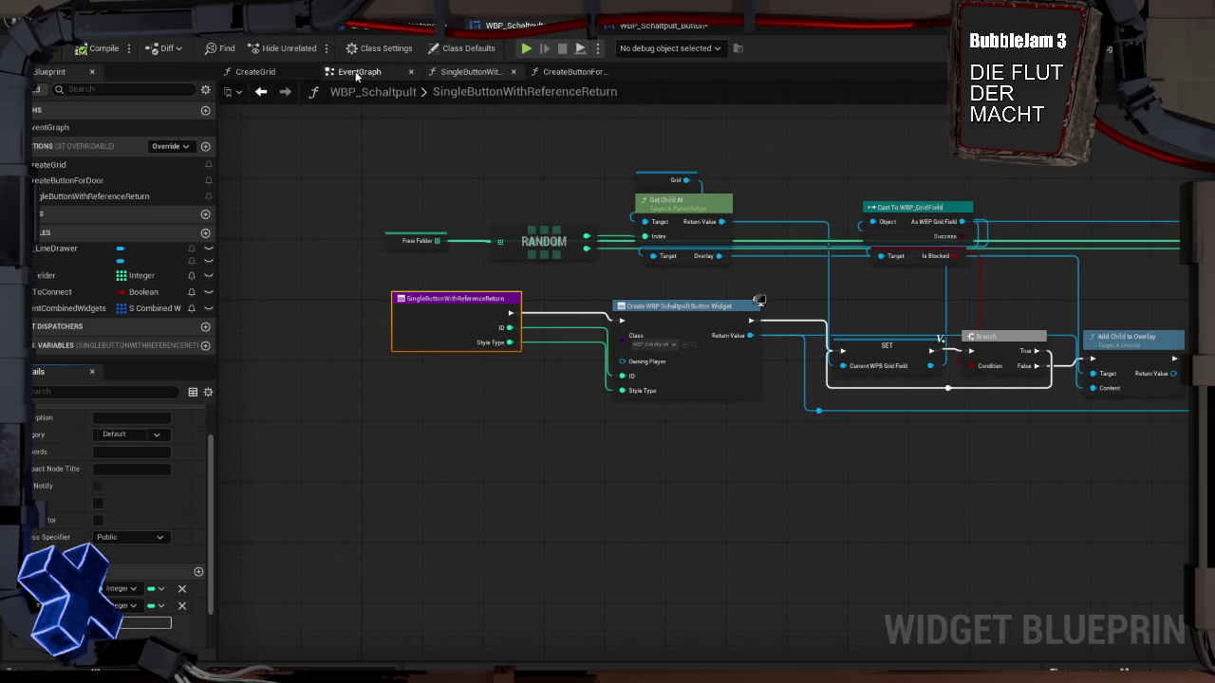
pyautogui.click(261, 91)
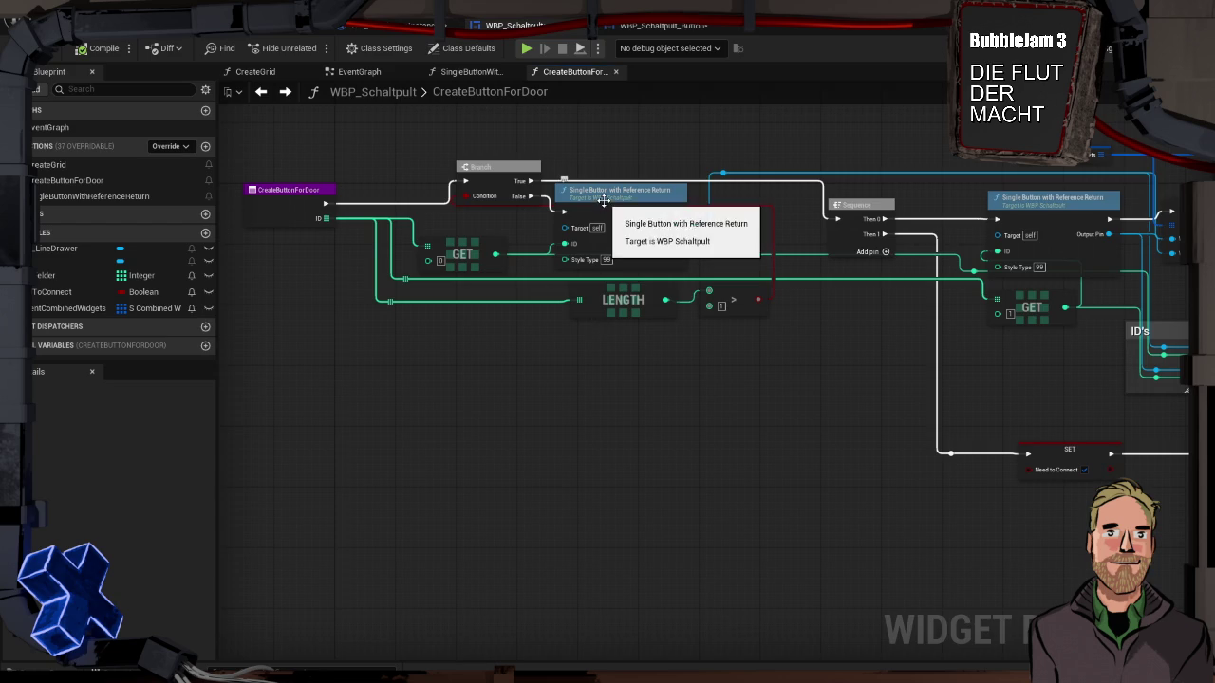
# Step: Shift the Branch node further left in CreateButtonForDoor
pyautogui.moveTo(727, 376); pyautogui.dragTo(630, 376)
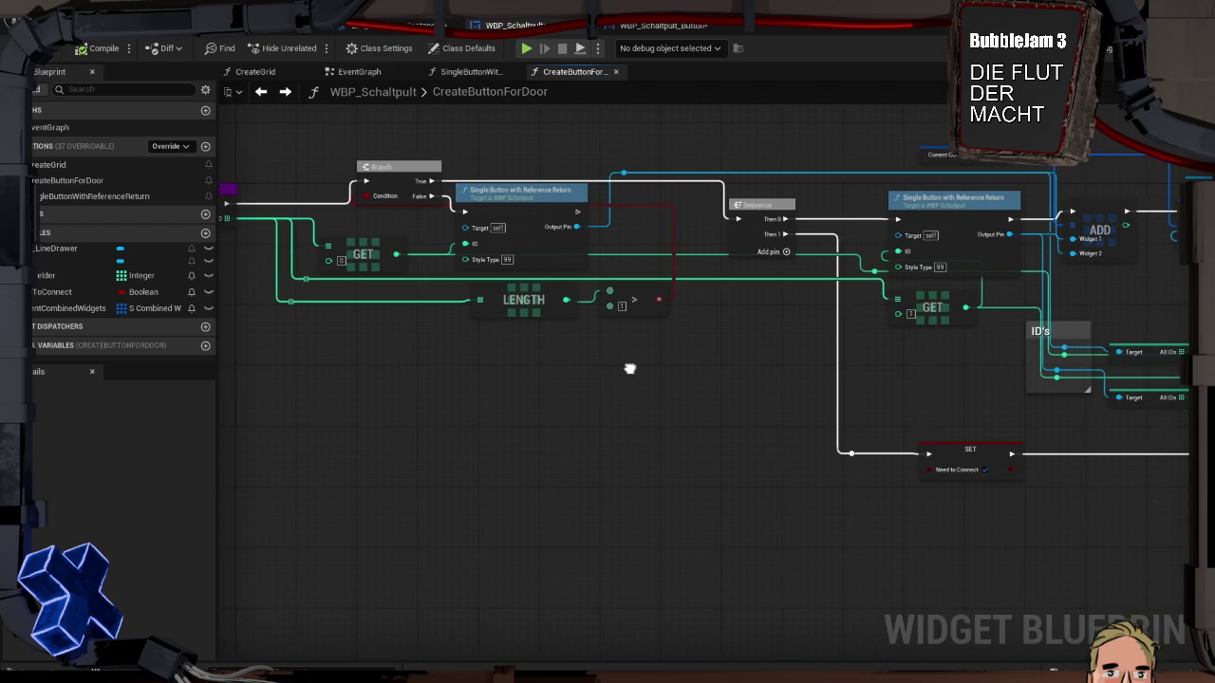
pyautogui.moveTo(829, 318)
pyautogui.mouseDown()
pyautogui.moveTo(563, 306)
pyautogui.moveTo(754, 313)
pyautogui.mouseUp()
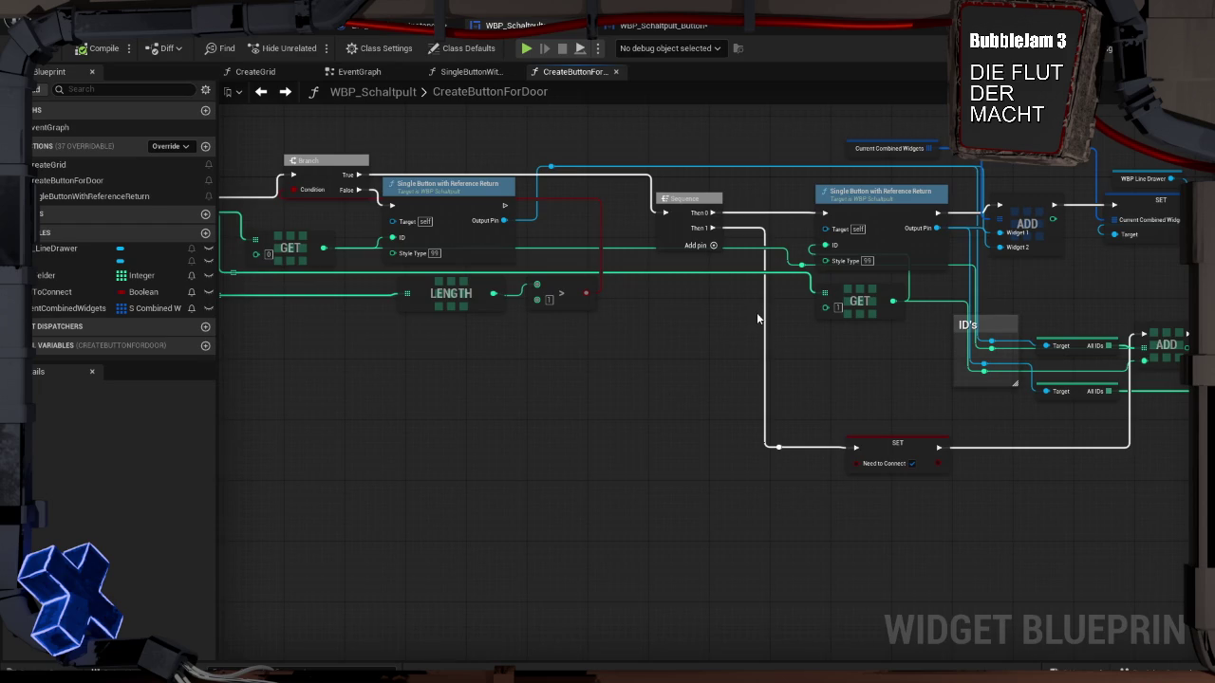
pyautogui.moveTo(748, 312); pyautogui.dragTo(754, 295)
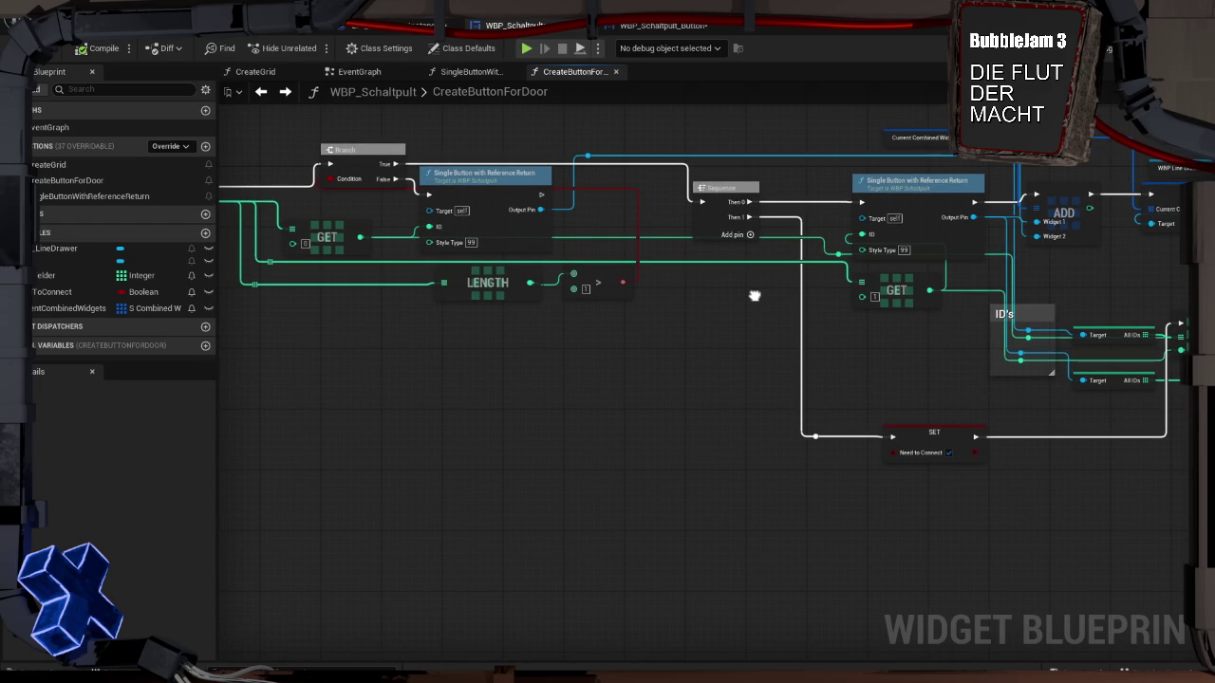
pyautogui.moveTo(754, 296); pyautogui.dragTo(947, 358)
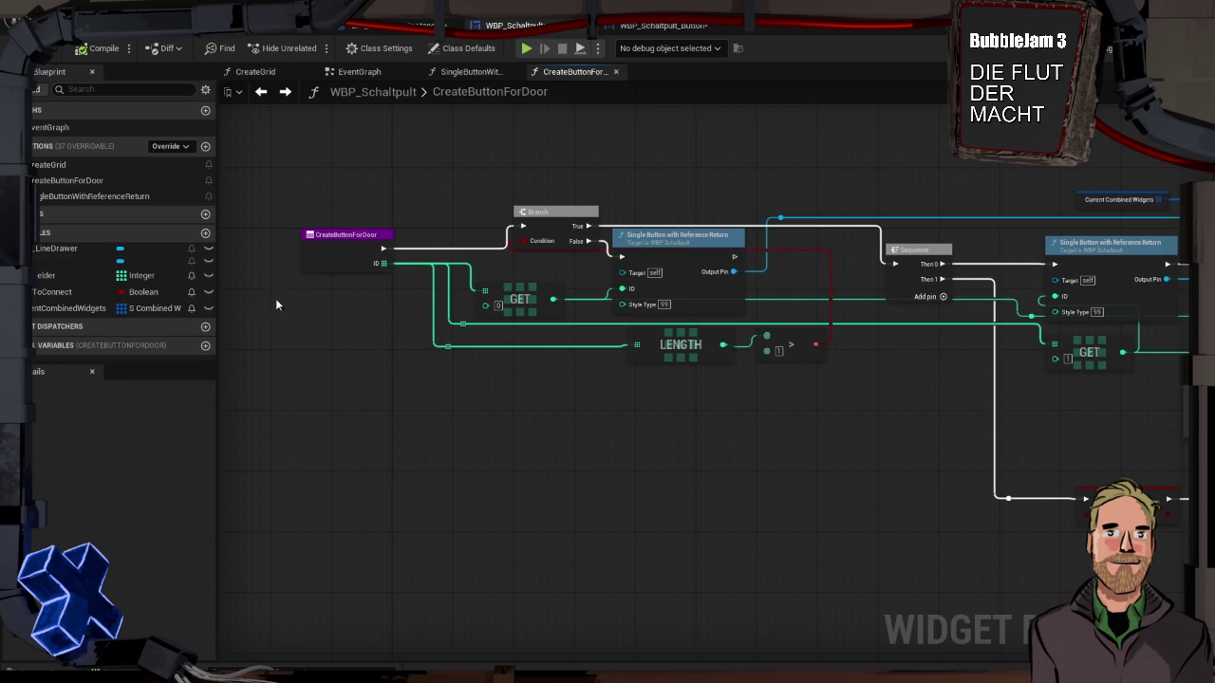
pyautogui.moveTo(579, 210)
pyautogui.mouseDown()
pyautogui.moveTo(530, 217)
pyautogui.moveTo(538, 197)
pyautogui.mouseUp()
pyautogui.click(674, 238)
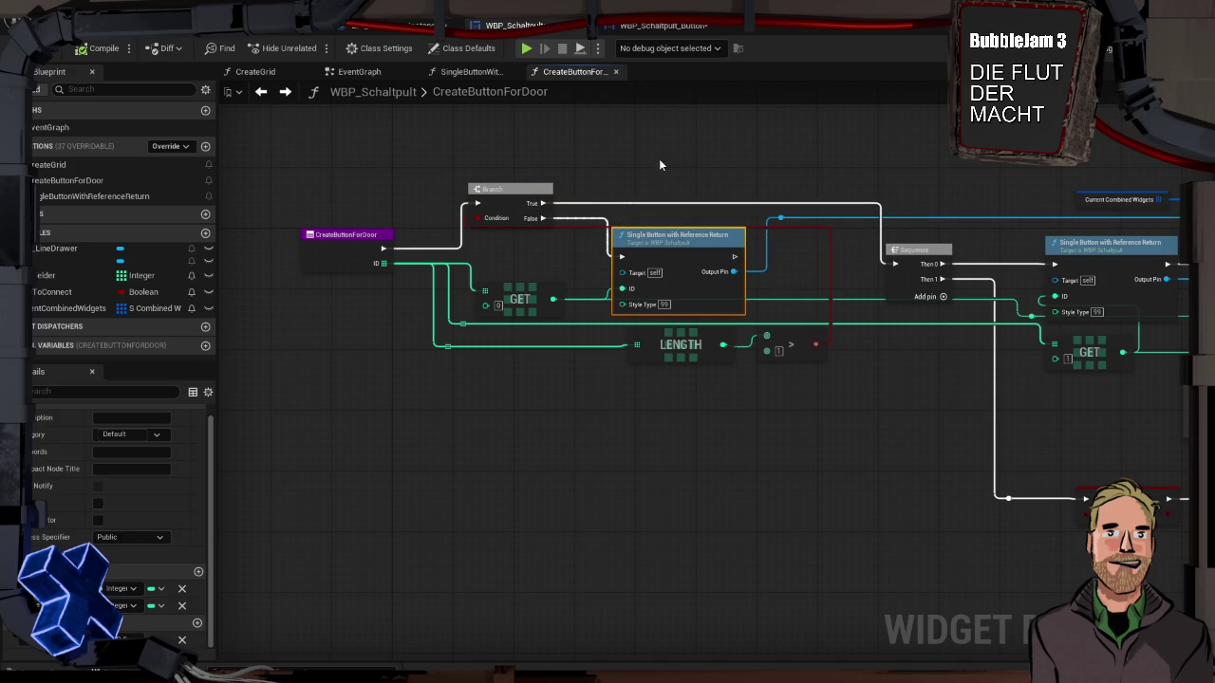
# Step: Duplicate the Single Button node above the original and link it toward the Sequence
pyautogui.hotkey('ctrl', 'd')
pyautogui.moveTo(683, 170)
pyautogui.mouseDown()
pyautogui.moveTo(709, 130)
pyautogui.moveTo(682, 126)
pyautogui.mouseUp()
pyautogui.moveTo(543, 203); pyautogui.dragTo(659, 143)
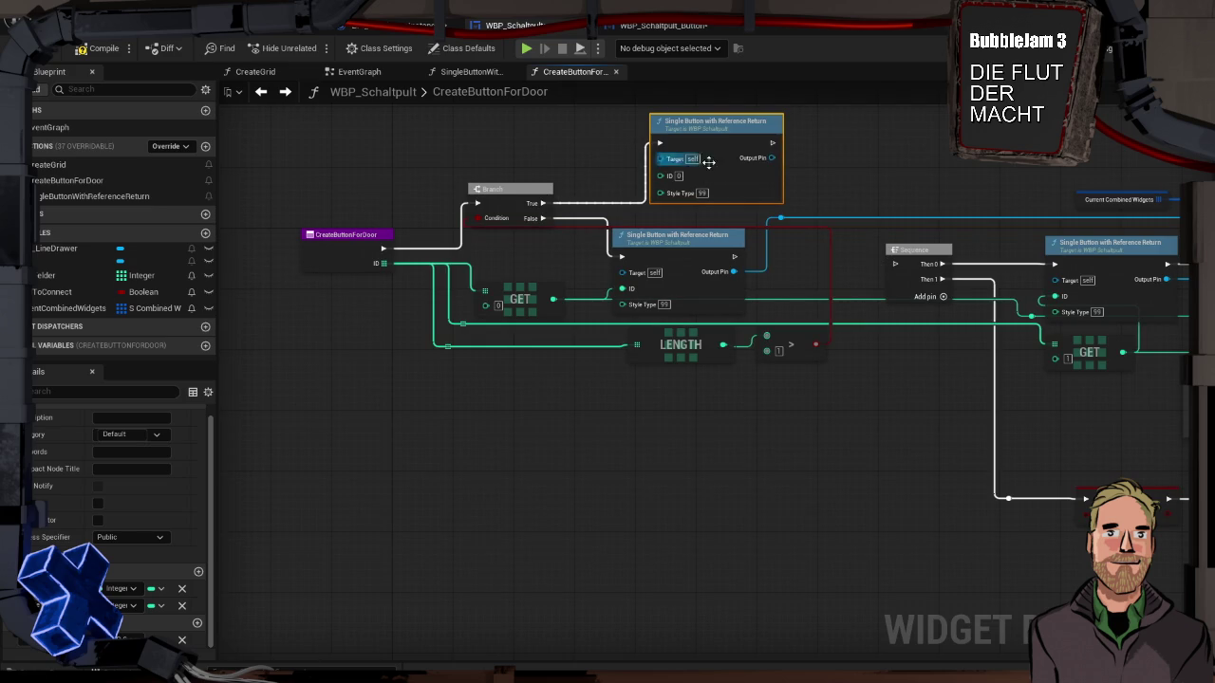
pyautogui.moveTo(772, 143); pyautogui.dragTo(894, 263)
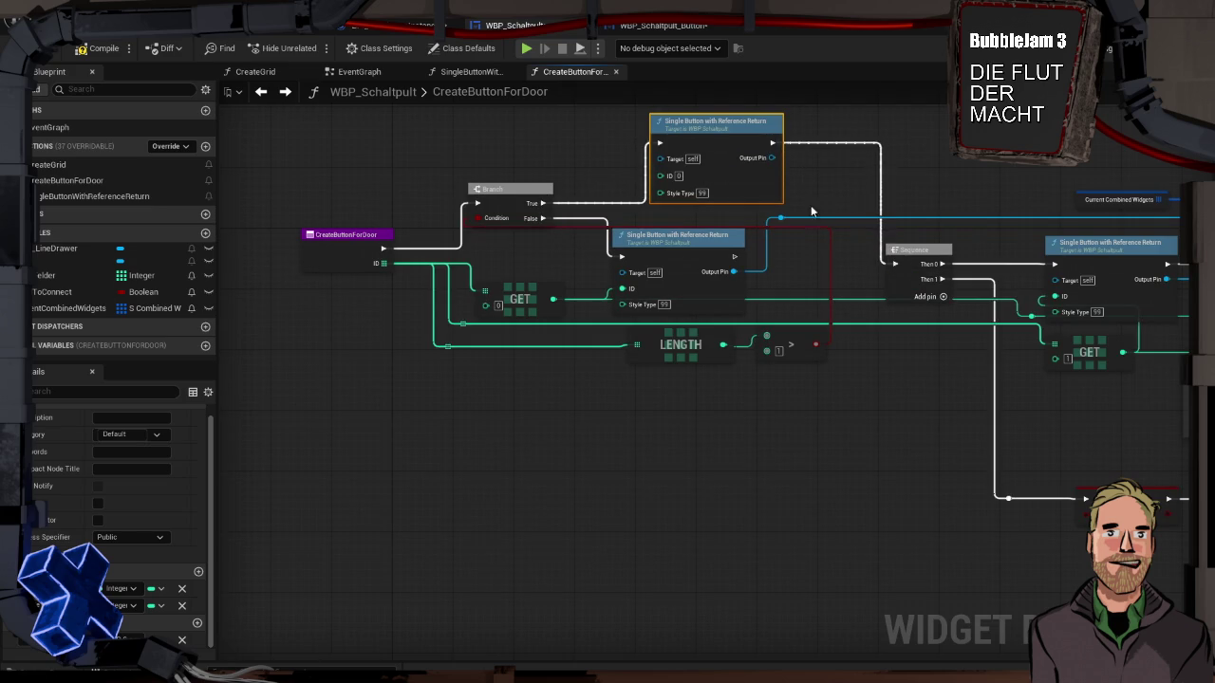
pyautogui.moveTo(838, 165); pyautogui.dragTo(878, 219)
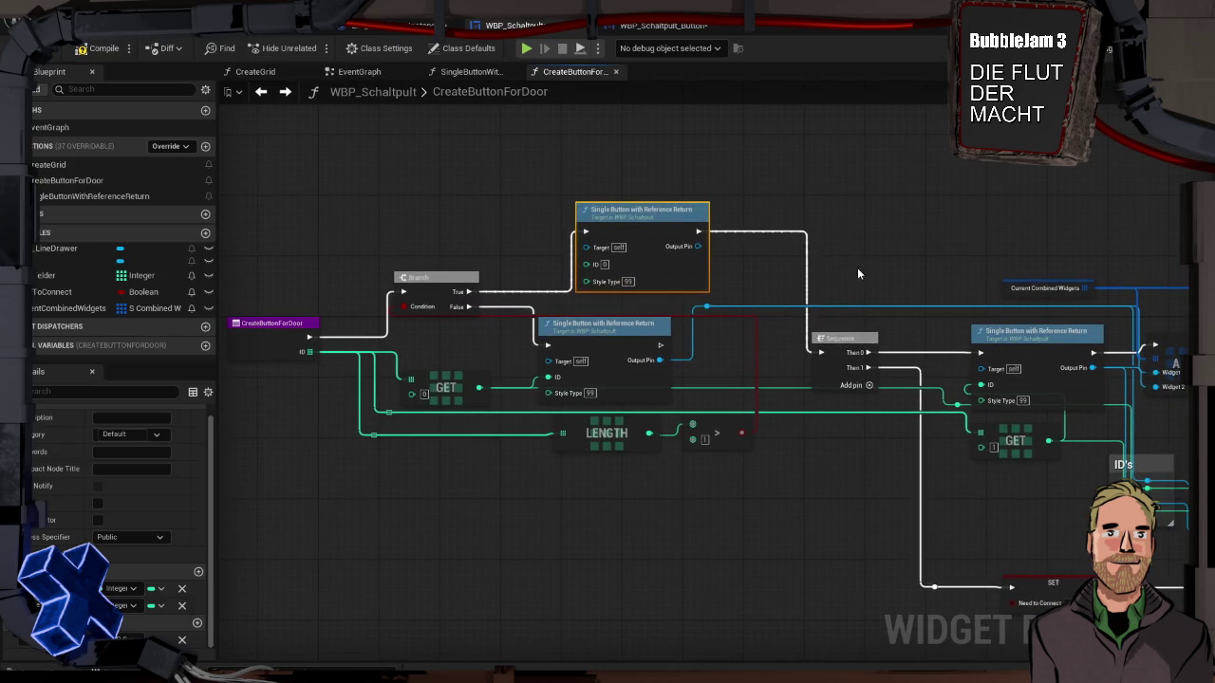
pyautogui.moveTo(857, 273); pyautogui.dragTo(683, 200)
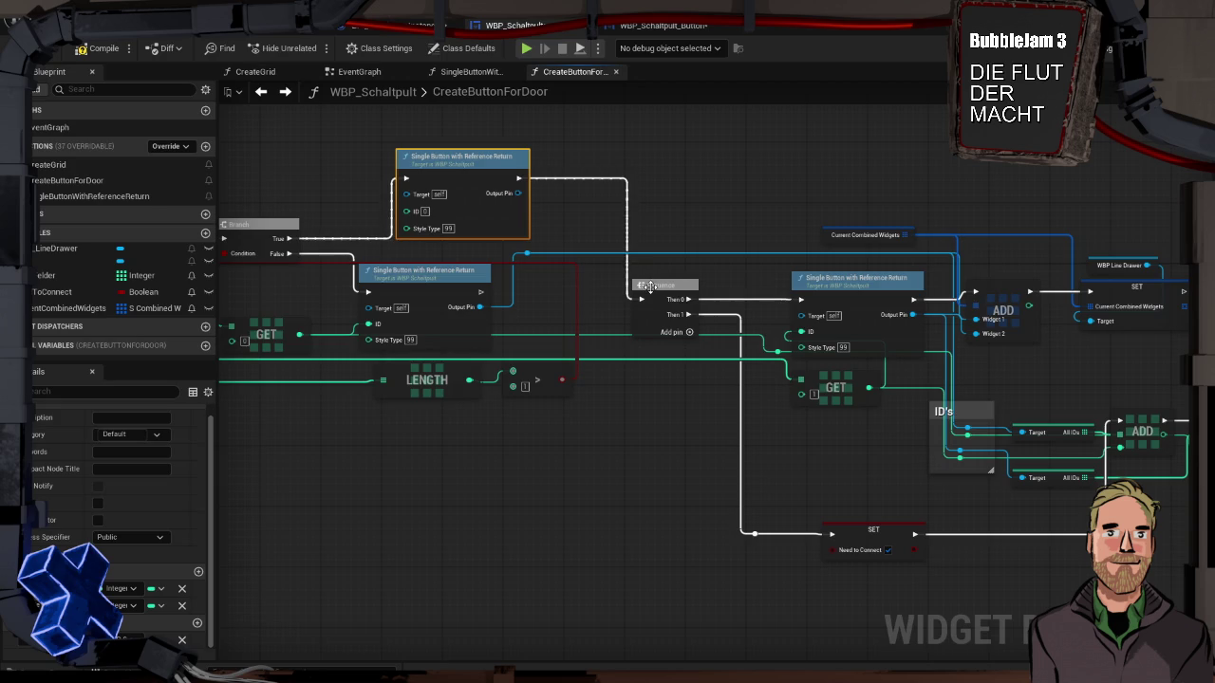
# Step: Give the Sequence a third output, wiring Then 0, Then 1 and Then 2, with Branch True feeding it
pyautogui.click(675, 332)
pyautogui.moveTo(688, 314); pyautogui.dragTo(800, 300)
pyautogui.moveTo(688, 329); pyautogui.dragTo(755, 536)
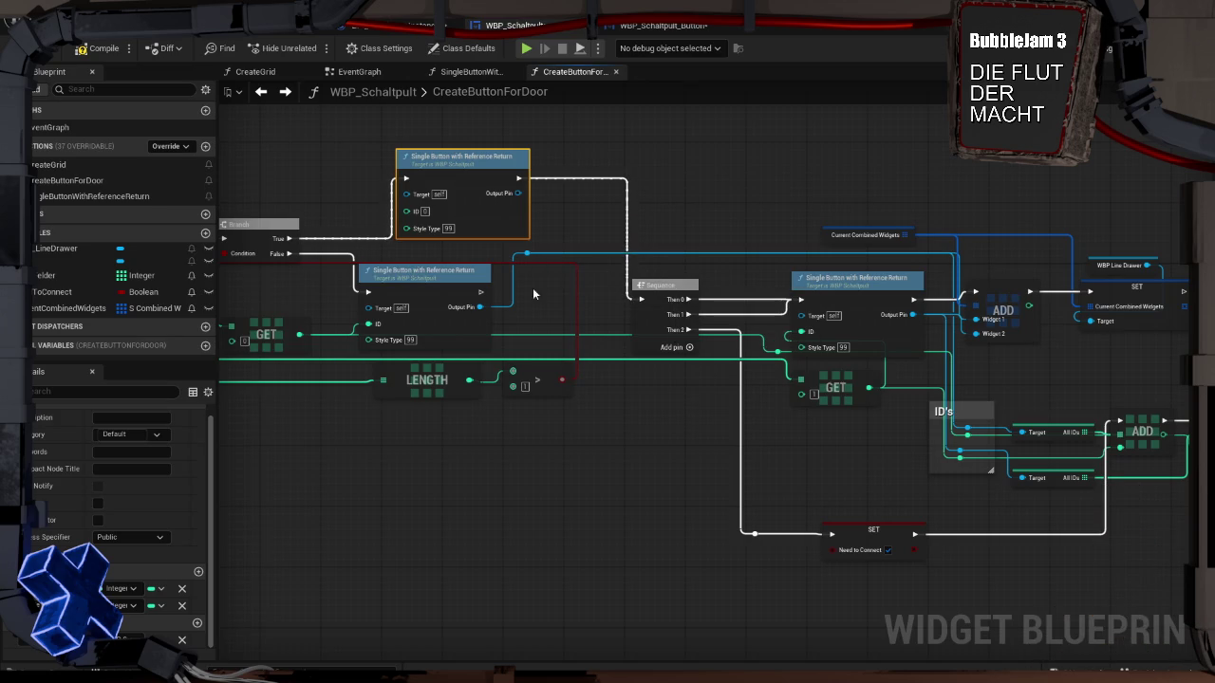
pyautogui.moveTo(688, 298)
pyautogui.mouseDown()
pyautogui.moveTo(703, 312)
pyautogui.moveTo(408, 180)
pyautogui.moveTo(548, 190)
pyautogui.mouseUp()
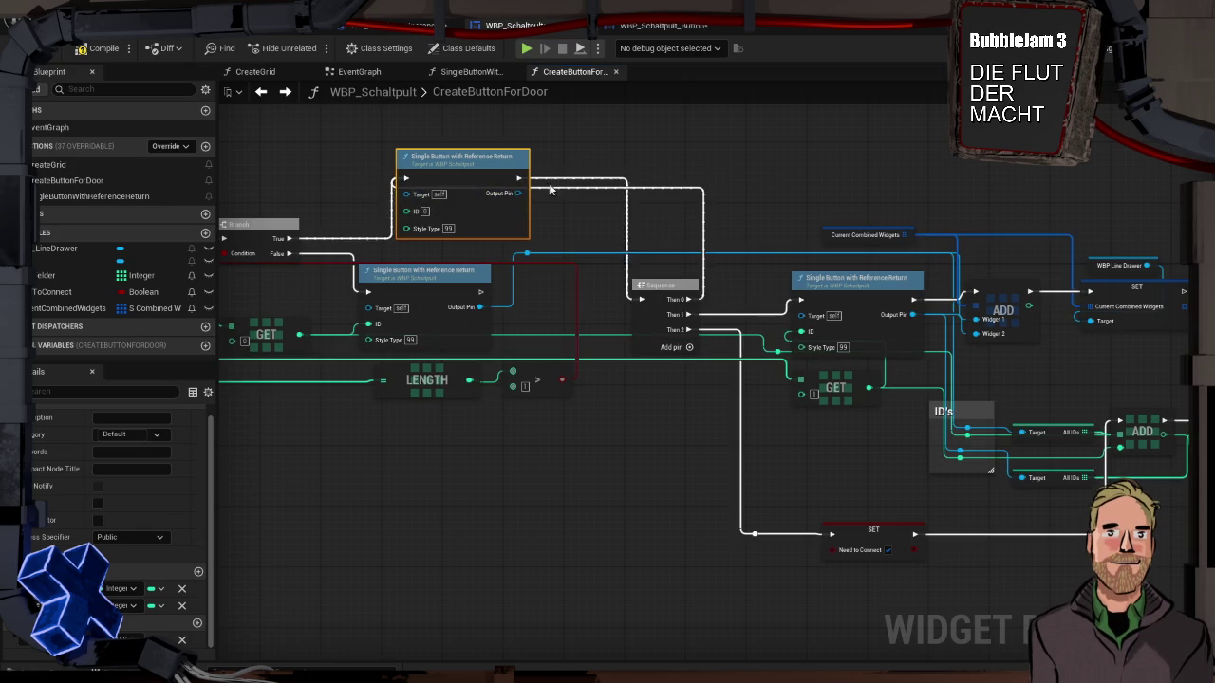
pyautogui.click(565, 185)
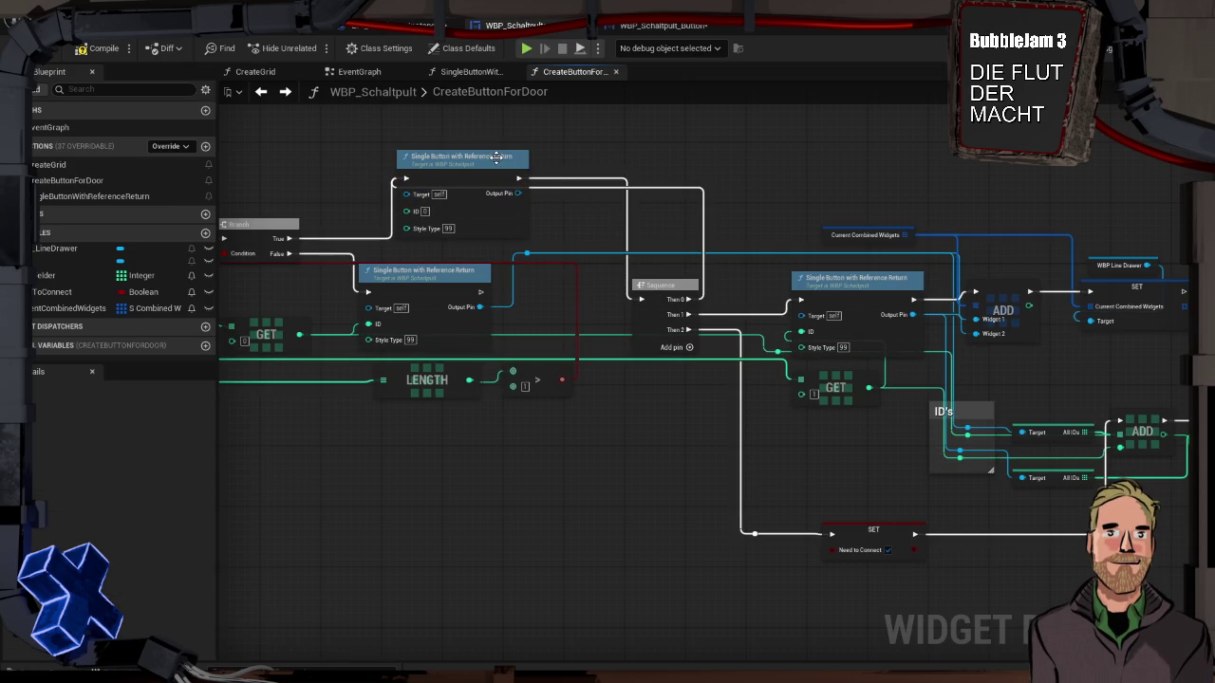
pyautogui.moveTo(503, 168)
pyautogui.mouseDown()
pyautogui.moveTo(882, 106)
pyautogui.moveTo(830, 129)
pyautogui.mouseUp()
pyautogui.click(569, 186)
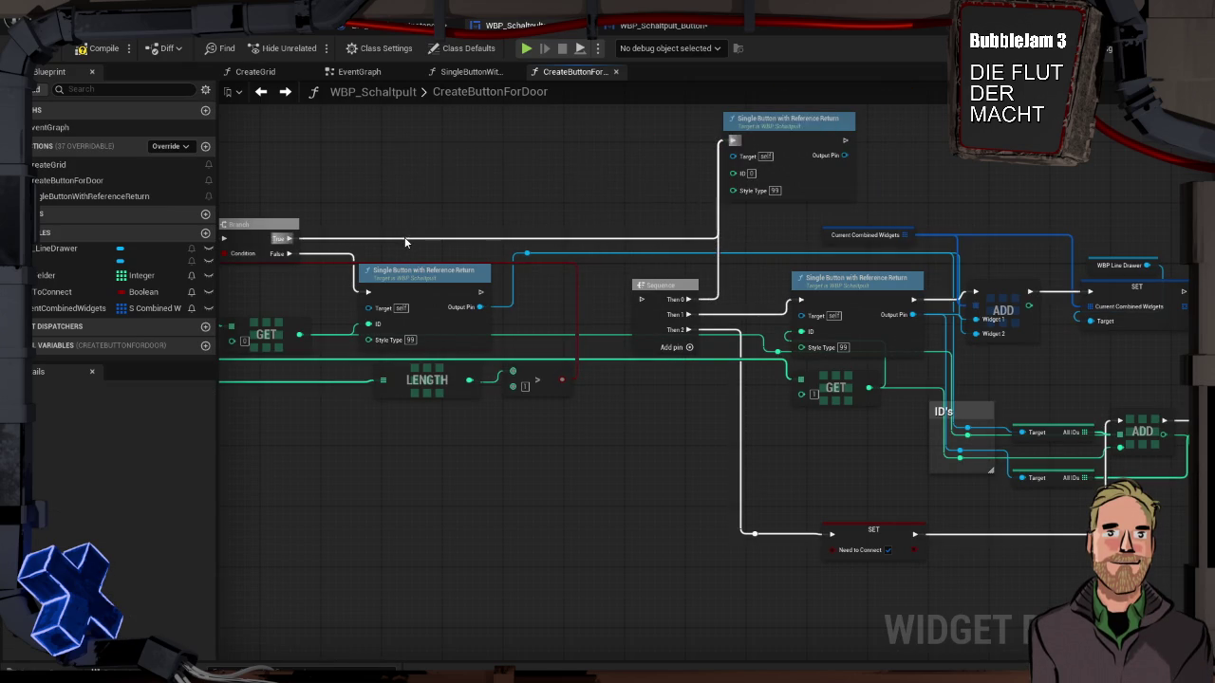
pyautogui.moveTo(290, 238)
pyautogui.mouseDown()
pyautogui.moveTo(323, 268)
pyautogui.moveTo(623, 271)
pyautogui.moveTo(641, 299)
pyautogui.mouseUp()
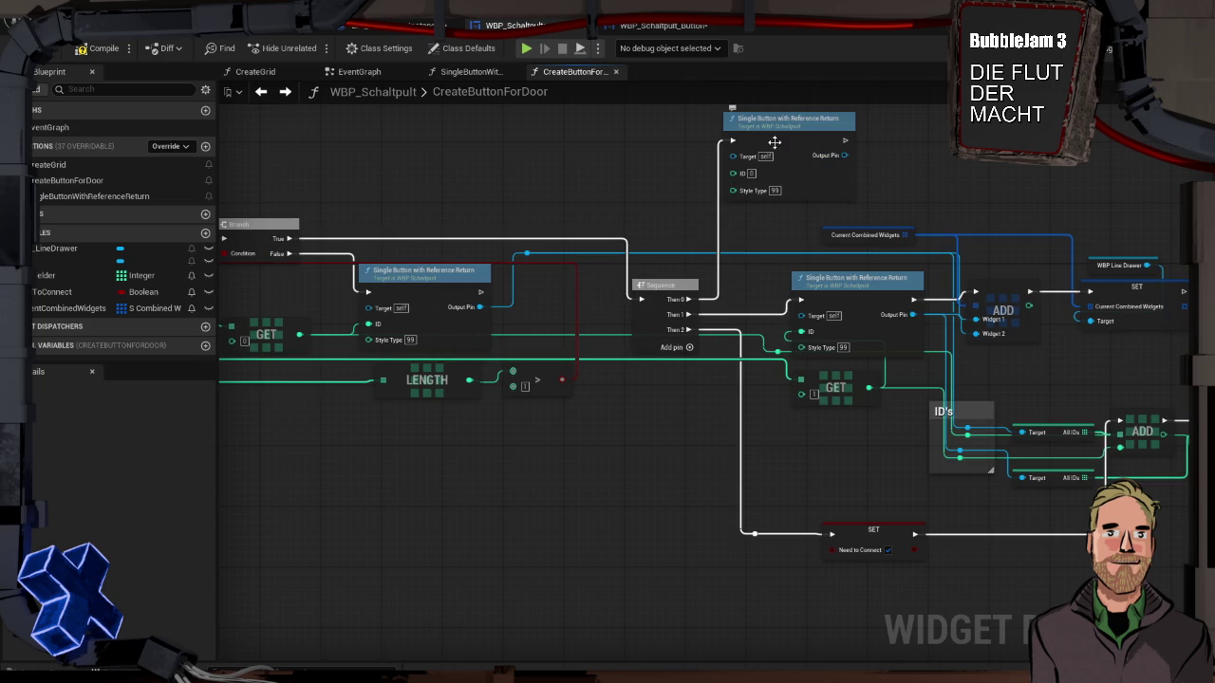
# Step: Connect the top Single Button node's Output Pin to ADD's Widget 1 input
pyautogui.keyDown('alt'); pyautogui.click(525, 258); pyautogui.keyUp('alt')
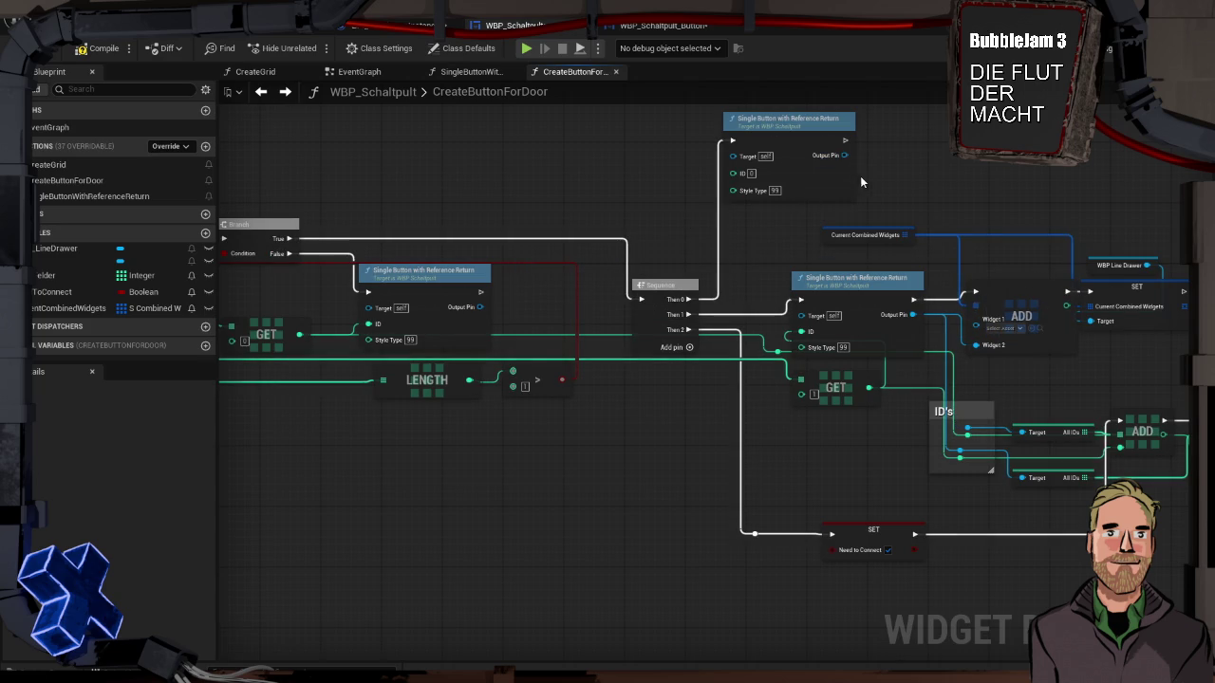
pyautogui.moveTo(844, 155)
pyautogui.mouseDown()
pyautogui.moveTo(966, 296)
pyautogui.moveTo(977, 326)
pyautogui.mouseUp()
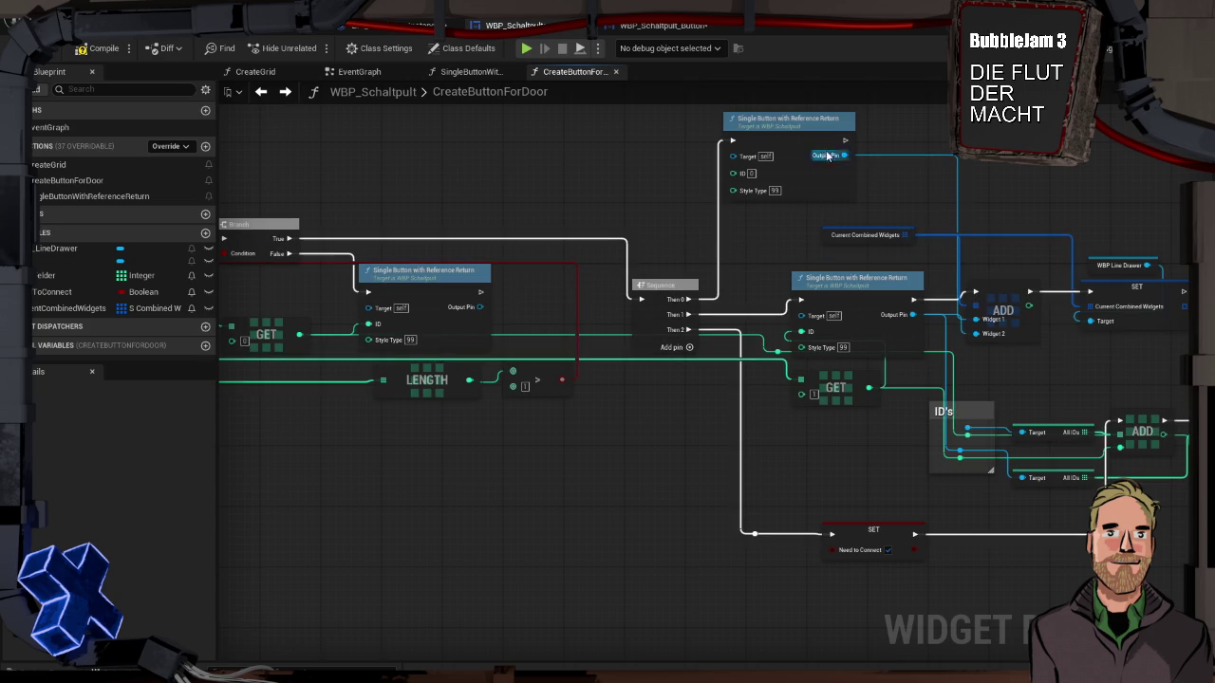
pyautogui.moveTo(818, 130); pyautogui.dragTo(853, 144)
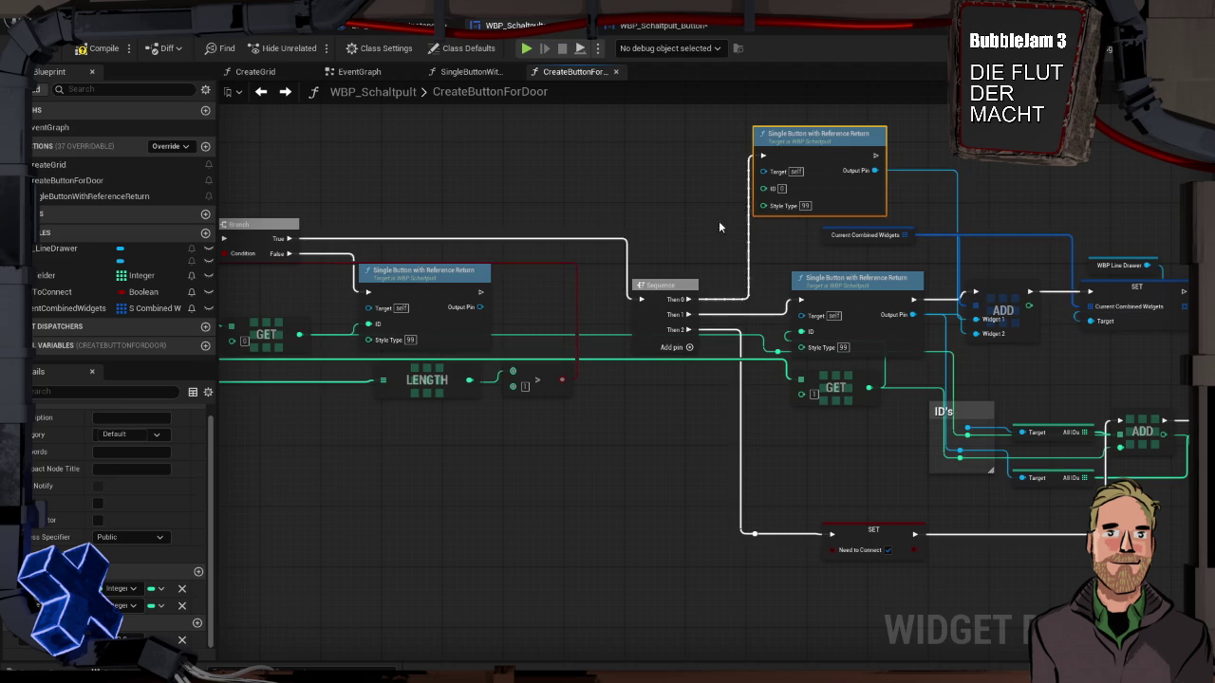
pyautogui.moveTo(316, 344)
pyautogui.mouseDown()
pyautogui.moveTo(388, 294)
pyautogui.moveTo(770, 188)
pyautogui.moveTo(832, 138)
pyautogui.mouseUp()
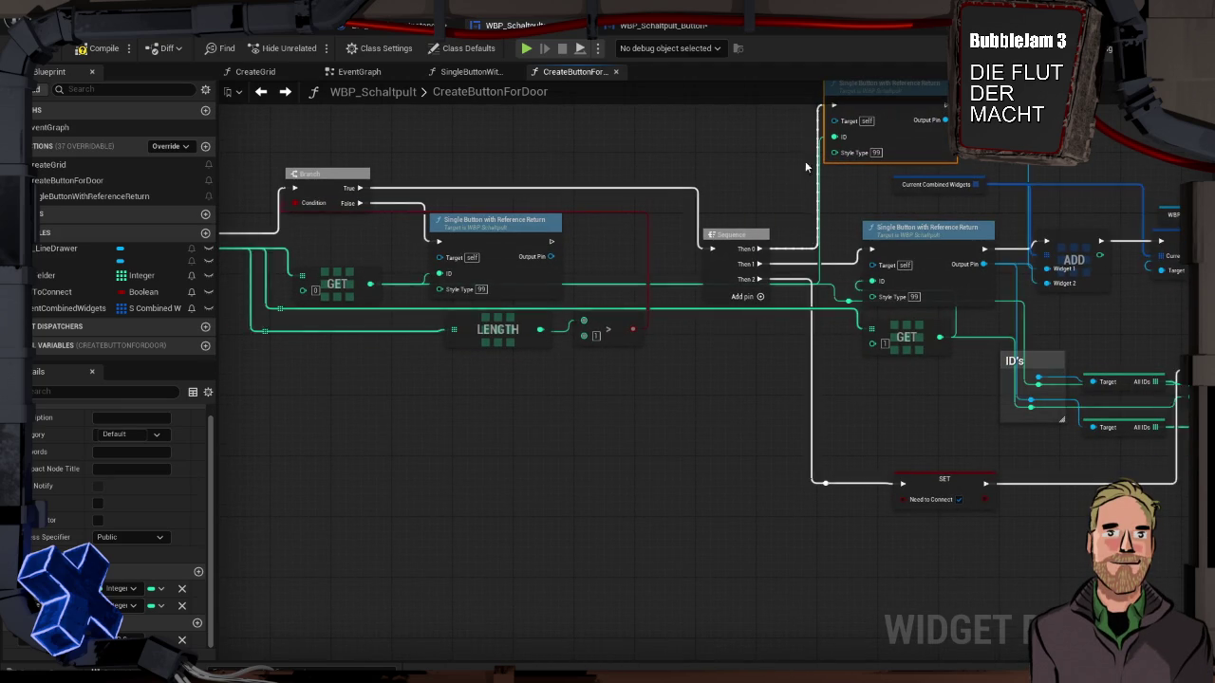
pyautogui.moveTo(902, 97); pyautogui.dragTo(916, 93)
pyautogui.moveTo(774, 139)
pyautogui.mouseDown()
pyautogui.moveTo(795, 177)
pyautogui.moveTo(830, 182)
pyautogui.mouseUp()
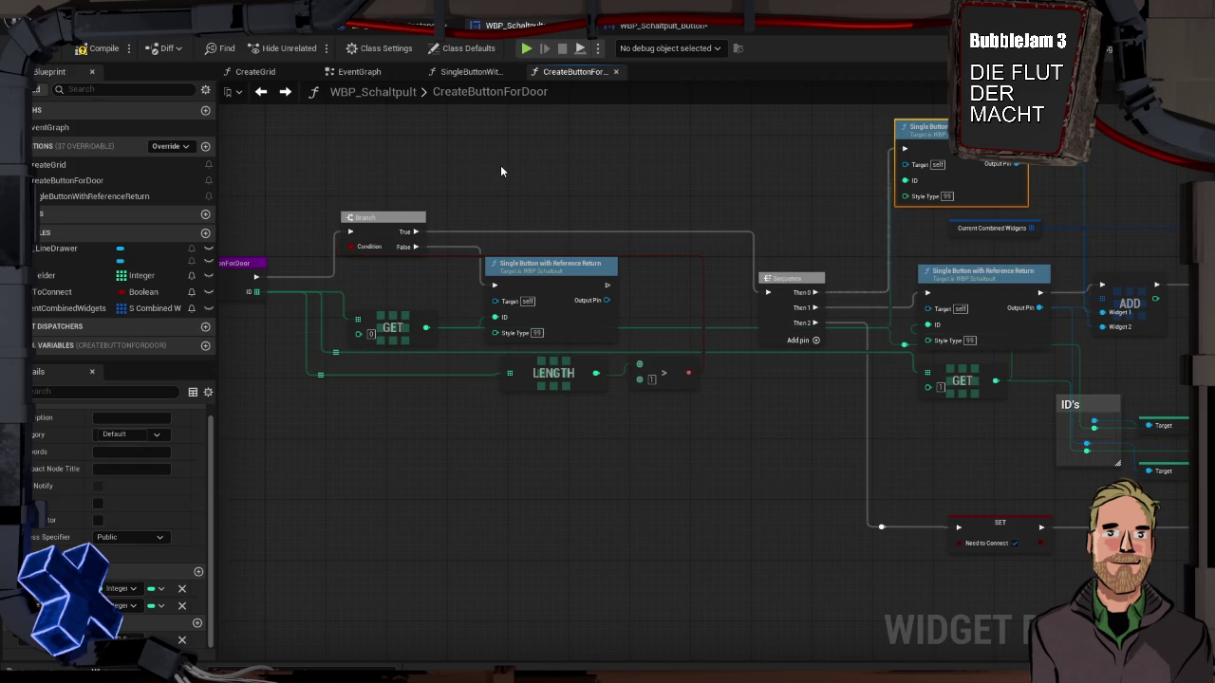
# Step: Create an Integer variable named CurrentStyleType
pyautogui.click(205, 234)
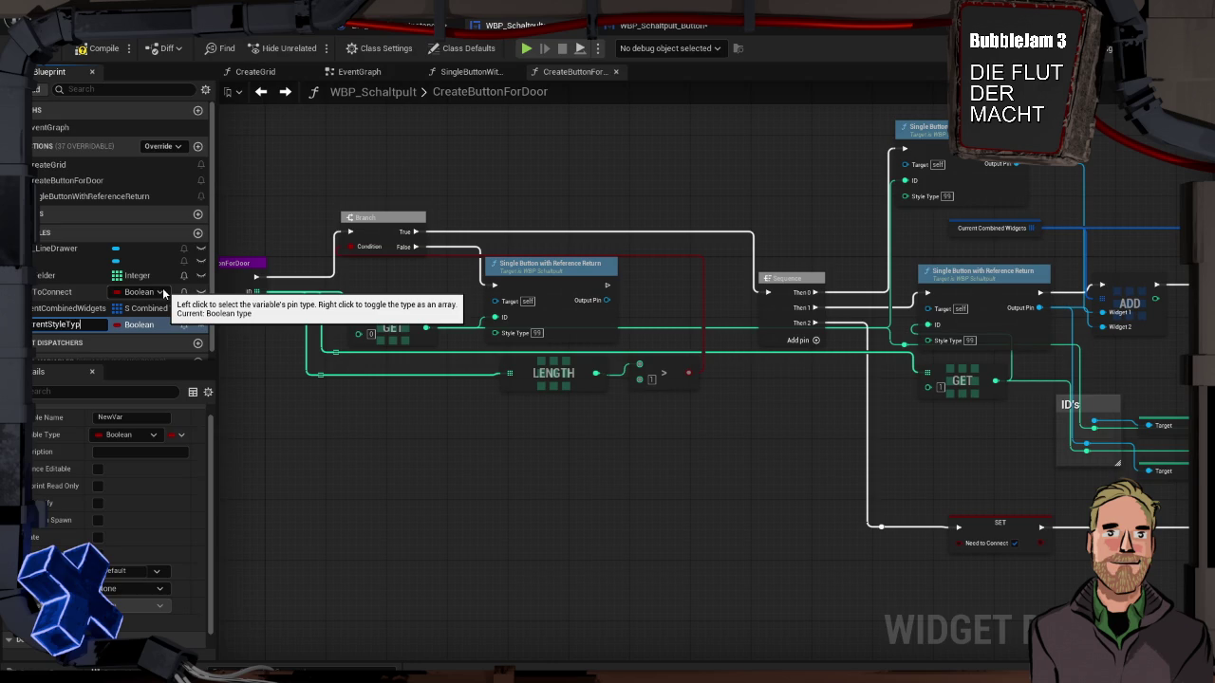
pyautogui.click(153, 325)
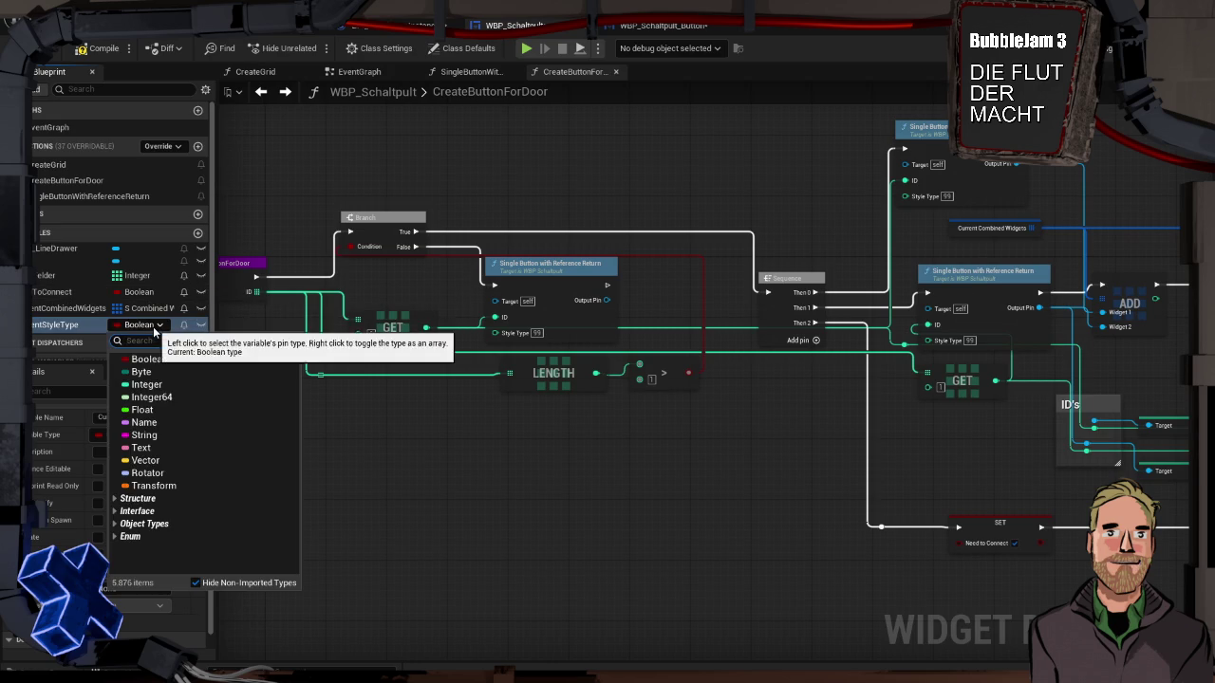
pyautogui.click(164, 397)
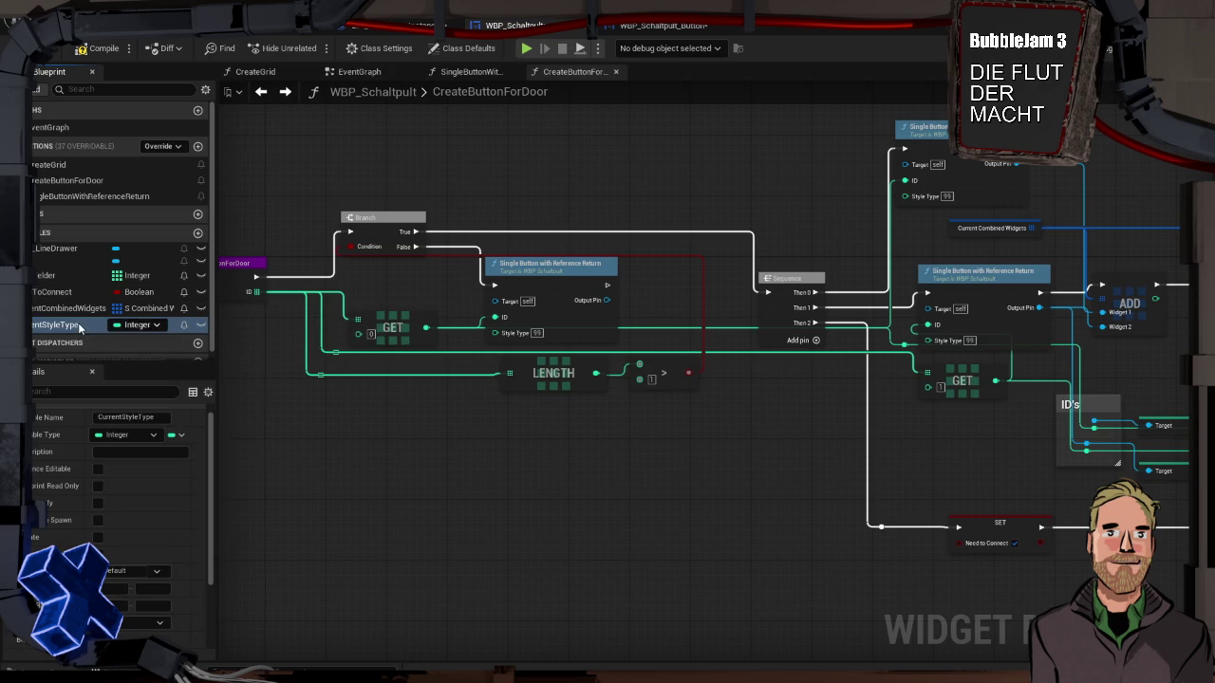
# Step: Place a CurrentStyleType getter and wire it into the Single Button nodes' Style Type inputs
pyautogui.moveTo(79, 325)
pyautogui.mouseDown()
pyautogui.moveTo(553, 163)
pyautogui.moveTo(384, 175)
pyautogui.moveTo(547, 195)
pyautogui.mouseUp()
pyautogui.click(570, 186)
pyautogui.click(393, 179)
pyautogui.moveTo(393, 178); pyautogui.dragTo(903, 196)
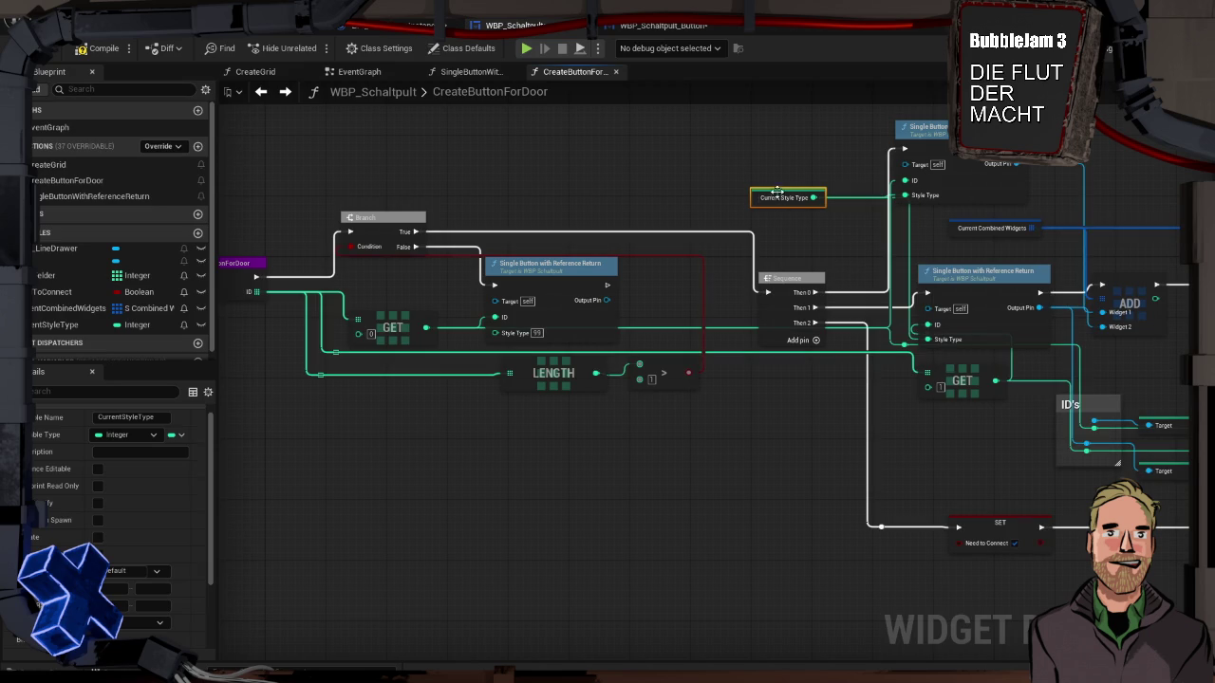
pyautogui.moveTo(753, 196)
pyautogui.mouseDown()
pyautogui.moveTo(790, 233)
pyautogui.moveTo(777, 249)
pyautogui.mouseUp()
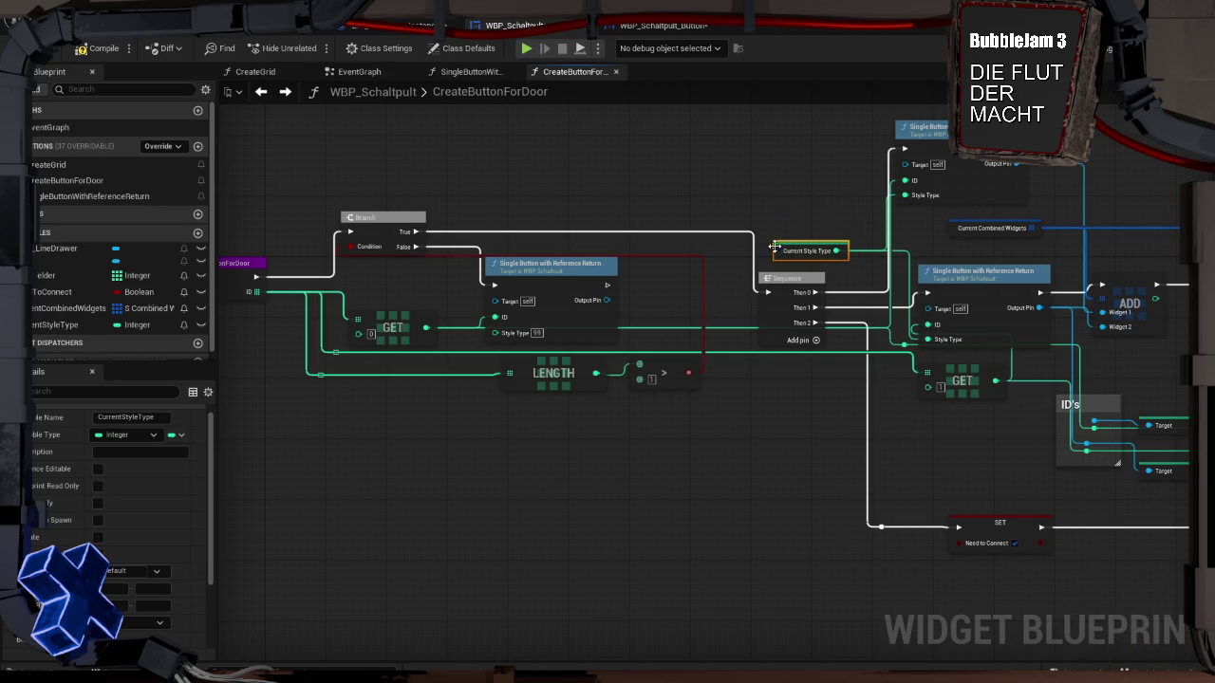
pyautogui.click(799, 391)
pyautogui.moveTo(808, 390); pyautogui.dragTo(582, 337)
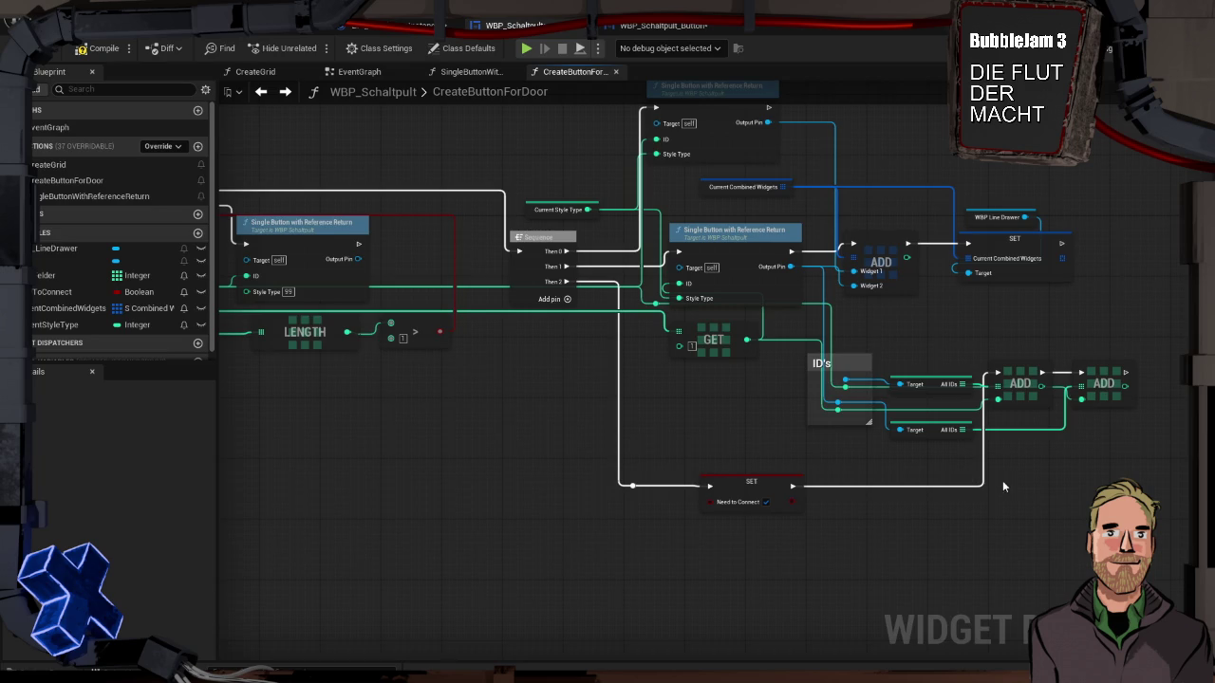
pyautogui.moveTo(1002, 480); pyautogui.dragTo(952, 478)
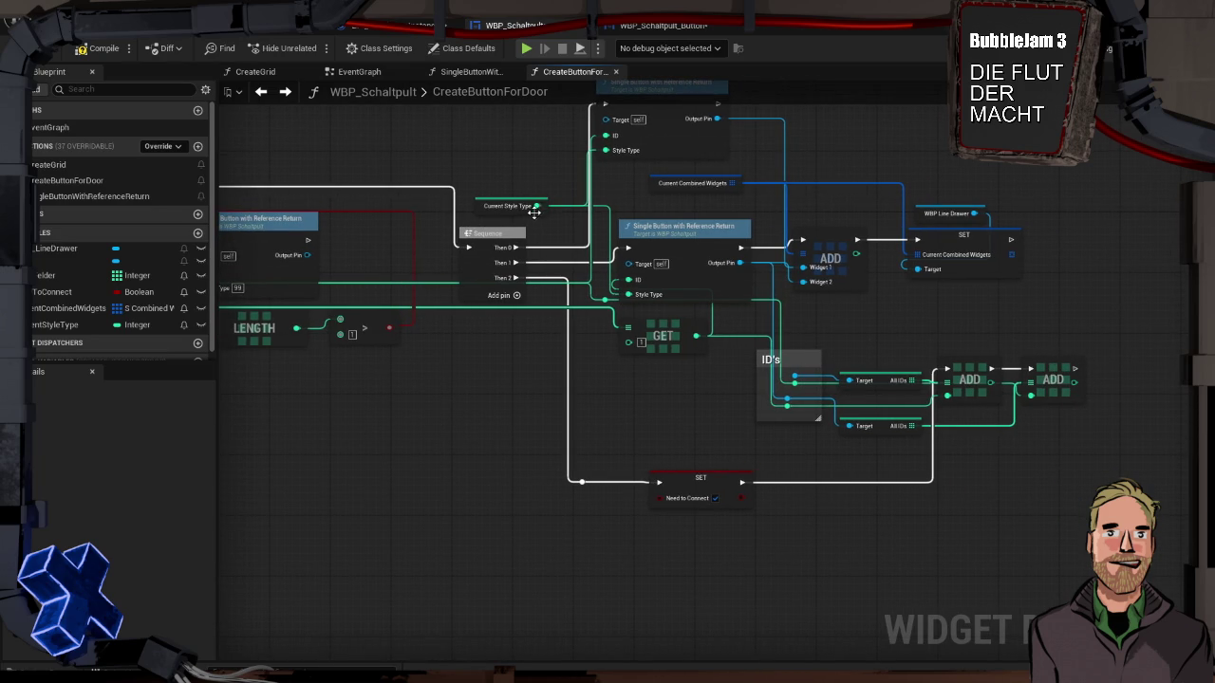
# Step: Increment CurrentStyleType on the Sequence's Then 2 branch and delete the leftover reroute
pyautogui.moveTo(537, 206); pyautogui.dragTo(568, 376)
pyautogui.moveTo(582, 419); pyautogui.dragTo(582, 420)
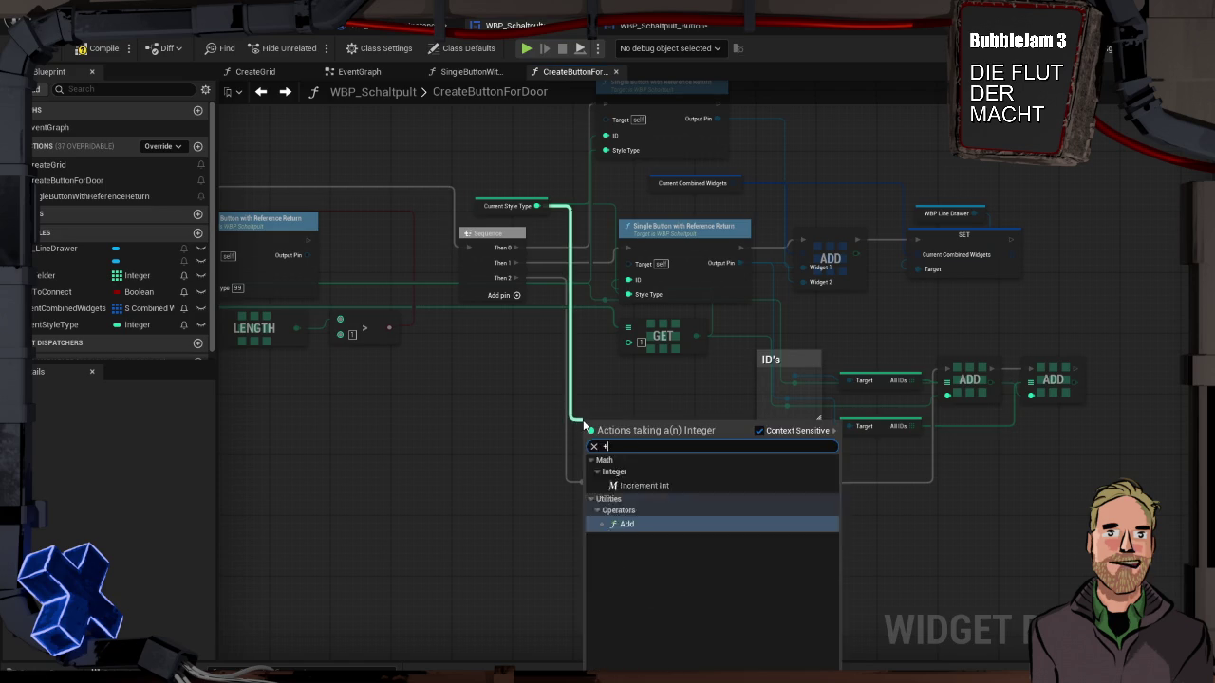
pyautogui.click(622, 523)
pyautogui.moveTo(515, 277)
pyautogui.mouseDown()
pyautogui.moveTo(590, 431)
pyautogui.moveTo(658, 482)
pyautogui.mouseUp()
pyautogui.press('Delete')
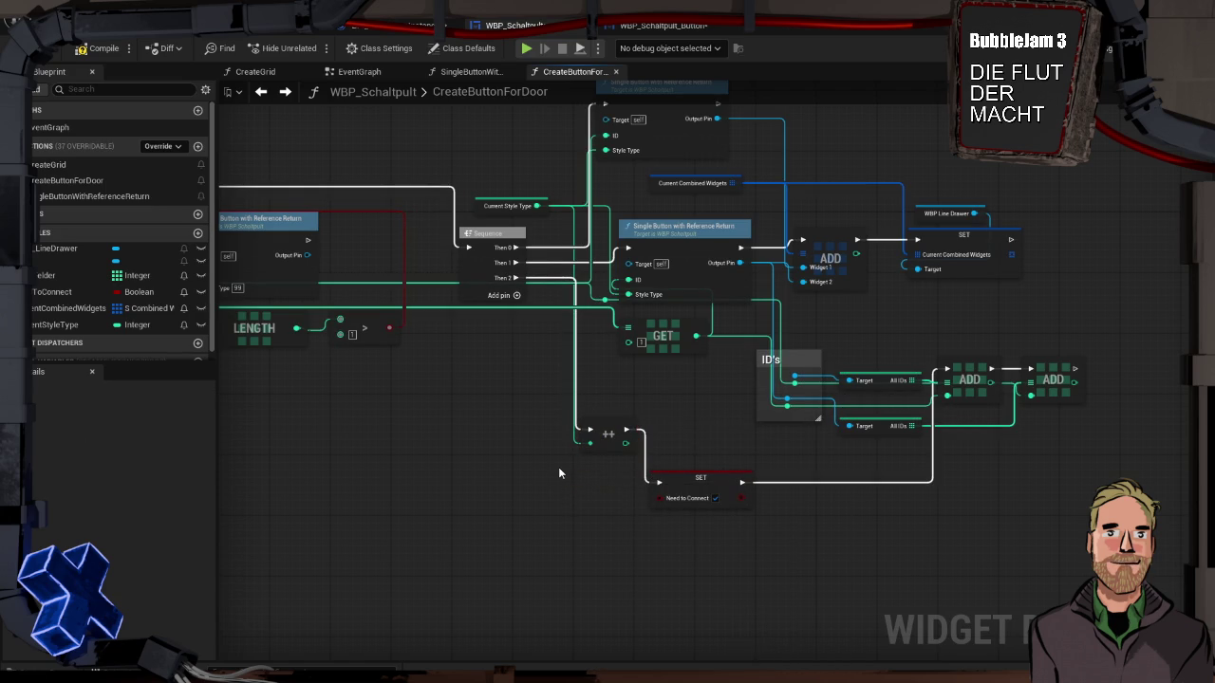
# Step: Compile, connect the missing Get AllIDs Target to an Output Pin, and recompile with F7
pyautogui.click(100, 48)
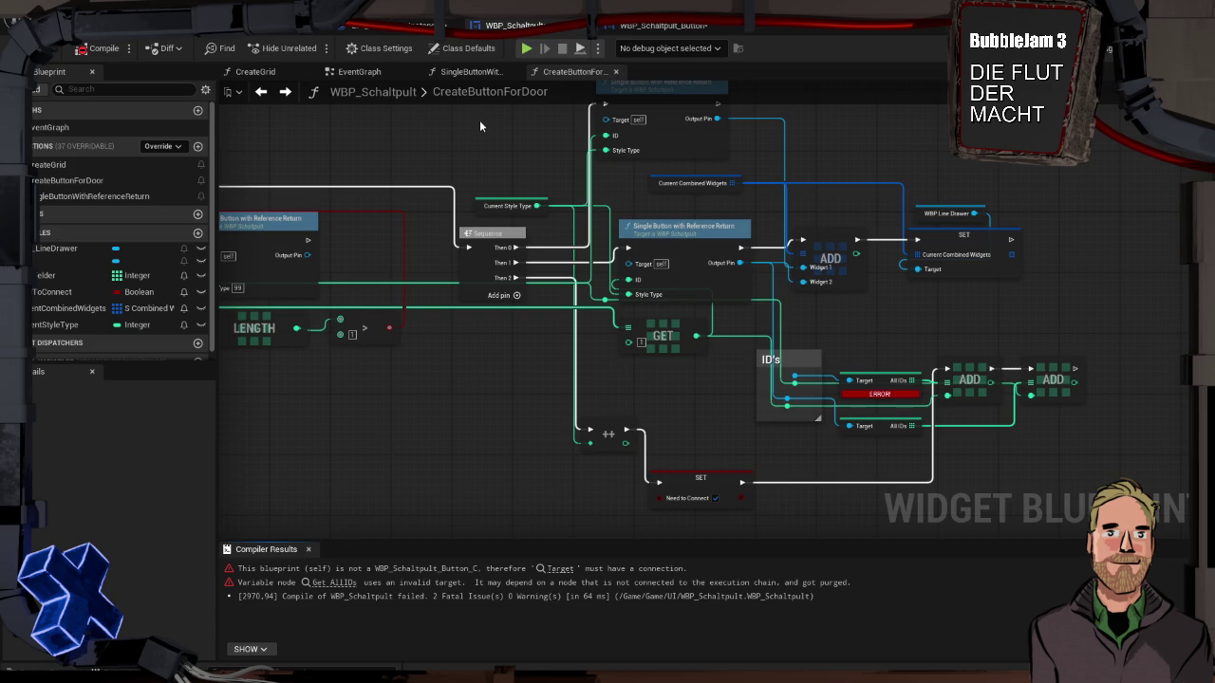
pyautogui.moveTo(871, 394)
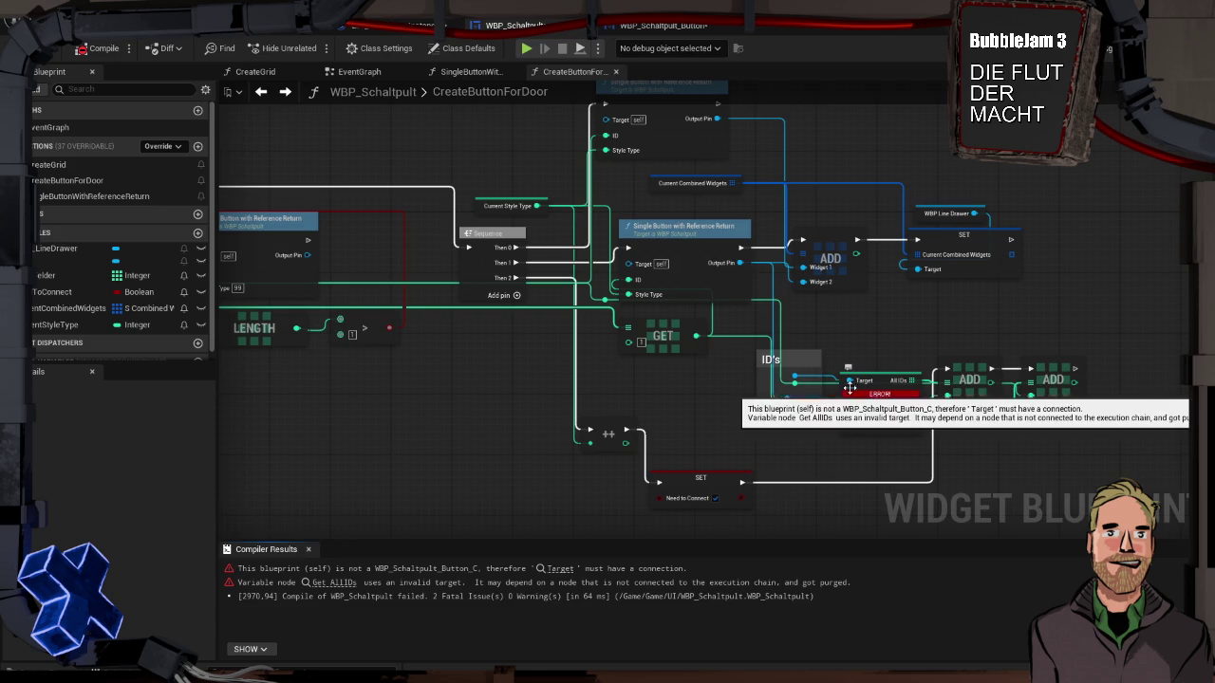
pyautogui.moveTo(793, 367)
pyautogui.mouseDown()
pyautogui.moveTo(721, 380)
pyautogui.moveTo(719, 156)
pyautogui.moveTo(728, 463)
pyautogui.moveTo(716, 485)
pyautogui.mouseUp()
pyautogui.press('F7')
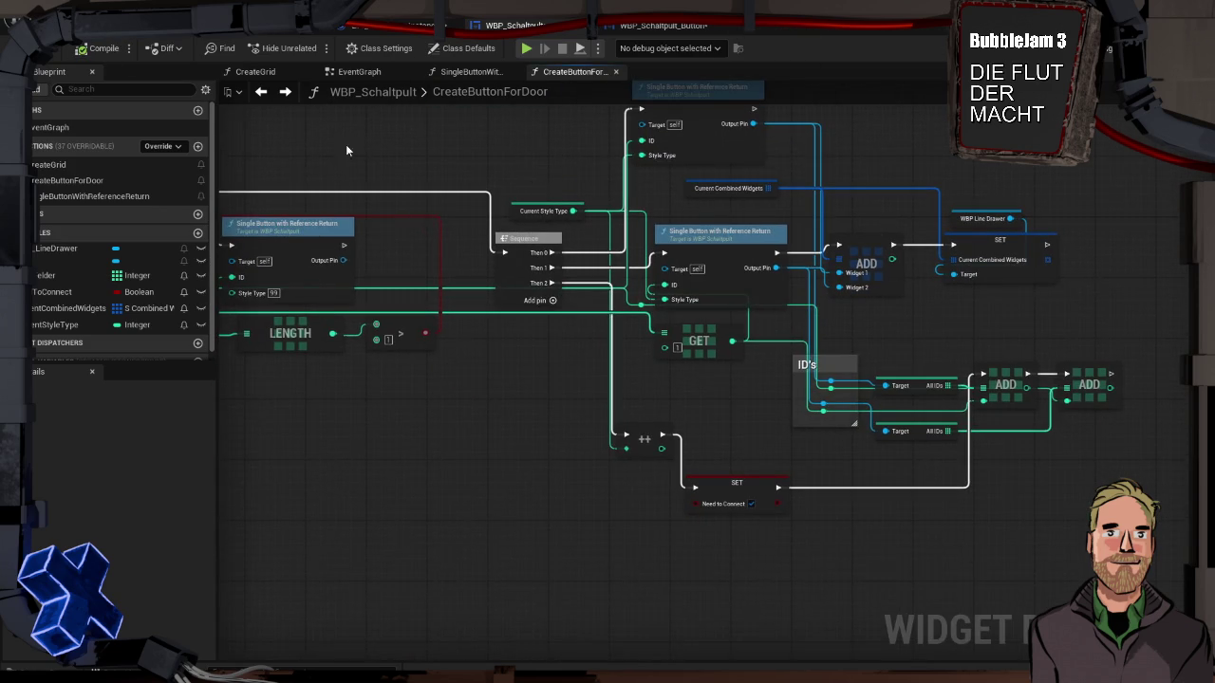
pyautogui.scroll(-4, 641, 385)
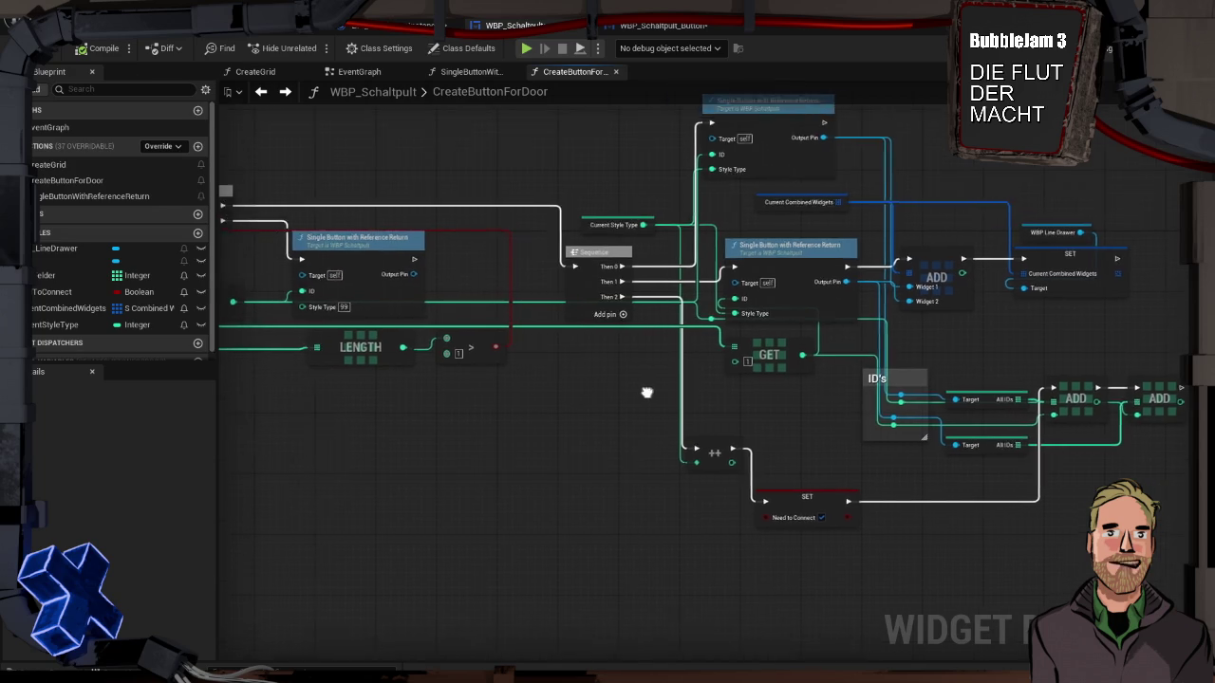
pyautogui.moveTo(642, 377); pyautogui.dragTo(718, 389)
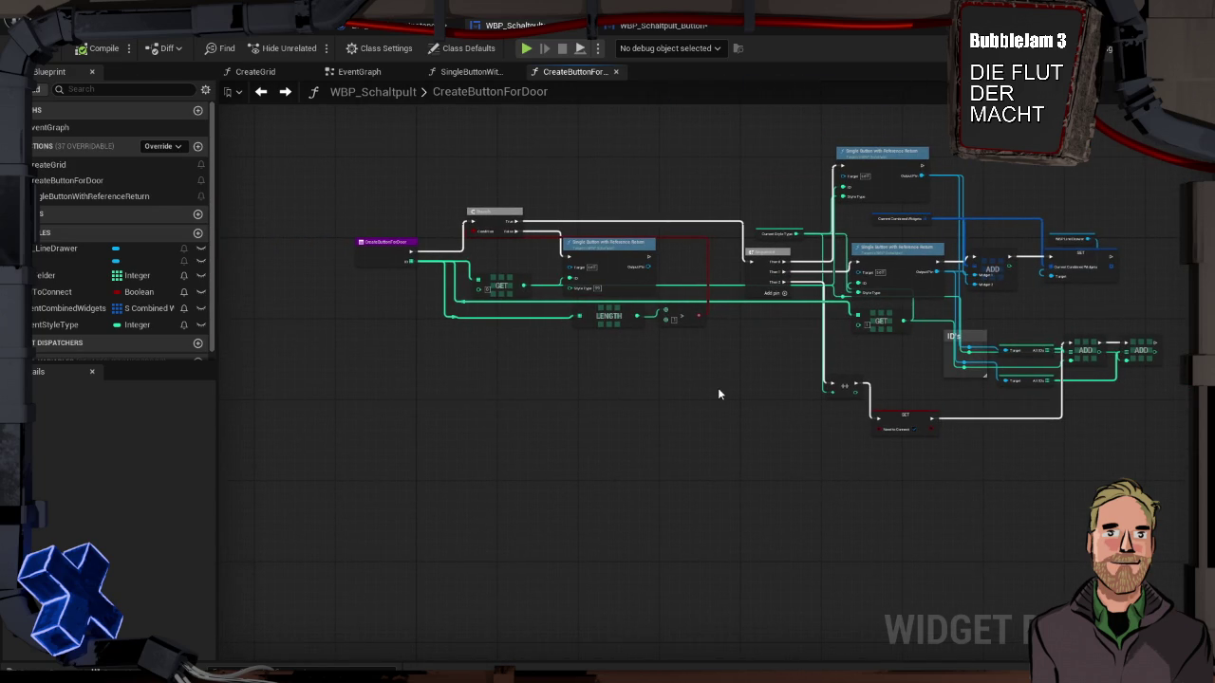
# Step: Play-test, compile and save WBP_Schaltpult, then switch to WBP_LineDrawer's On Paint graph
pyautogui.hotkey('alt', 'p')
pyautogui.click(81, 52)
pyautogui.scroll(5, 835, 323)
pyautogui.scroll(-2, 862, 338)
pyautogui.moveTo(918, 362); pyautogui.dragTo(744, 365)
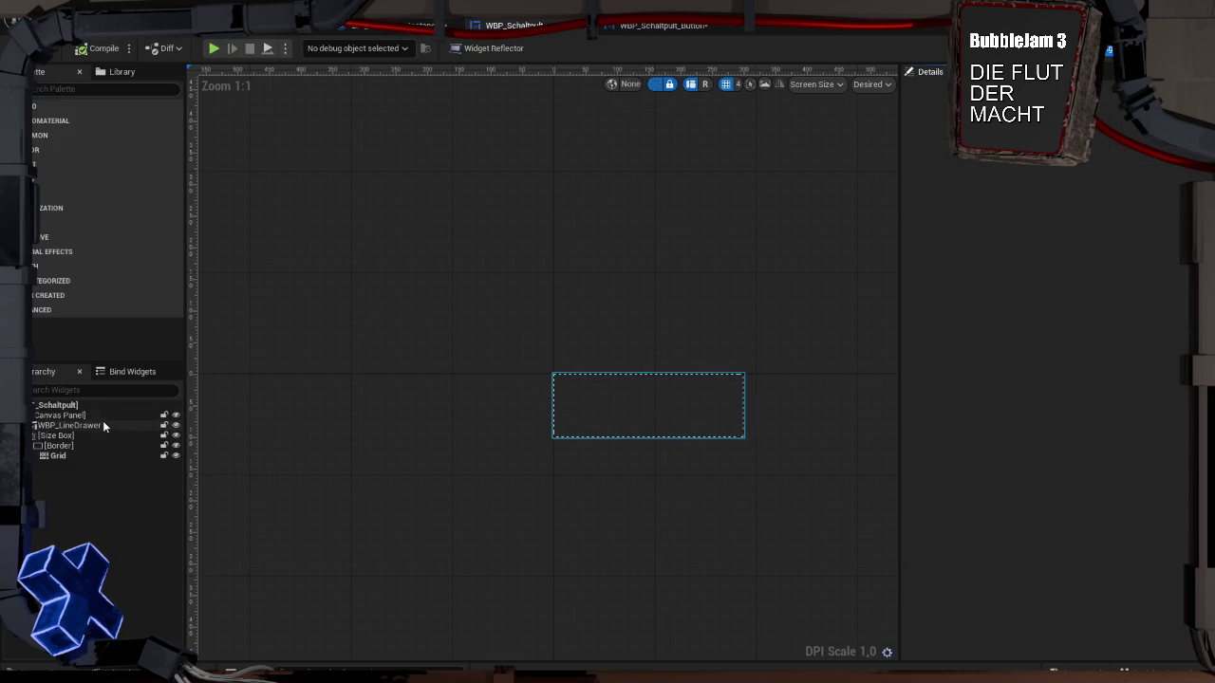
pyautogui.click(102, 425)
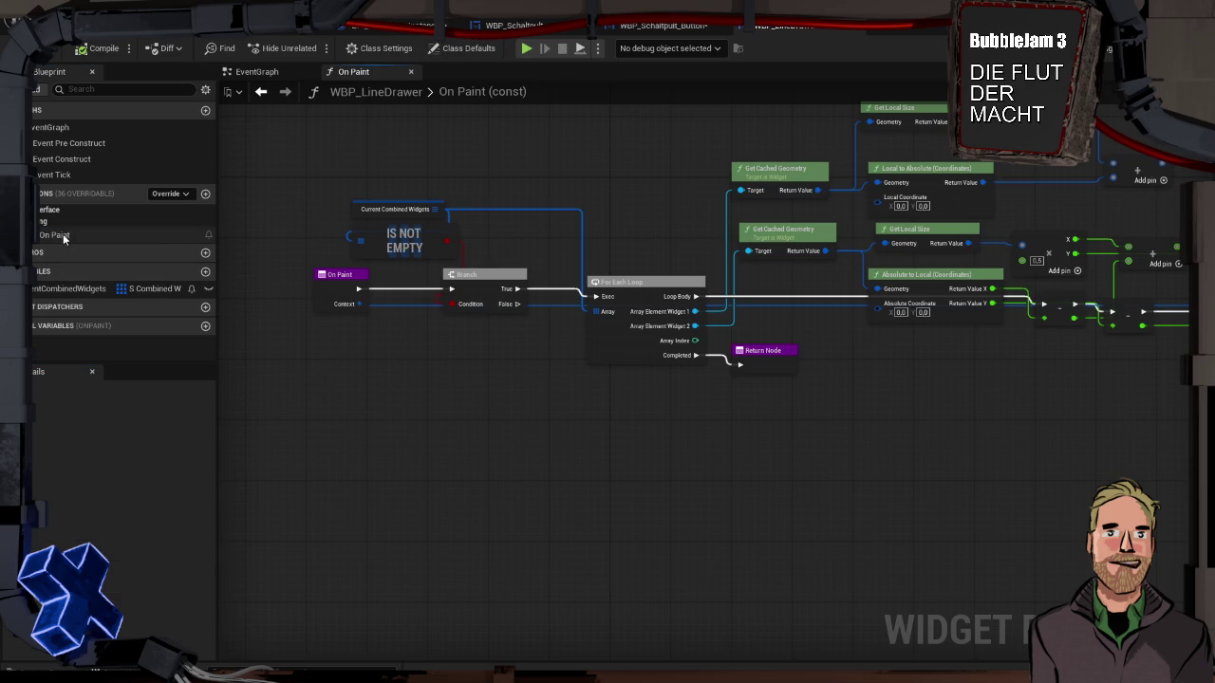
# Step: Move On Paint's Draw Line node further right, clear of the other nodes
pyautogui.moveTo(431, 419)
pyautogui.mouseDown()
pyautogui.moveTo(322, 424)
pyautogui.moveTo(592, 401)
pyautogui.moveTo(857, 409)
pyautogui.moveTo(740, 434)
pyautogui.mouseUp()
pyautogui.moveTo(826, 426)
pyautogui.mouseDown()
pyautogui.moveTo(689, 433)
pyautogui.moveTo(626, 393)
pyautogui.mouseUp()
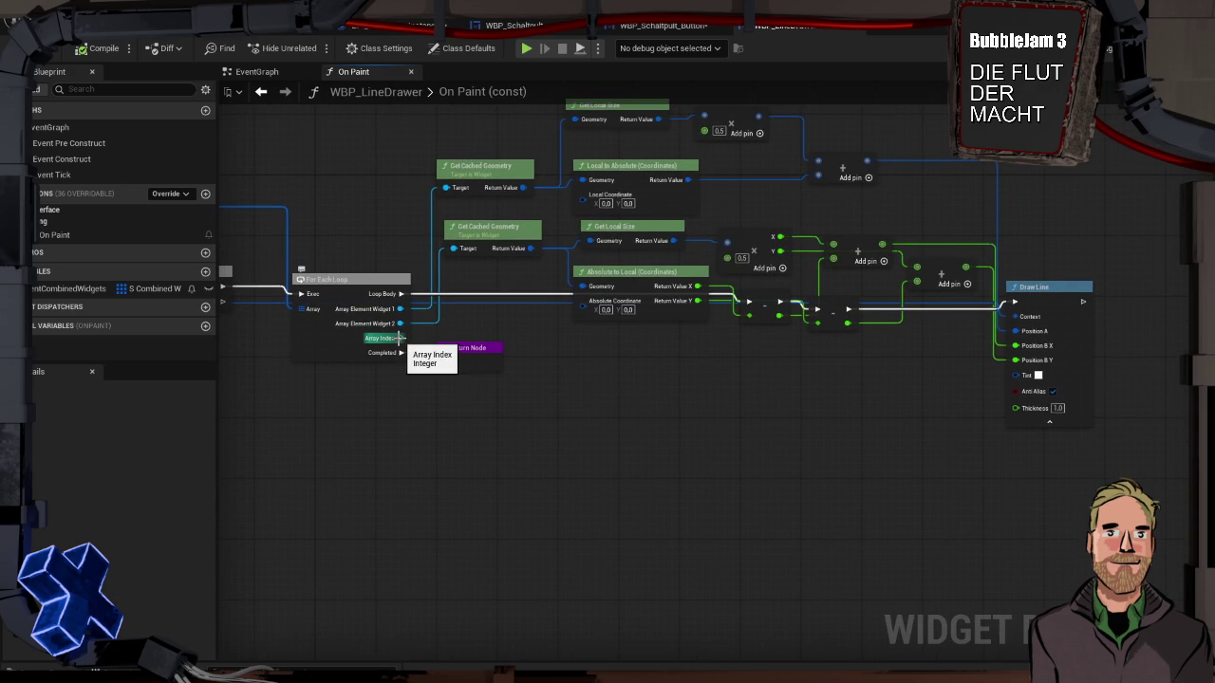
pyautogui.moveTo(1073, 289); pyautogui.dragTo(1169, 290)
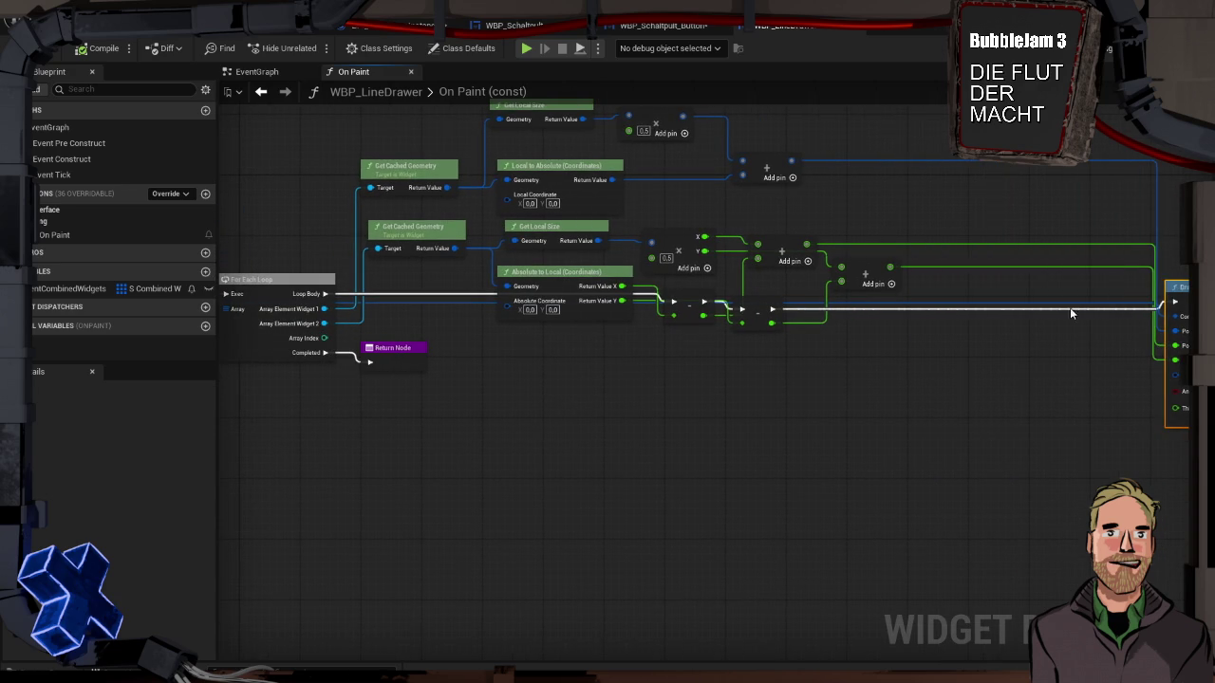
pyautogui.moveTo(1100, 328); pyautogui.dragTo(836, 334)
pyautogui.moveTo(1013, 292); pyautogui.dragTo(1082, 292)
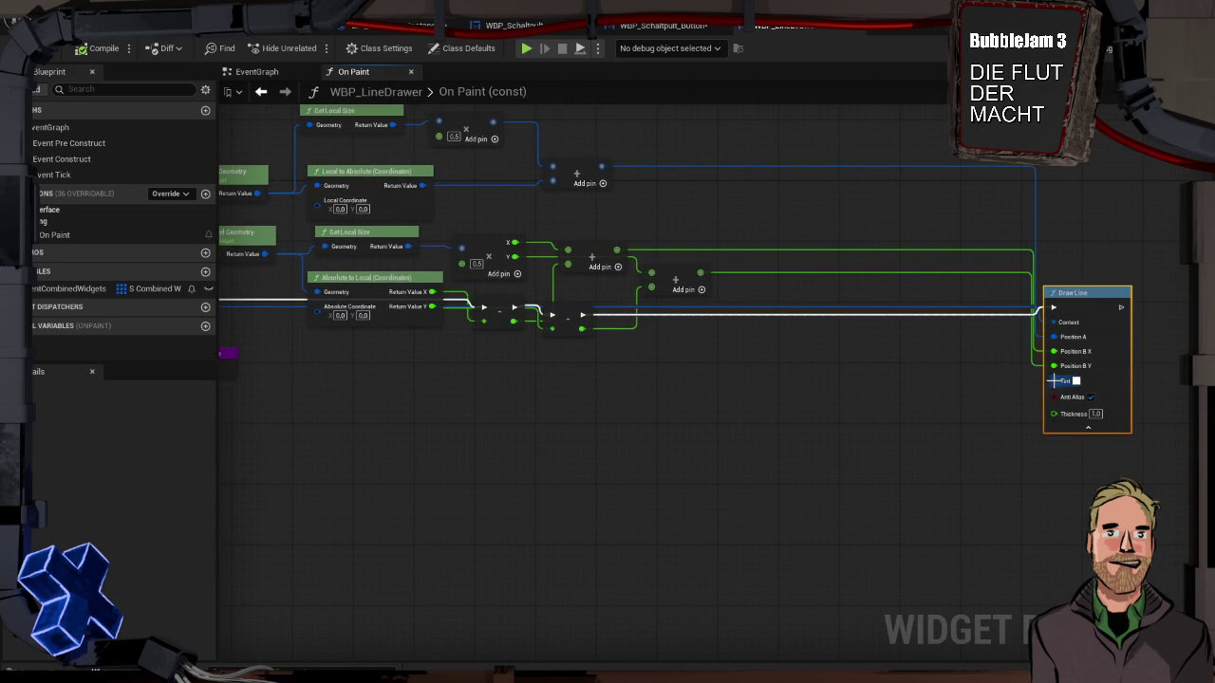
pyautogui.moveTo(1053, 380); pyautogui.dragTo(882, 369)
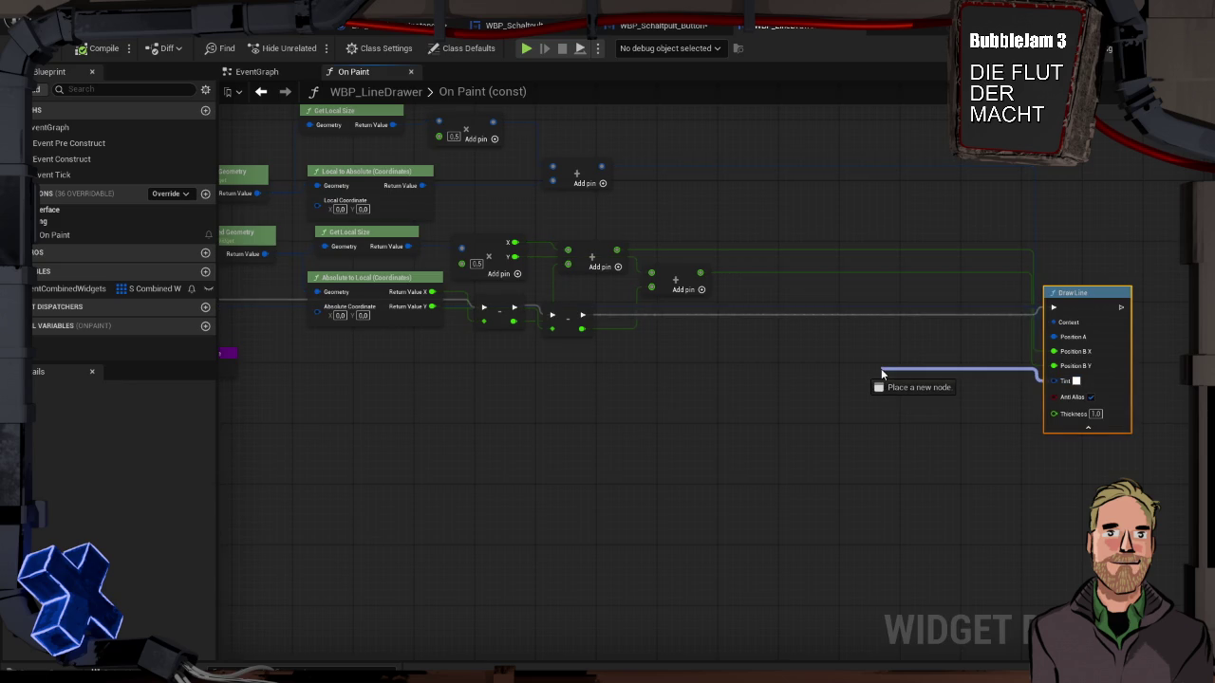
# Step: Promote Draw Line's Tint input to a new Linear Color local variable
pyautogui.moveTo(881, 368); pyautogui.dragTo(881, 369)
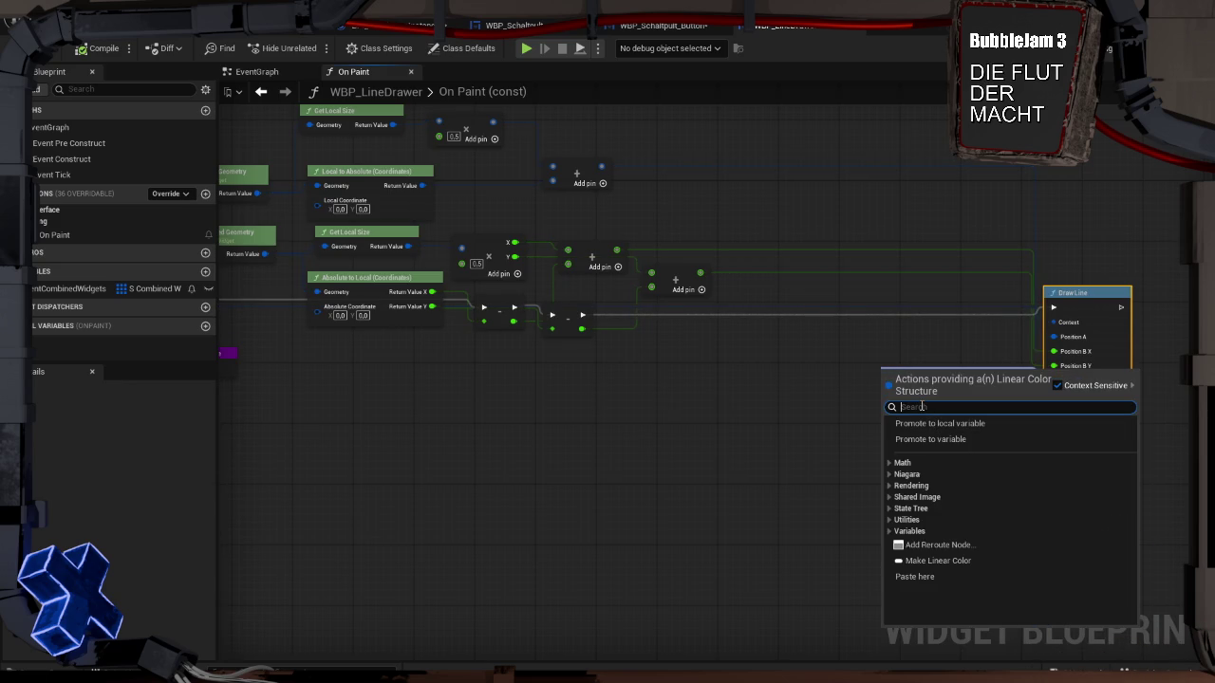
pyautogui.write('break')
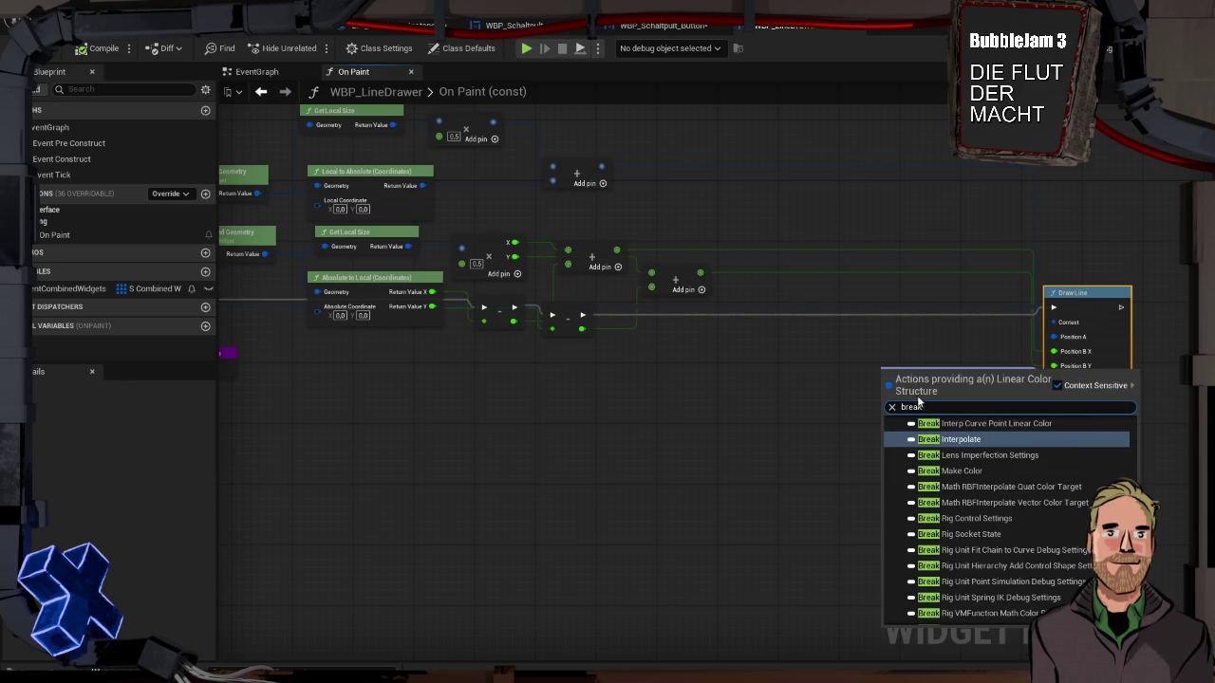
pyautogui.press('Escape')
pyautogui.moveTo(1052, 381)
pyautogui.mouseDown()
pyautogui.moveTo(920, 337)
pyautogui.moveTo(964, 389)
pyautogui.moveTo(1006, 377)
pyautogui.mouseUp()
pyautogui.click(962, 387)
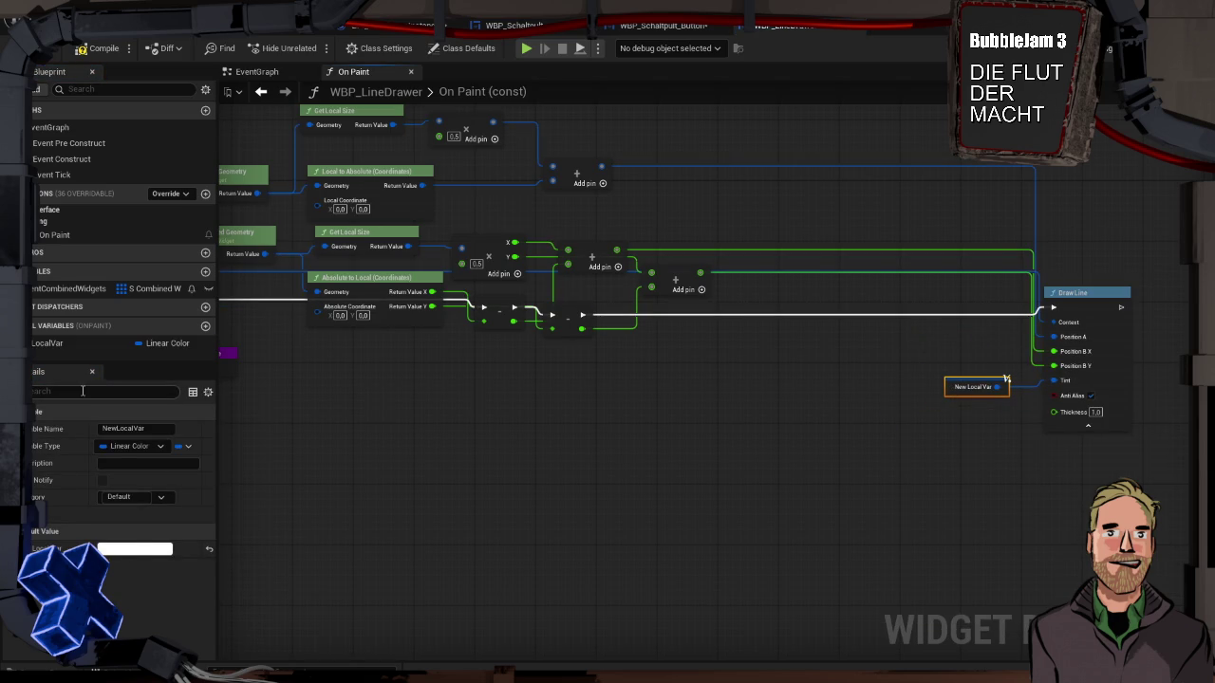
# Step: Rename NewLocalVar to Tint and place its getter beside Draw Line's Tint pin
pyautogui.click(82, 343)
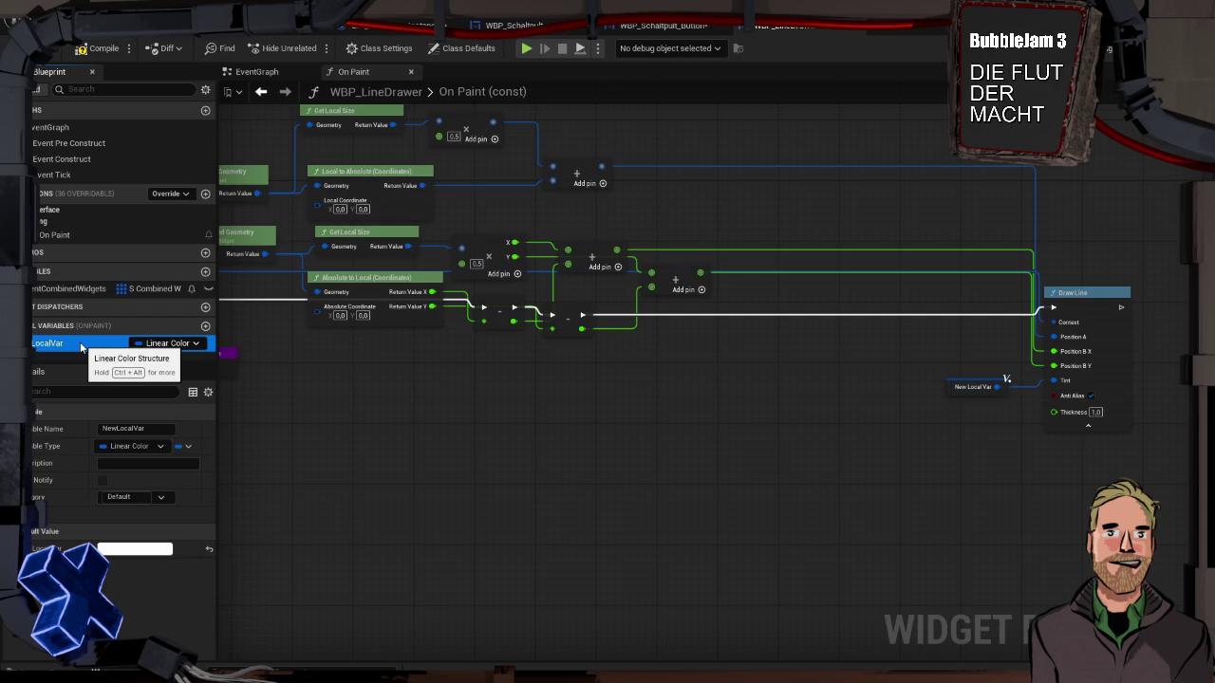
pyautogui.click(82, 343)
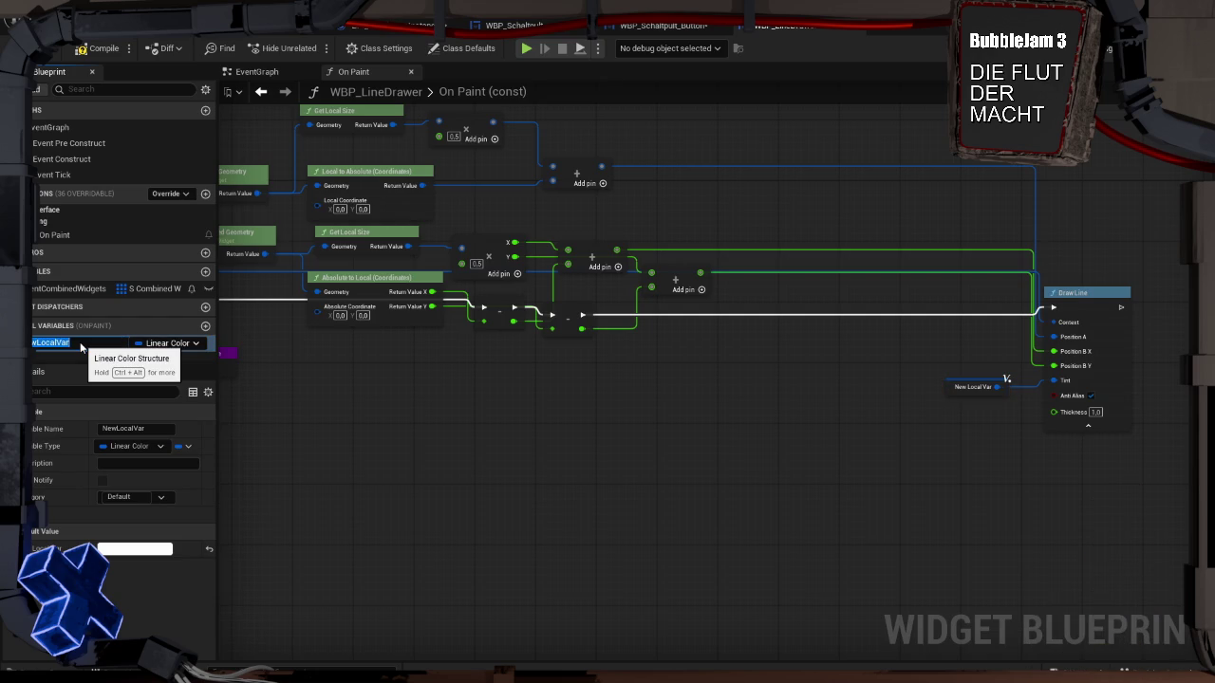
pyautogui.press('BackSpace')
pyautogui.press('Return')
pyautogui.moveTo(962, 386)
pyautogui.mouseDown()
pyautogui.moveTo(984, 379)
pyautogui.moveTo(1008, 408)
pyautogui.moveTo(957, 392)
pyautogui.moveTo(981, 388)
pyautogui.mouseUp()
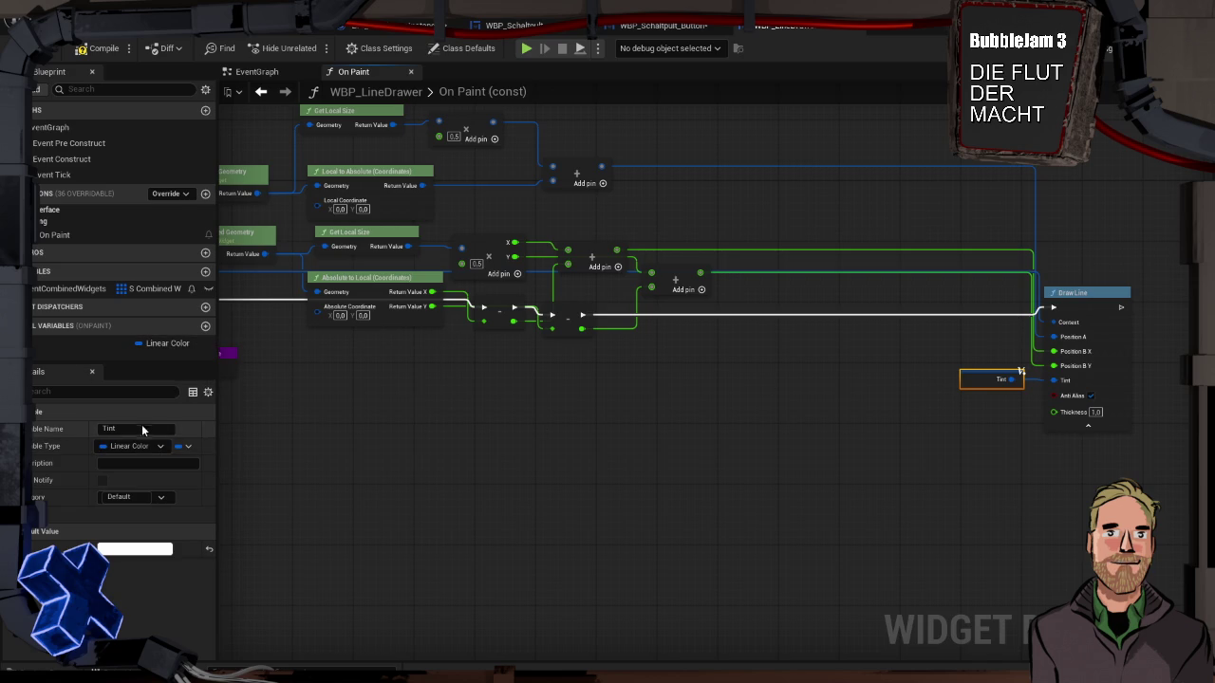
# Step: Make Tint a Map variable and delete its node from the graph
pyautogui.click(183, 446)
pyautogui.click(171, 517)
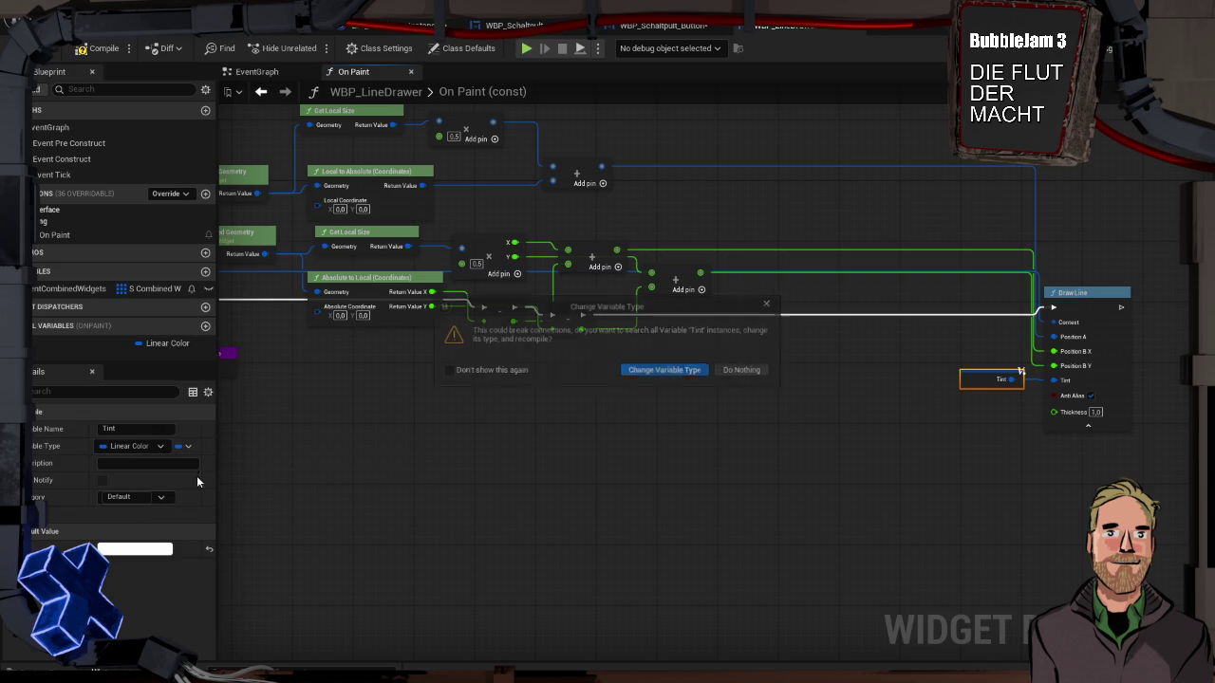
pyautogui.click(643, 375)
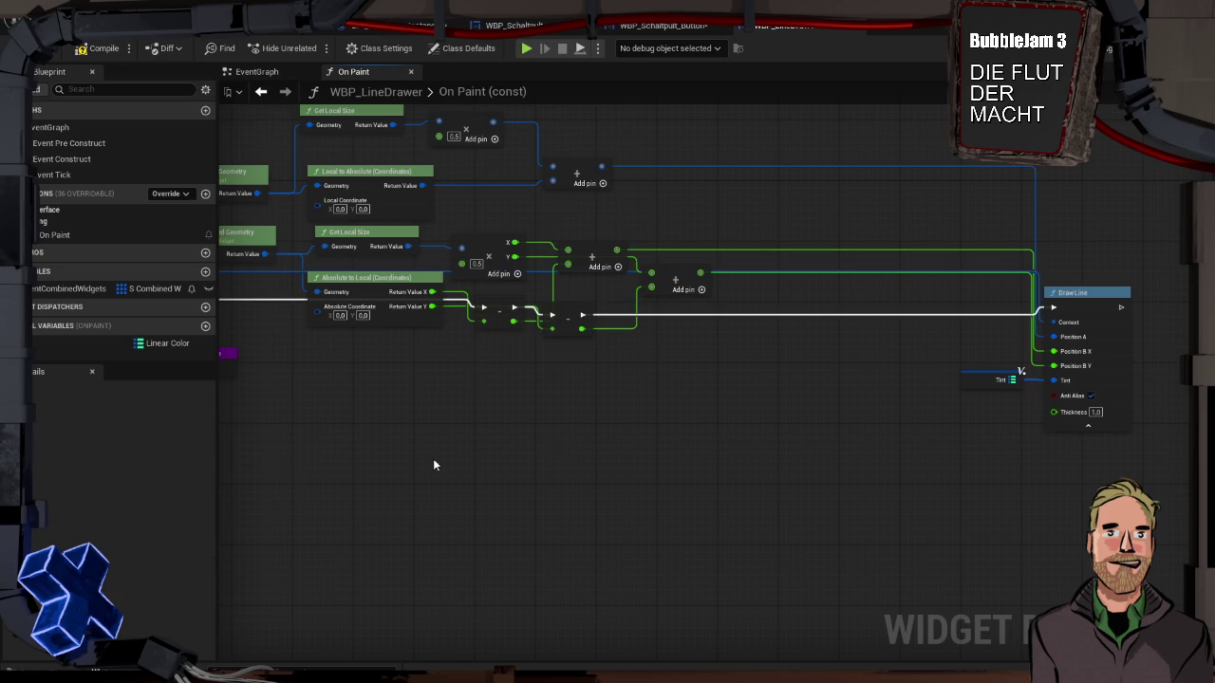
pyautogui.click(992, 380)
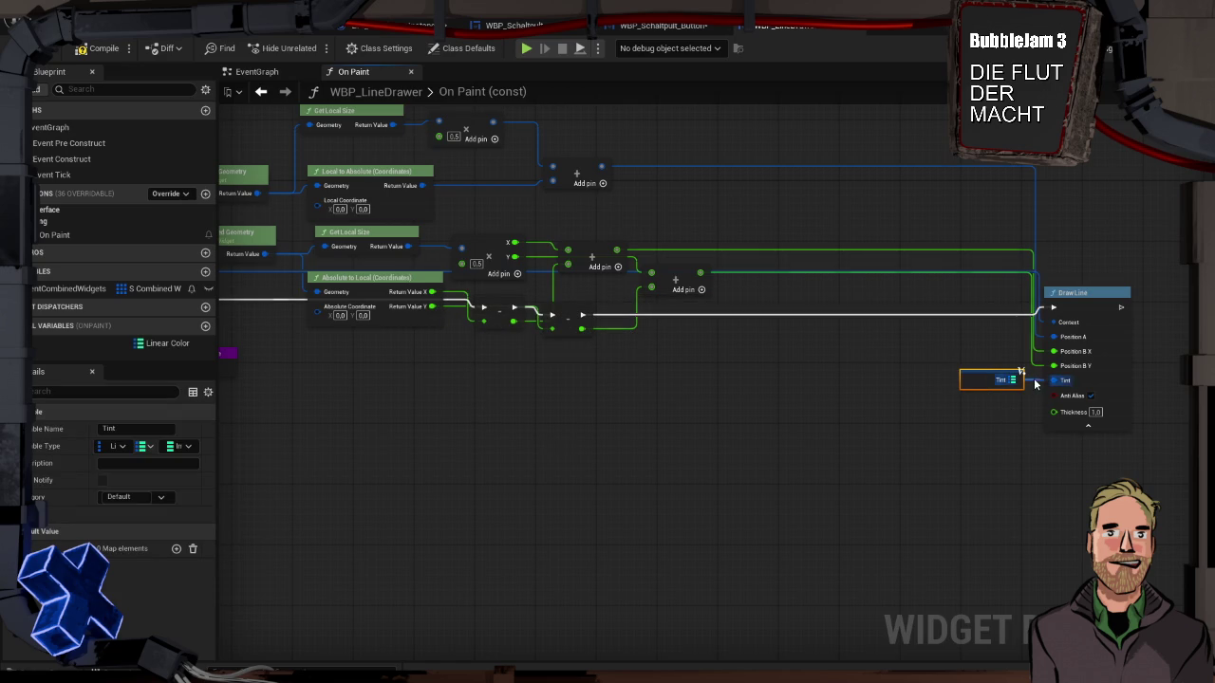
pyautogui.moveTo(1035, 383); pyautogui.dragTo(1036, 384)
pyautogui.press('Delete')
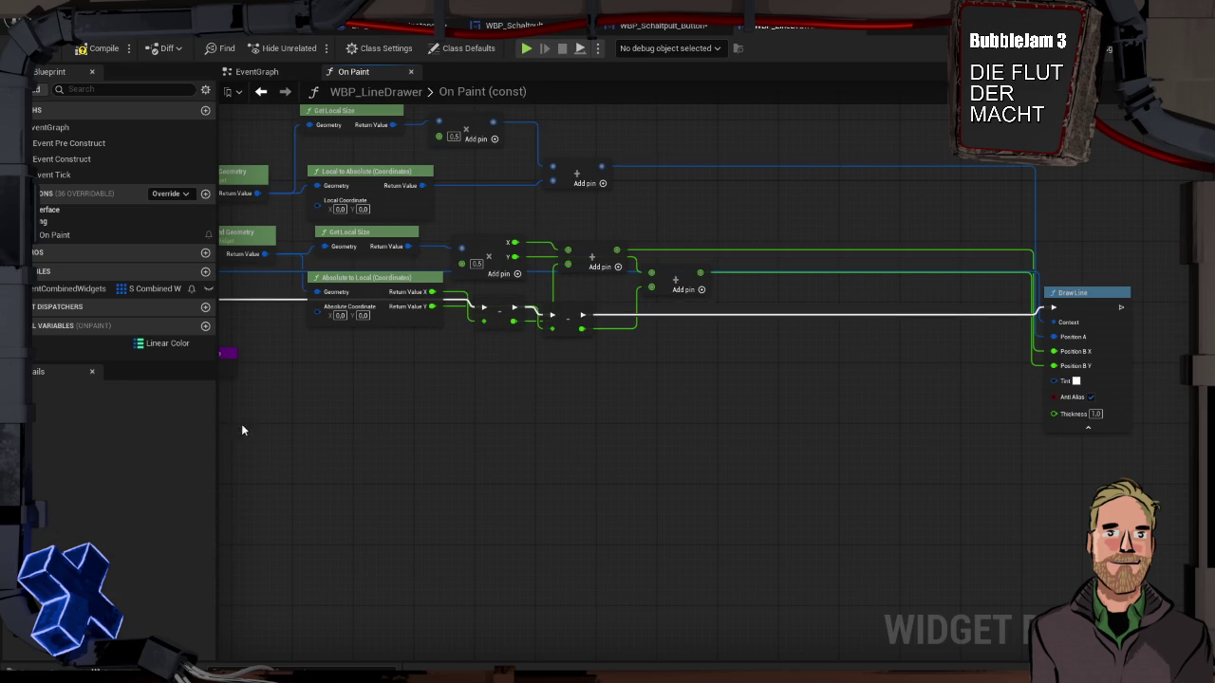
# Step: Set Tint's map value type to Linear Color in Details
pyautogui.click(116, 343)
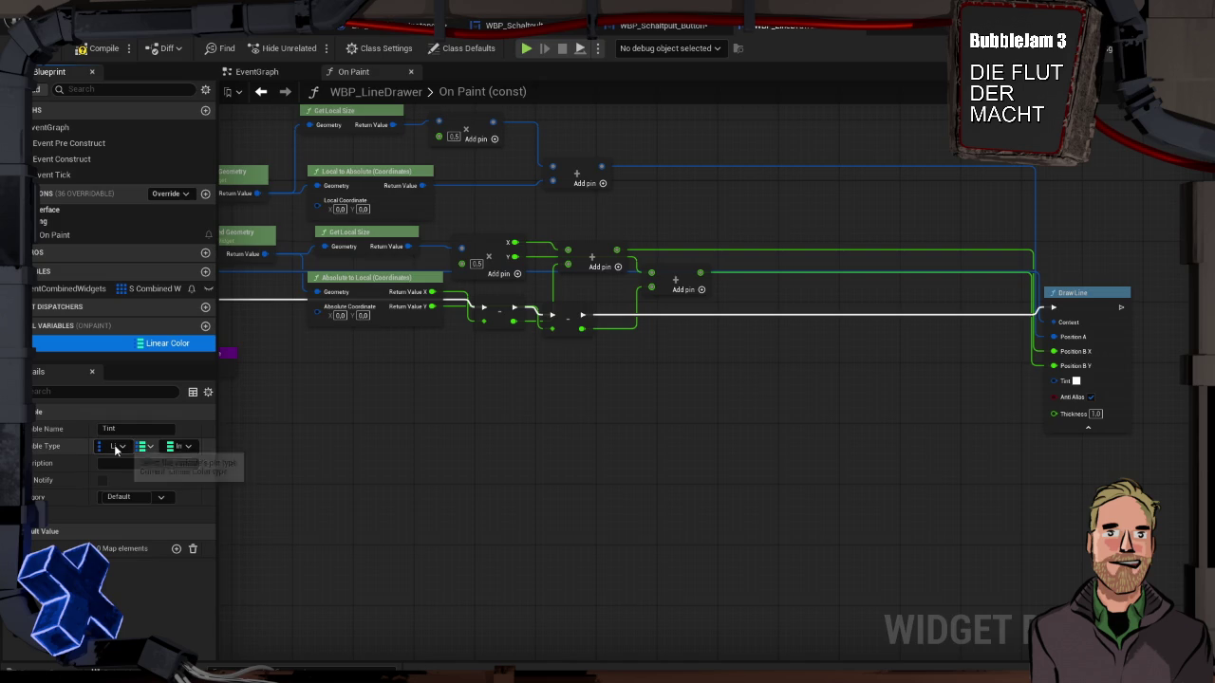
pyautogui.click(173, 447)
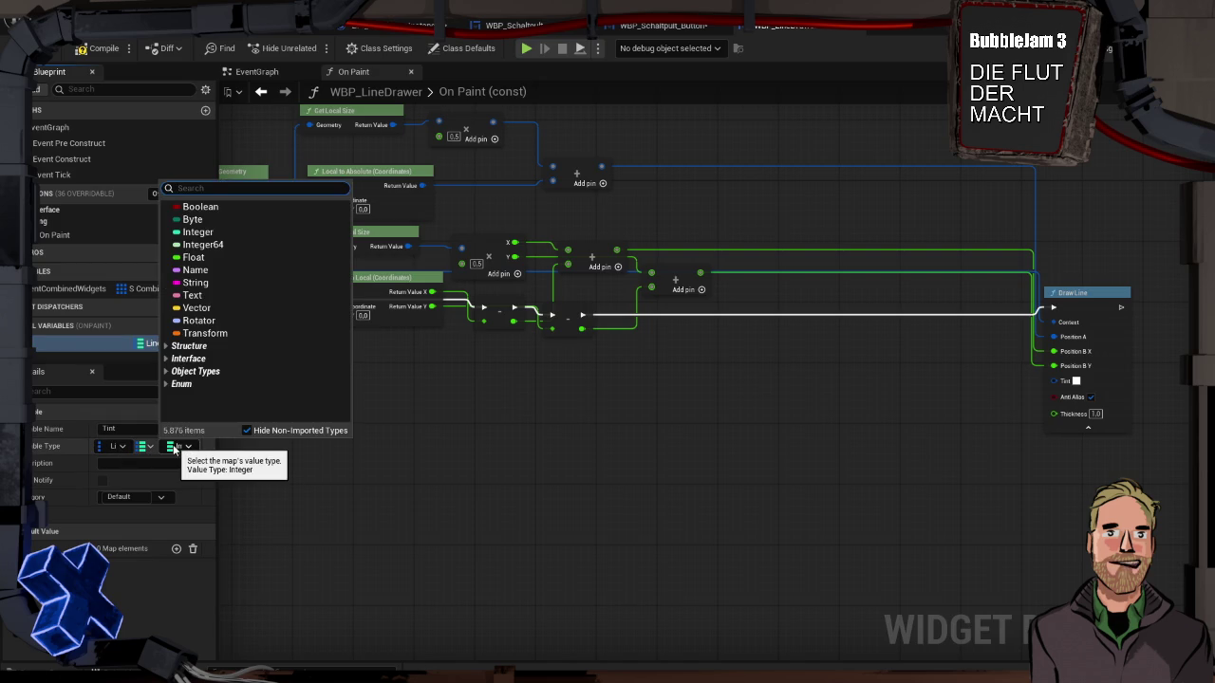
pyautogui.write('linear color type')
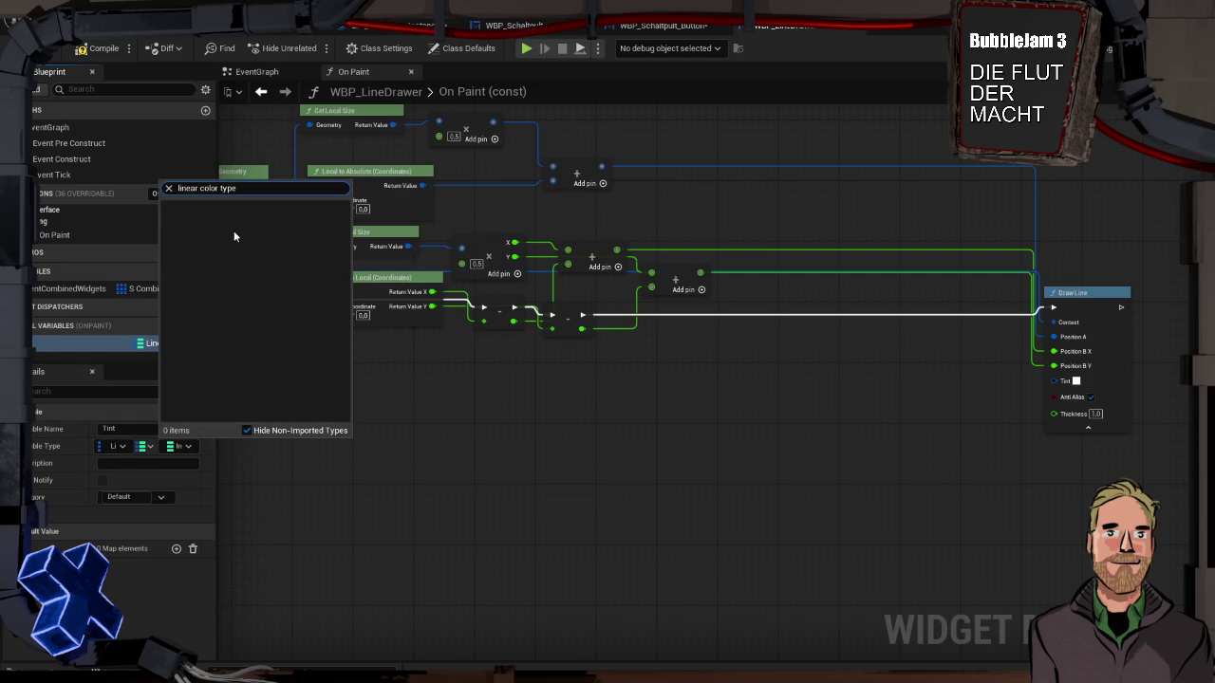
pyautogui.press('BackSpace')
pyautogui.press('BackSpace')
pyautogui.press('BackSpace')
pyautogui.press('BackSpace')
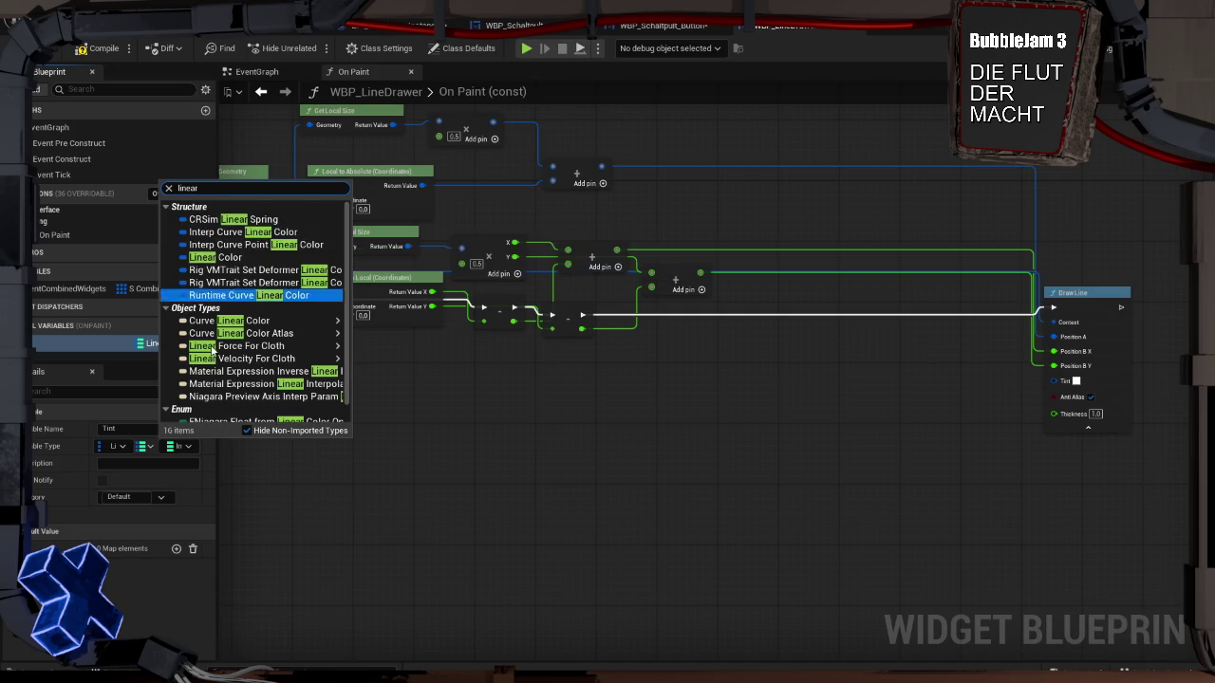
pyautogui.click(204, 257)
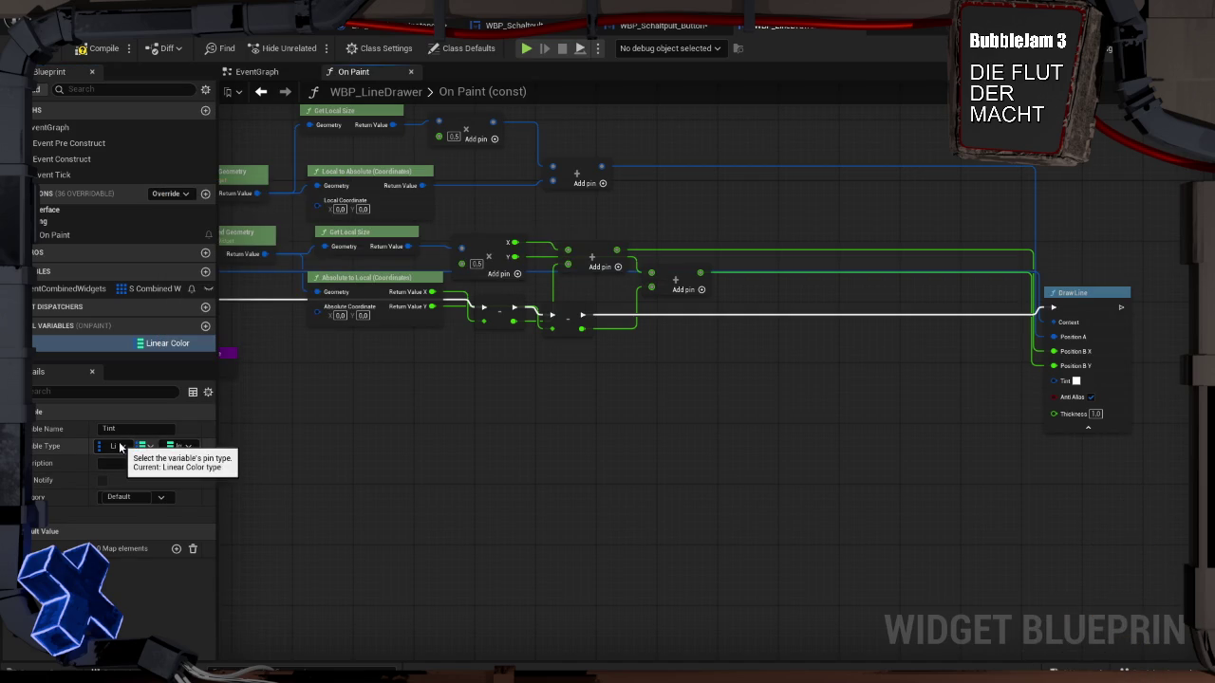
pyautogui.click(117, 447)
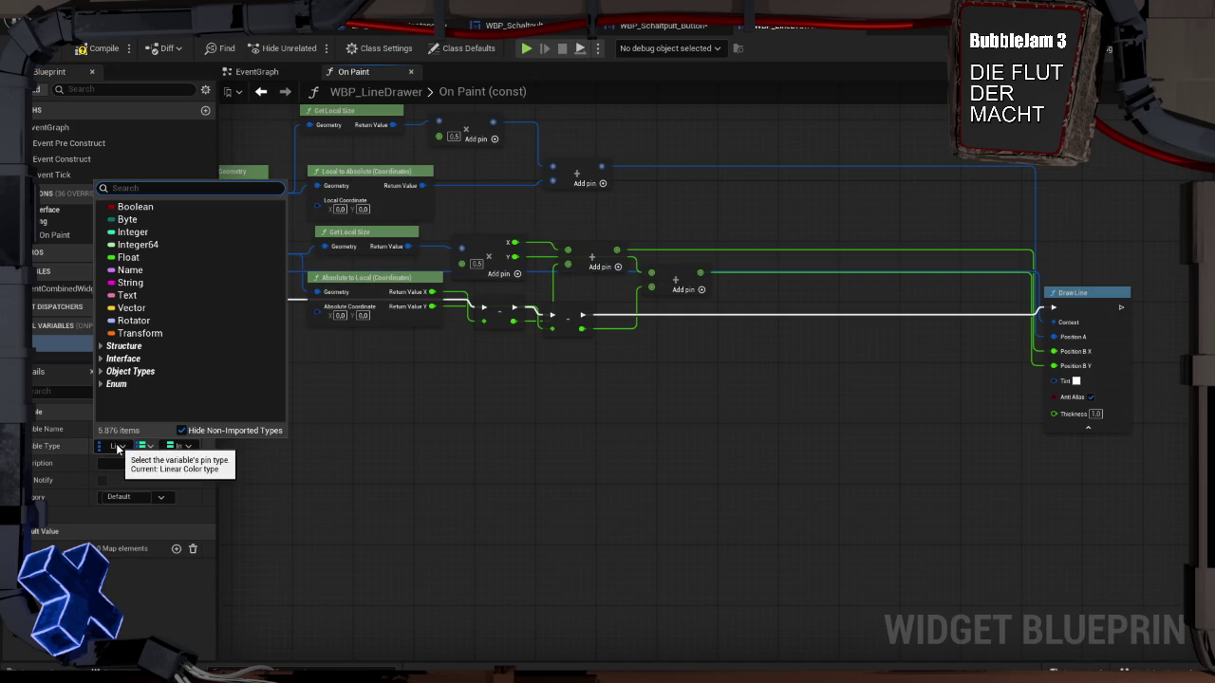
pyautogui.click(117, 448)
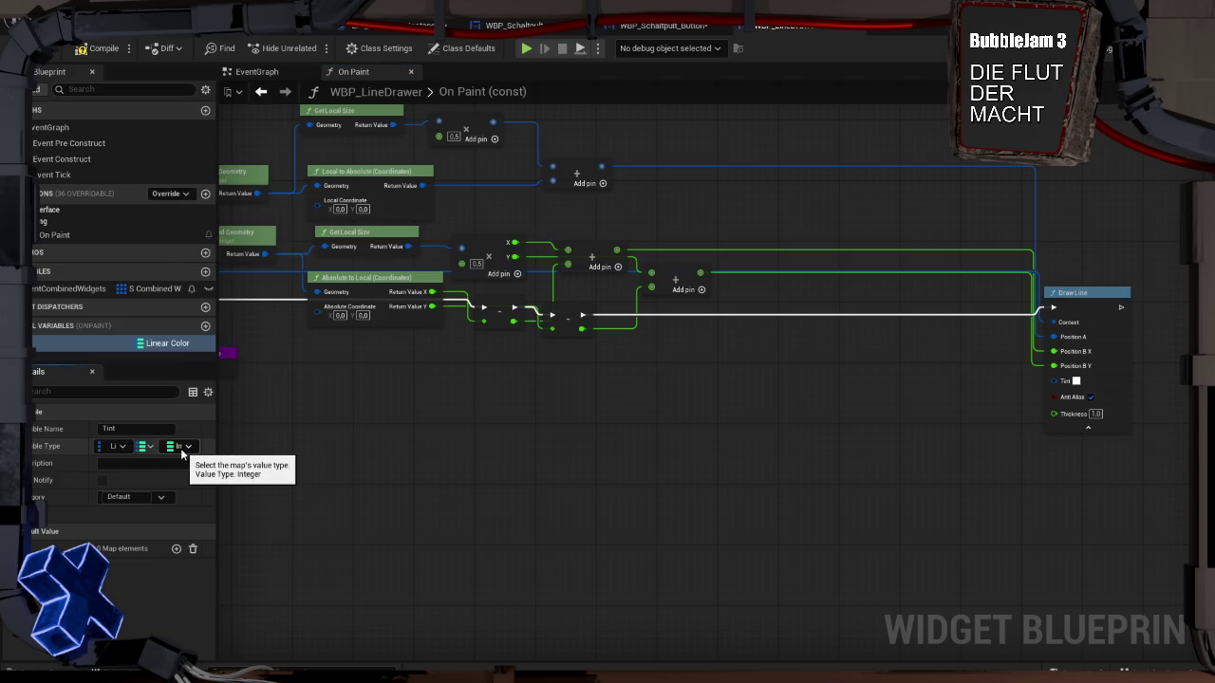
pyautogui.click(182, 448)
pyautogui.write('color')
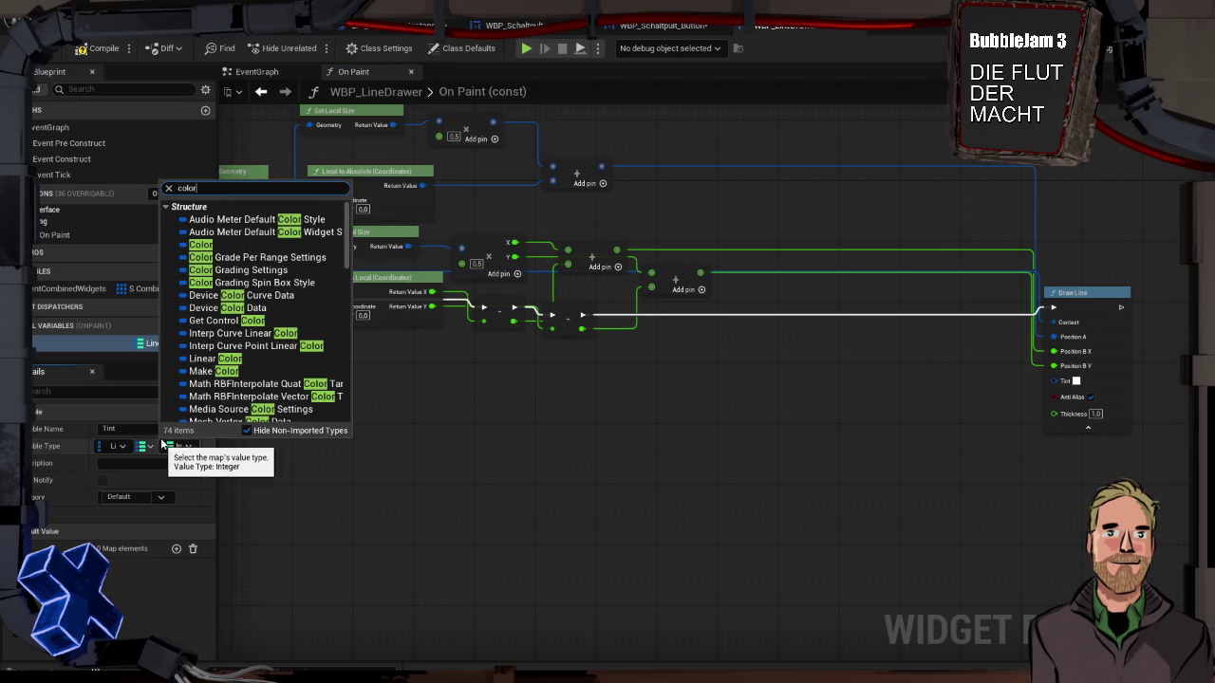
pyautogui.click(204, 359)
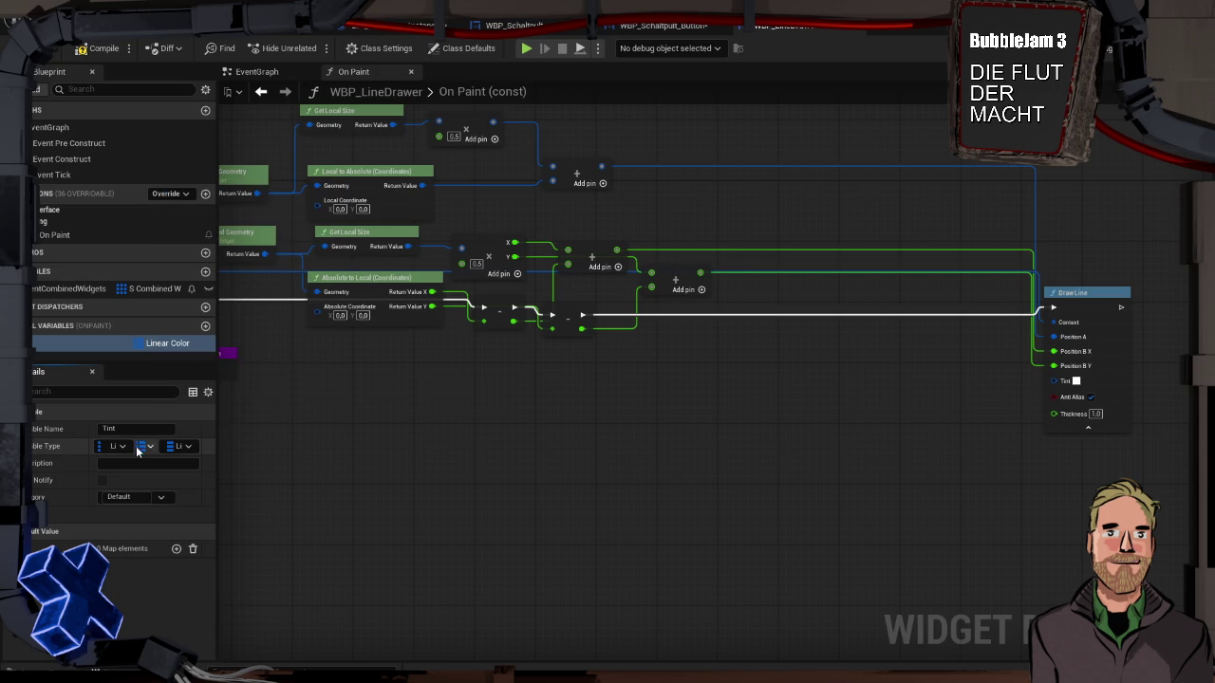
# Step: Make Tint's map key type Integer and add one default element
pyautogui.click(124, 446)
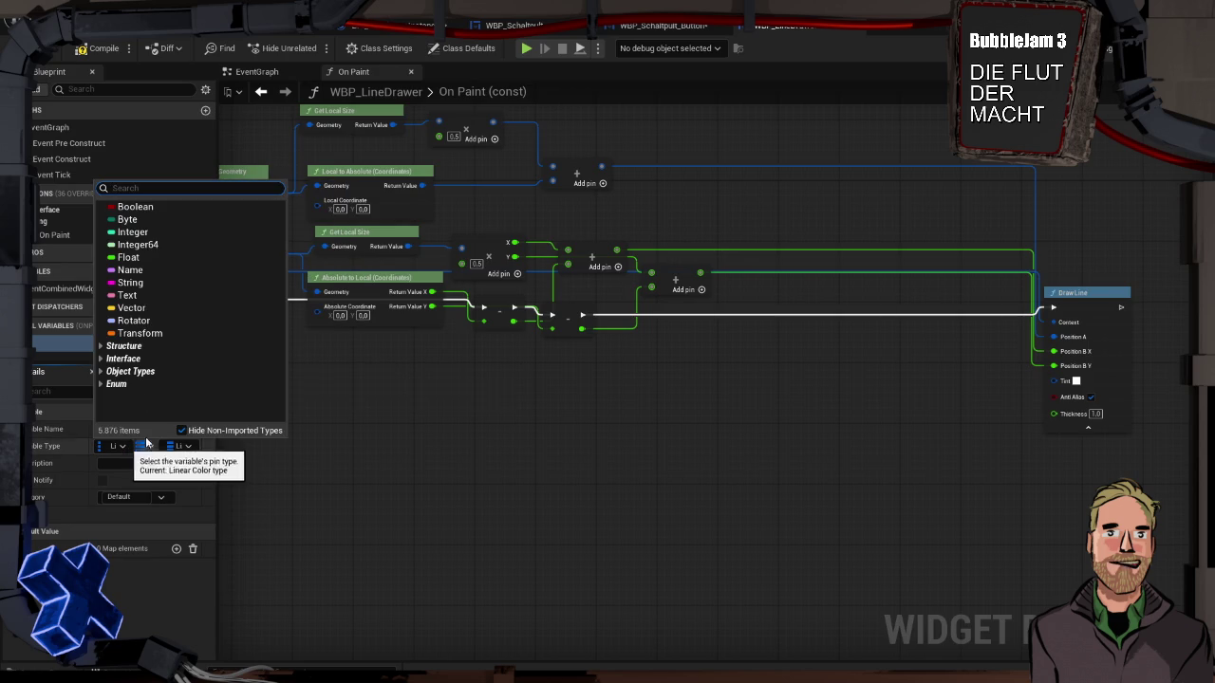
pyautogui.click(158, 233)
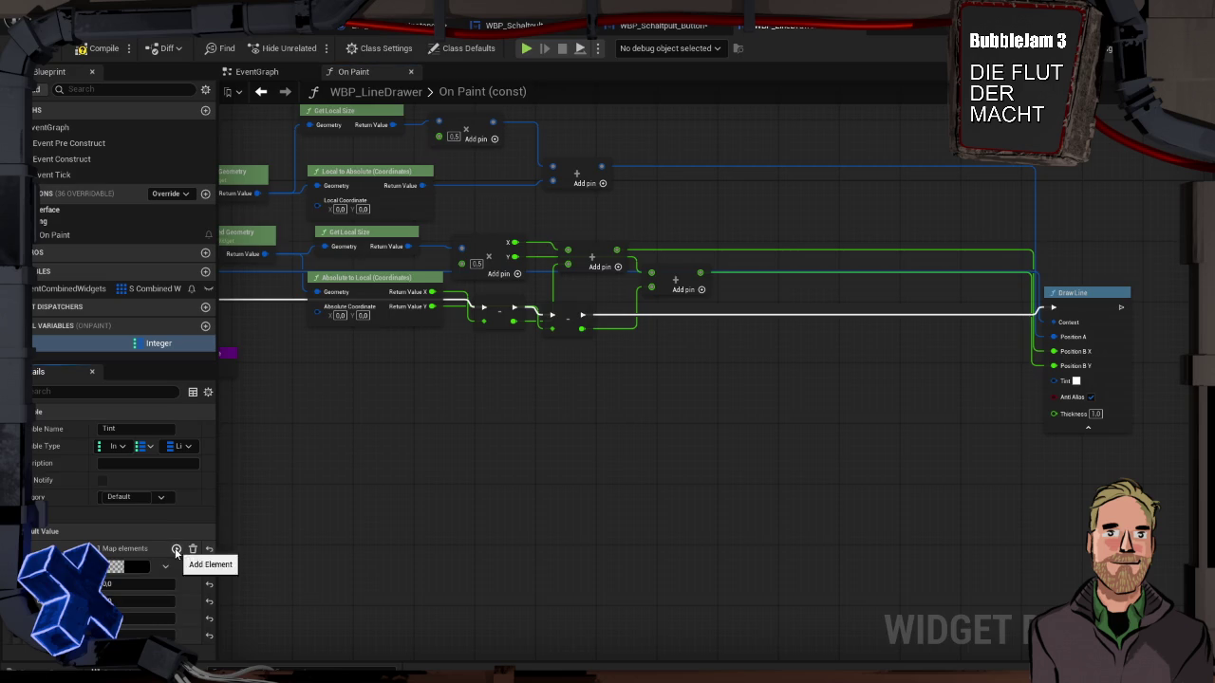
pyautogui.click(175, 548)
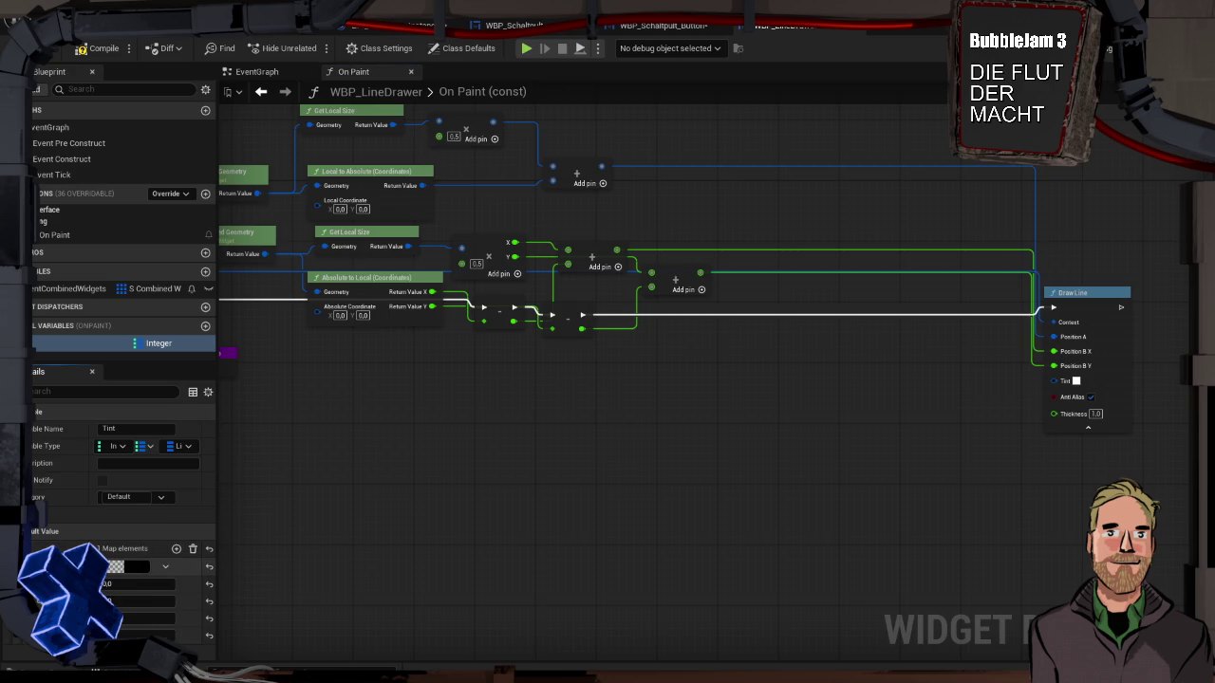
# Step: Colour the first Tint entry dark green, then add a second entry coloured pink
pyautogui.click(139, 568)
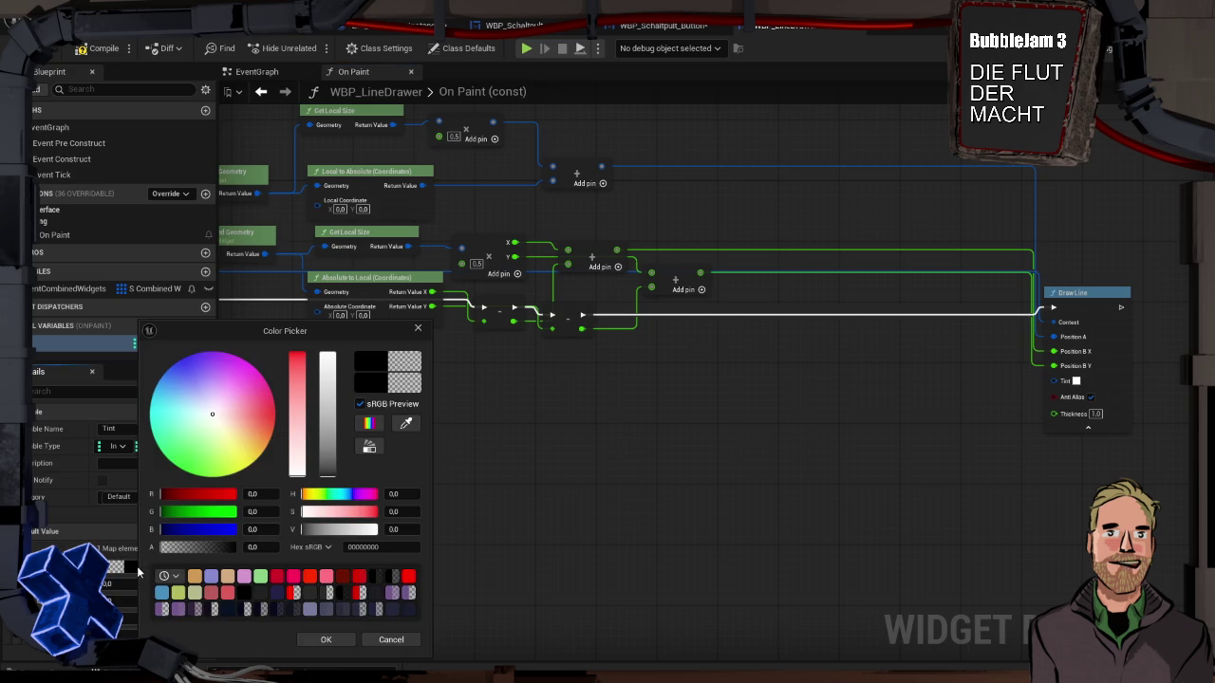
pyautogui.click(260, 576)
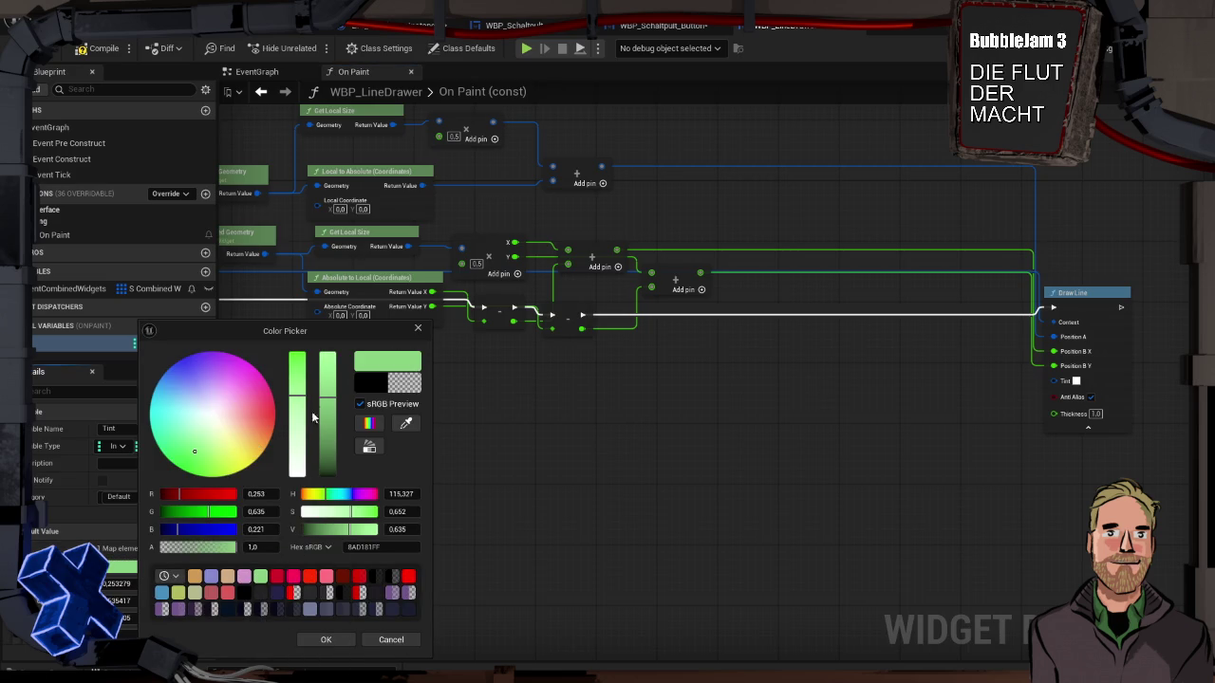
pyautogui.moveTo(327, 398); pyautogui.dragTo(328, 459)
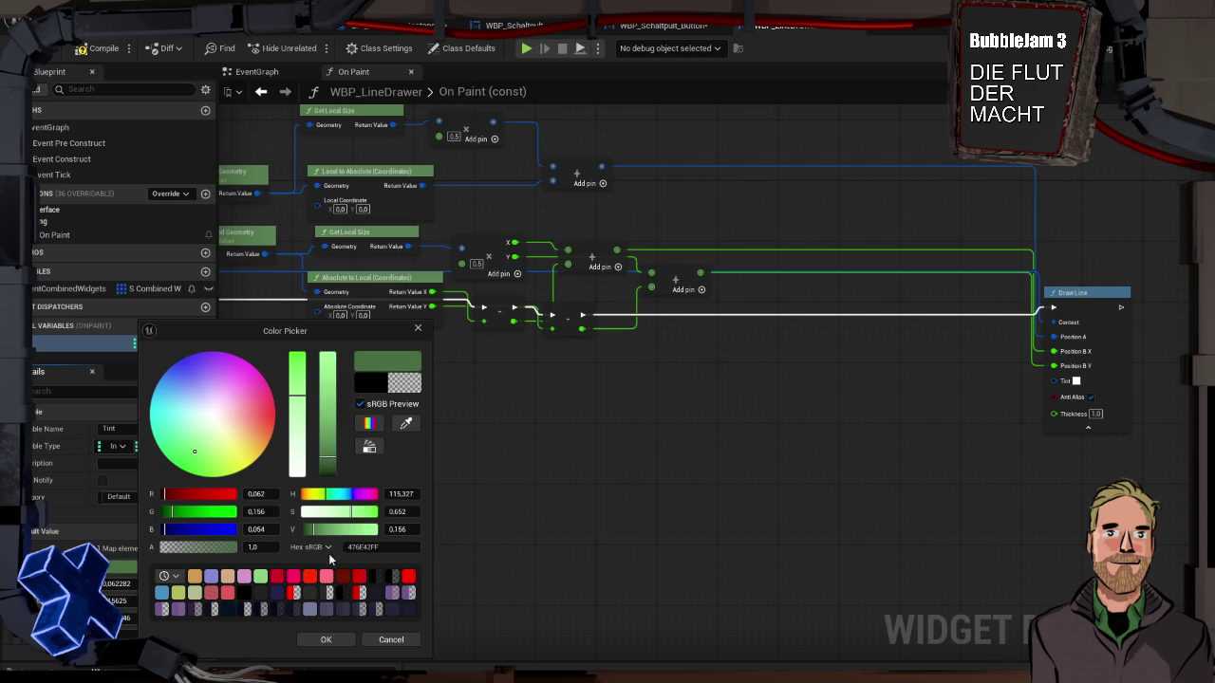
pyautogui.click(335, 638)
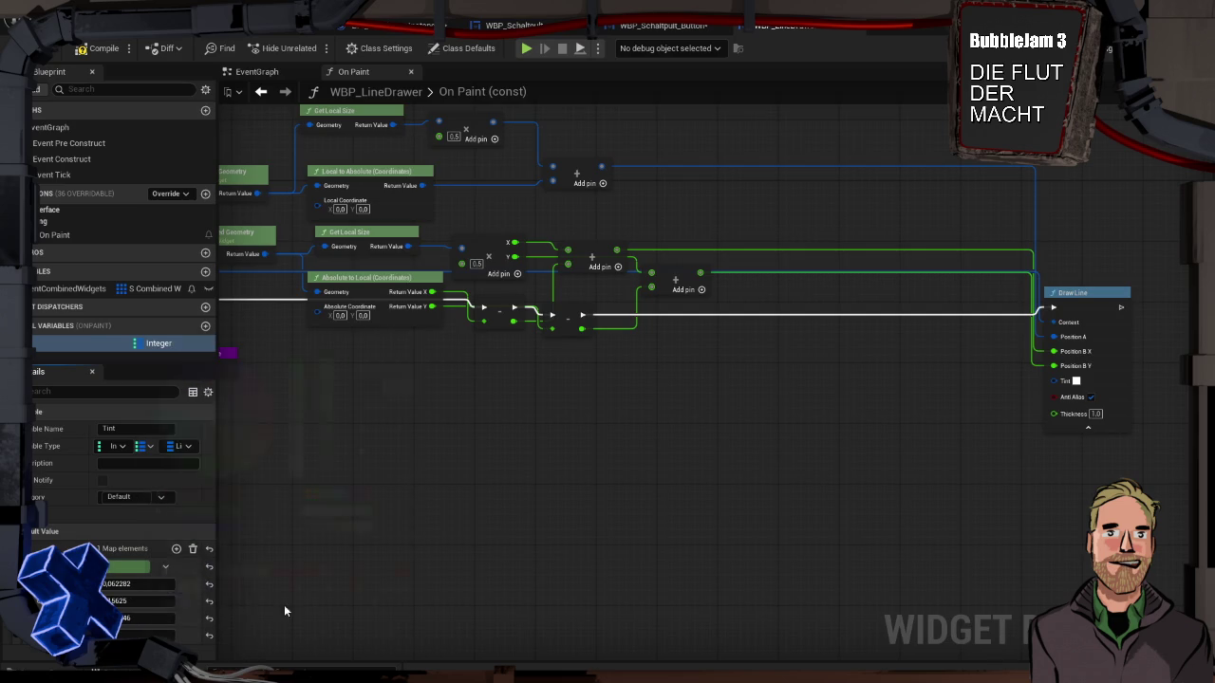
pyautogui.click(165, 567)
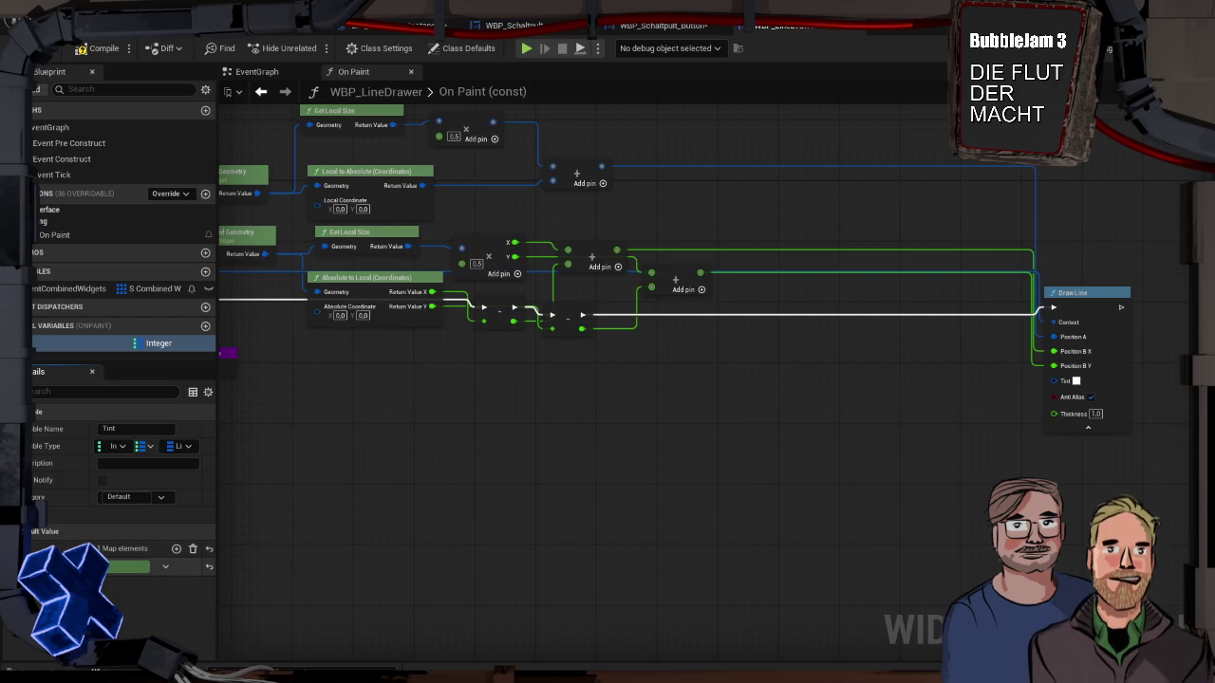
pyautogui.click(176, 549)
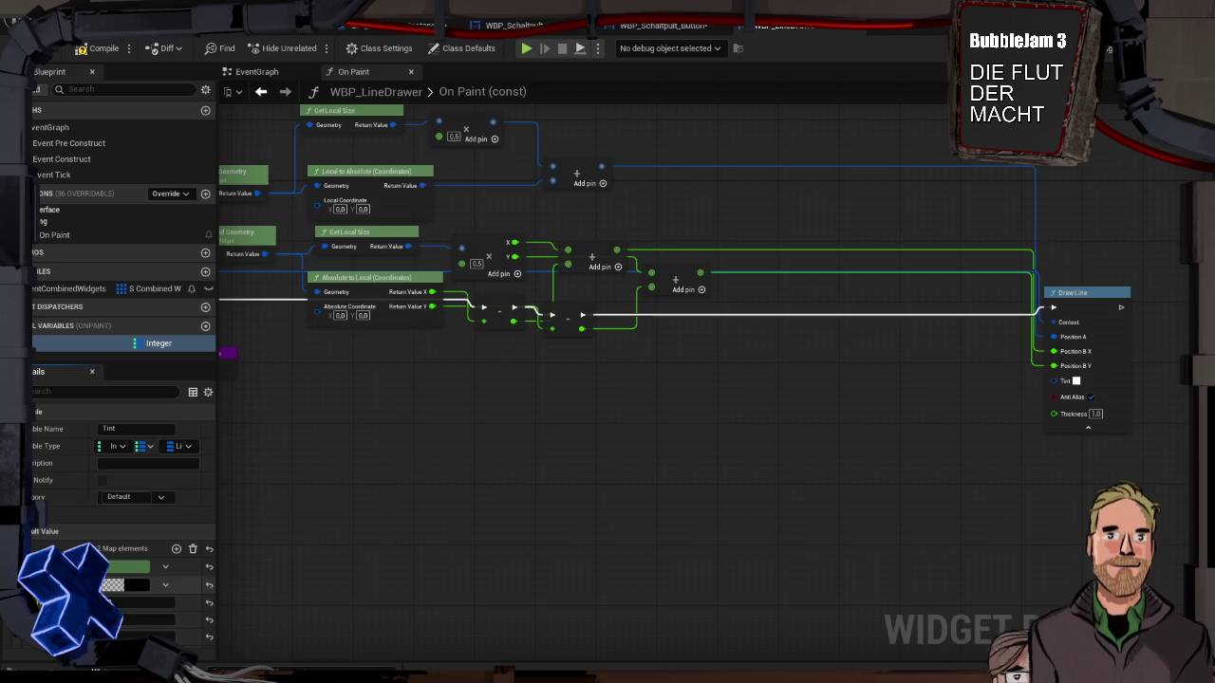
pyautogui.click(138, 585)
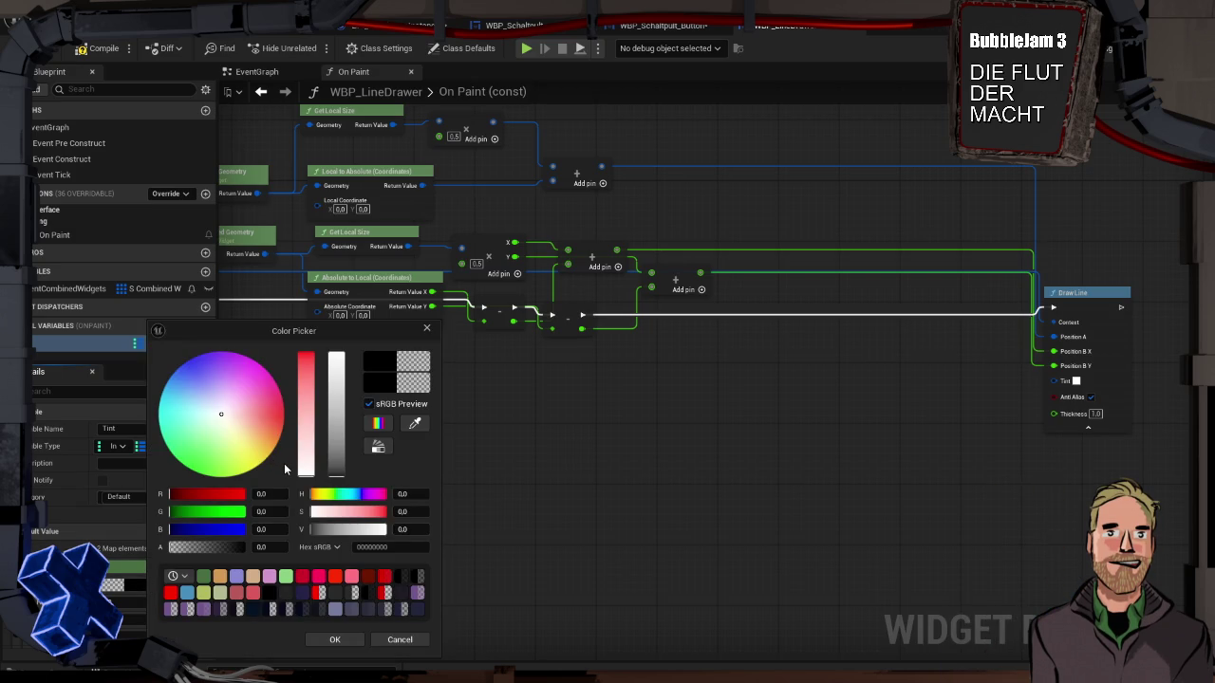
pyautogui.click(272, 578)
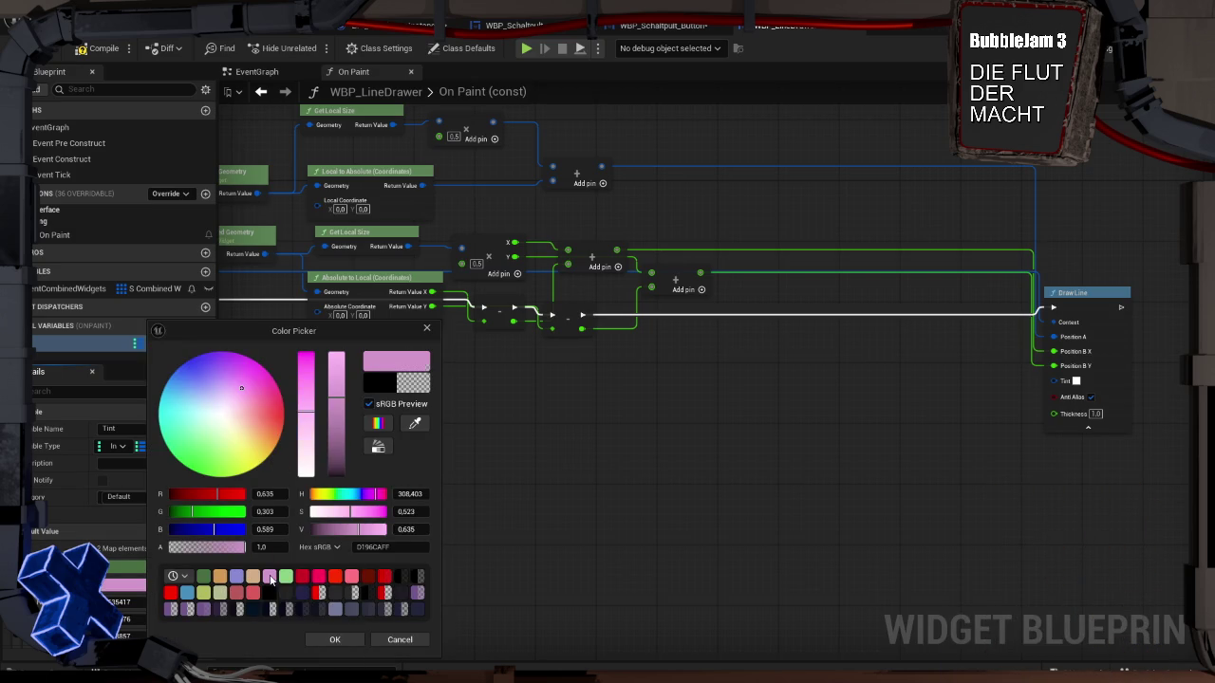
pyautogui.click(334, 639)
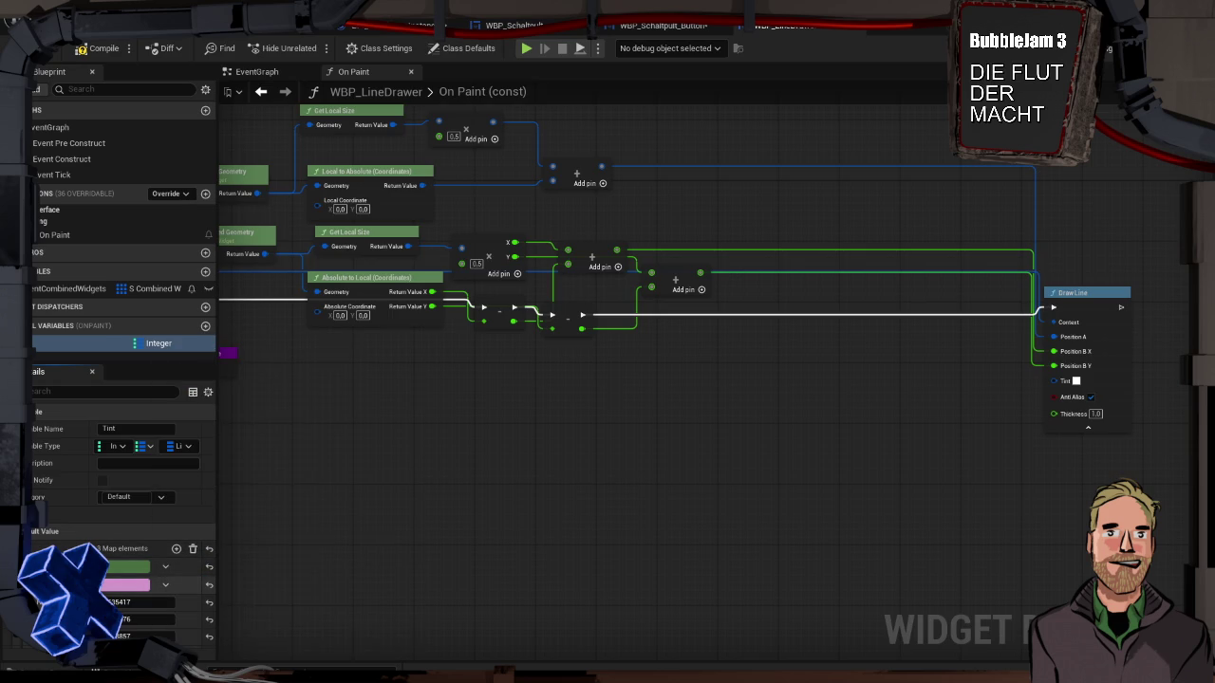
# Step: Add three more Tint entries coloured tan, lavender and hot pink
pyautogui.click(176, 548)
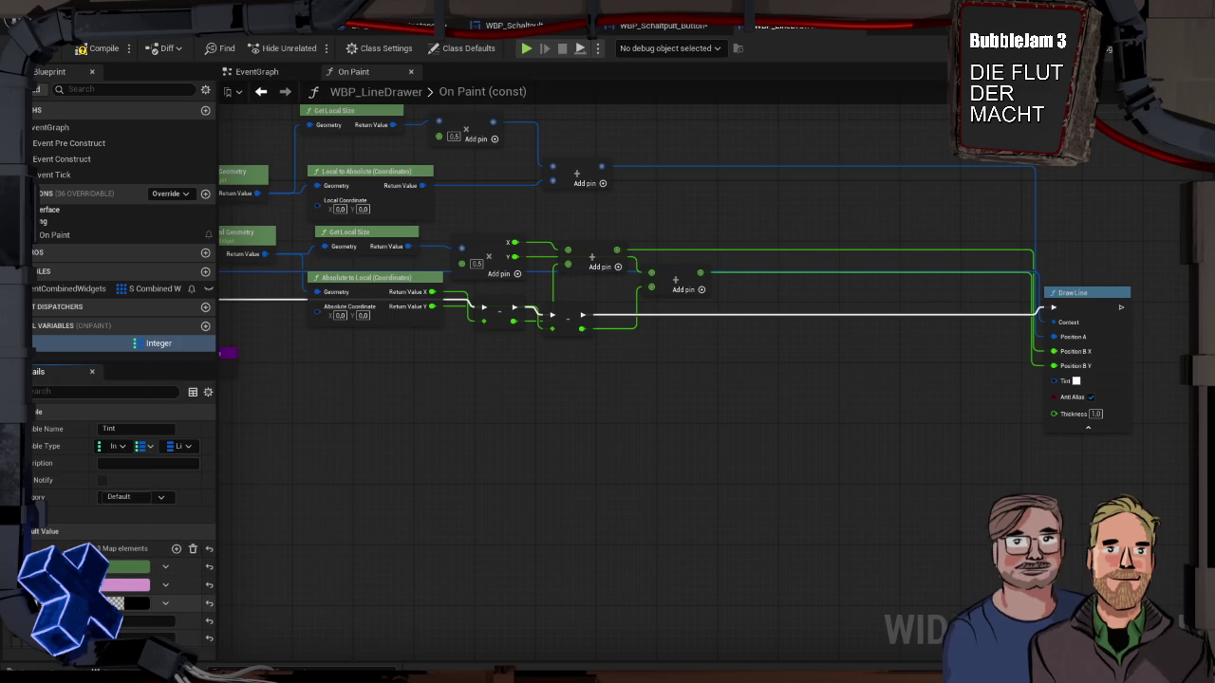
pyautogui.click(137, 605)
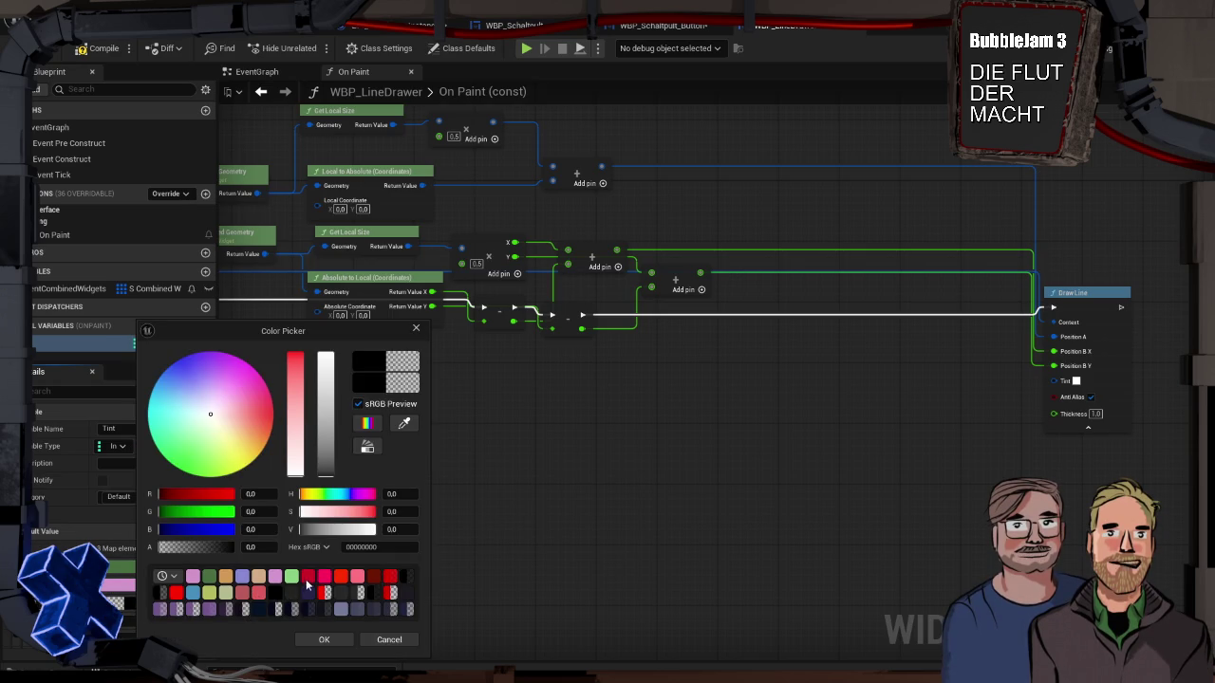
pyautogui.click(259, 577)
pyautogui.click(319, 638)
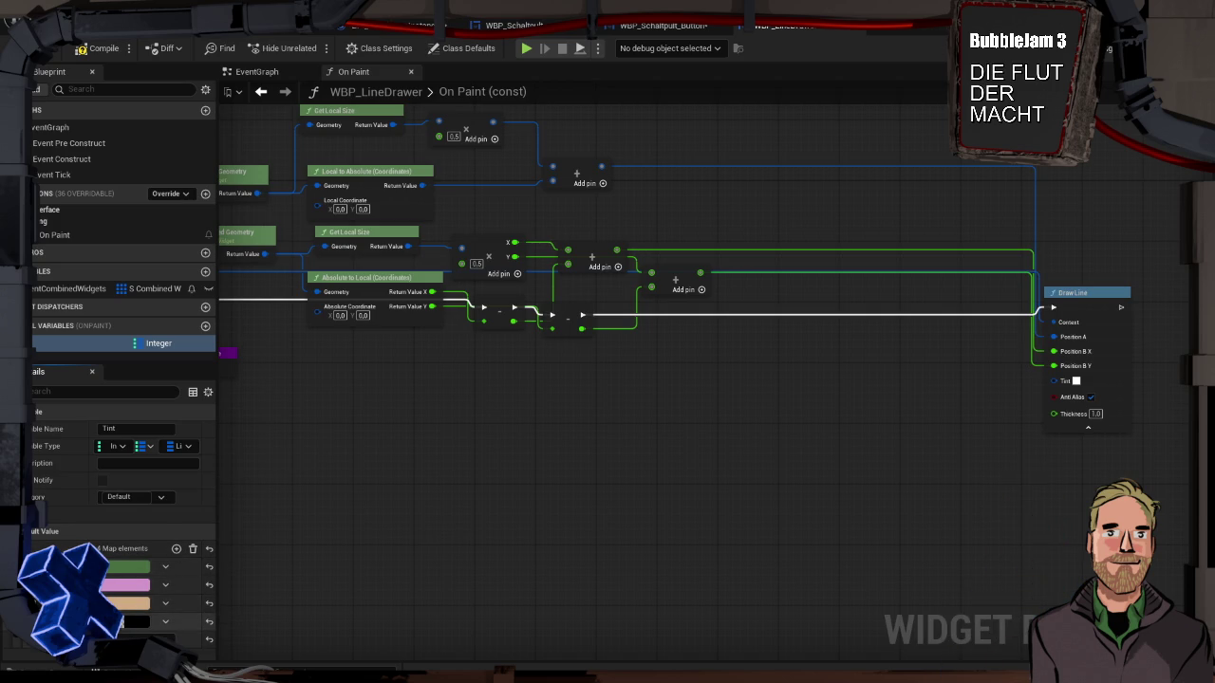
pyautogui.click(124, 622)
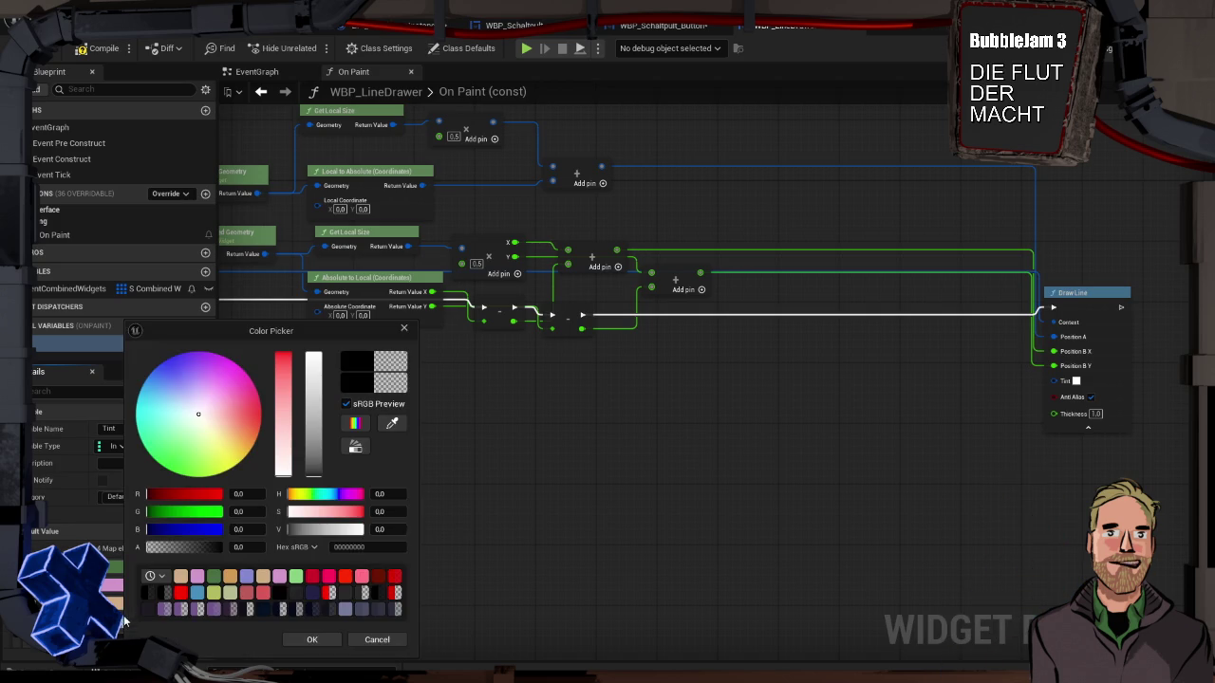
pyautogui.click(247, 577)
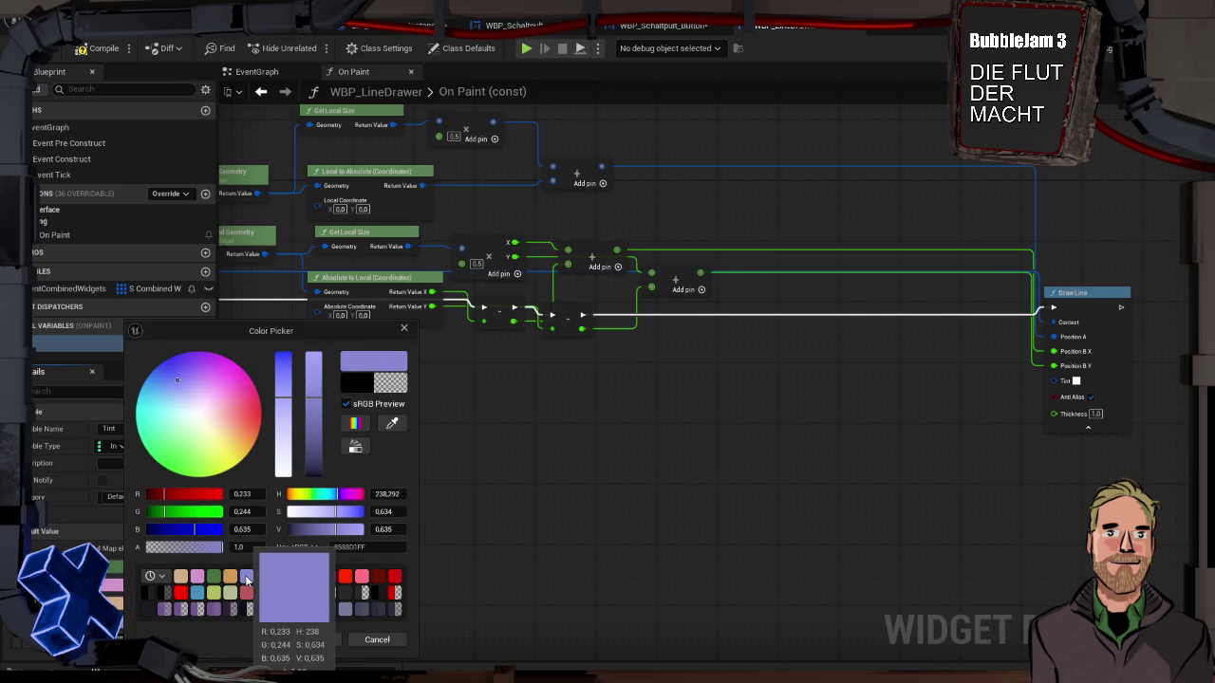
pyautogui.click(306, 639)
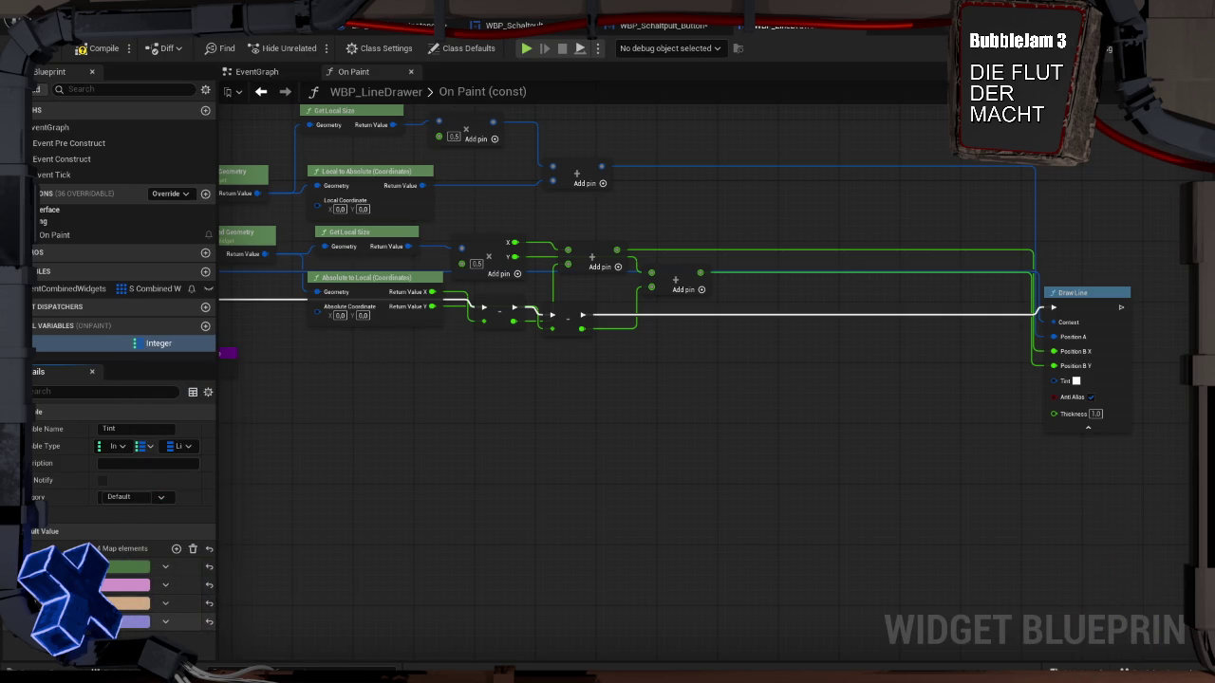
pyautogui.click(176, 549)
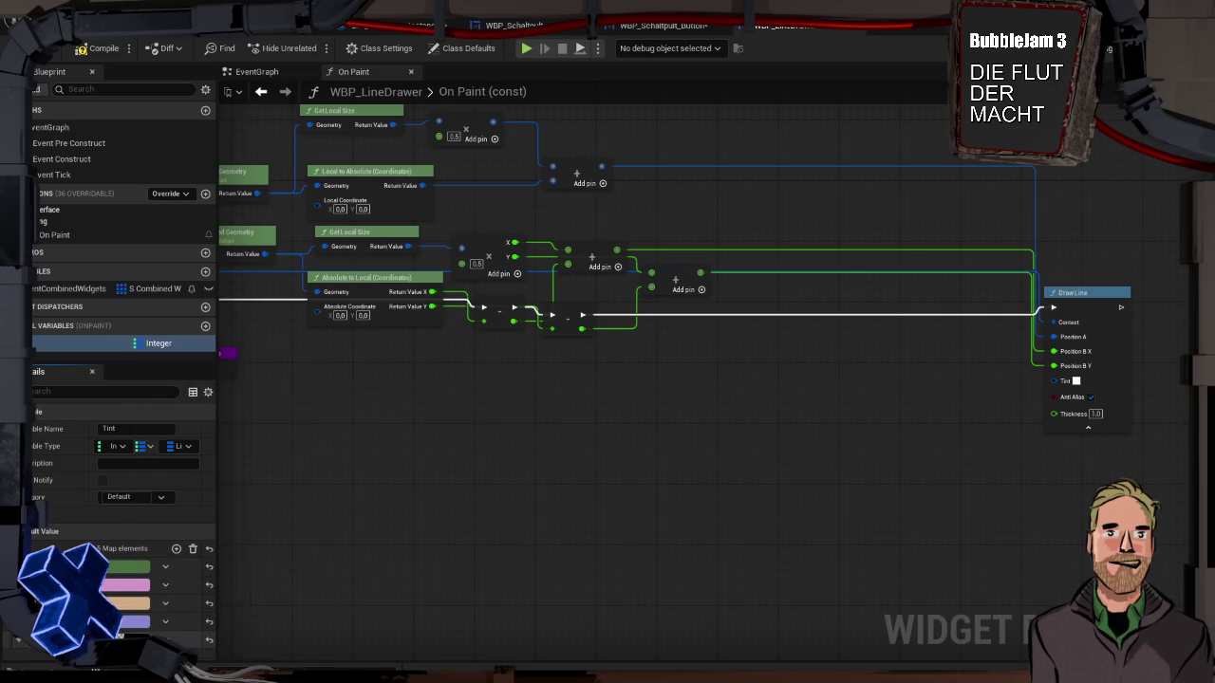
pyautogui.click(142, 639)
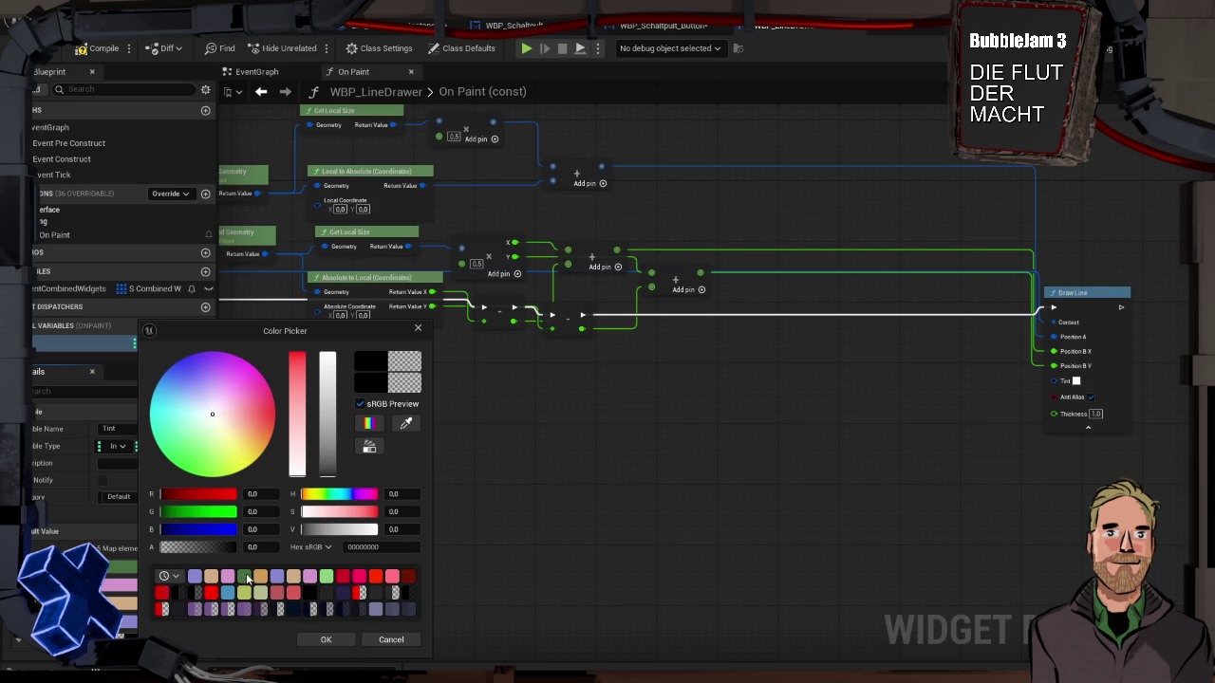
pyautogui.click(353, 577)
pyautogui.click(326, 641)
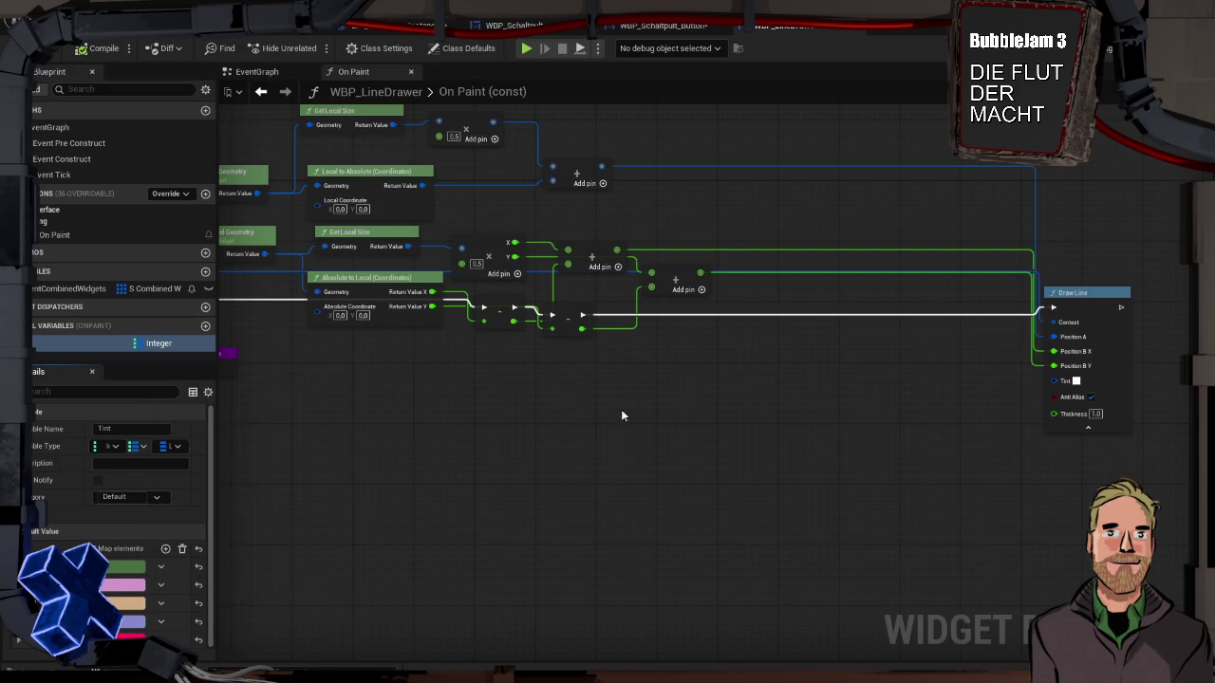
# Step: Place a Tint getter in On Paint and add a Find node for the map
pyautogui.moveTo(104, 351); pyautogui.dragTo(368, 371)
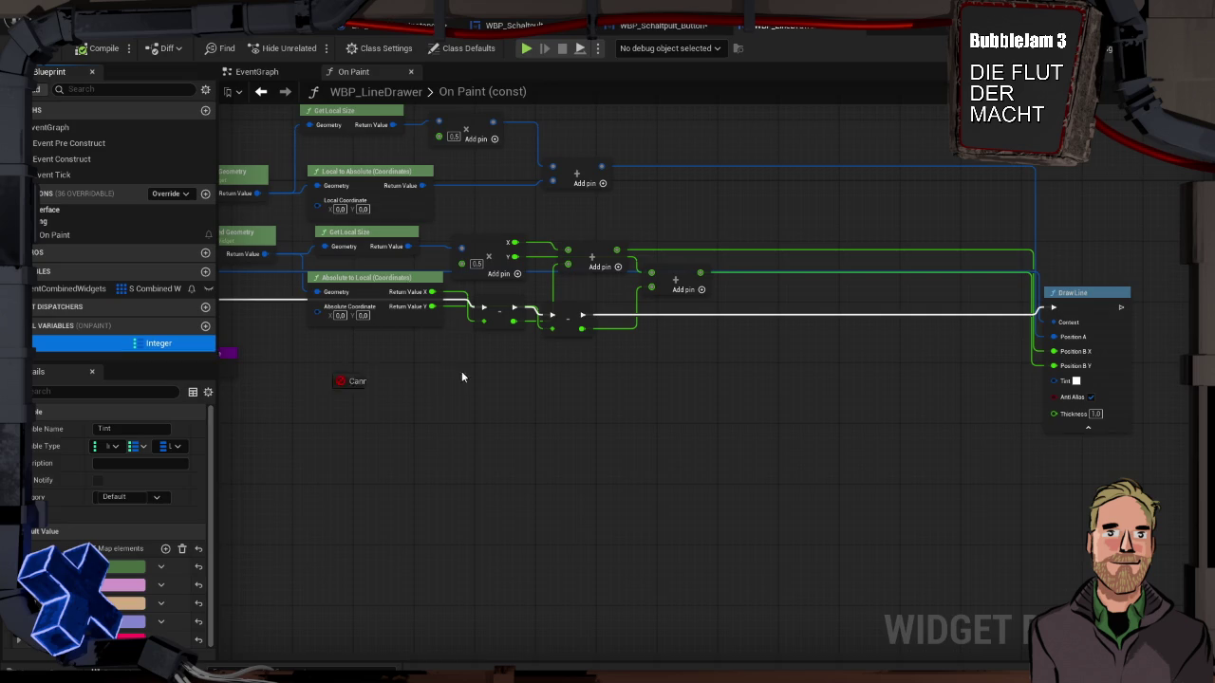
pyautogui.moveTo(811, 341)
pyautogui.mouseDown()
pyautogui.moveTo(721, 332)
pyautogui.moveTo(835, 360)
pyautogui.mouseUp()
pyautogui.click(816, 363)
pyautogui.write('find')
pyautogui.press('Return')
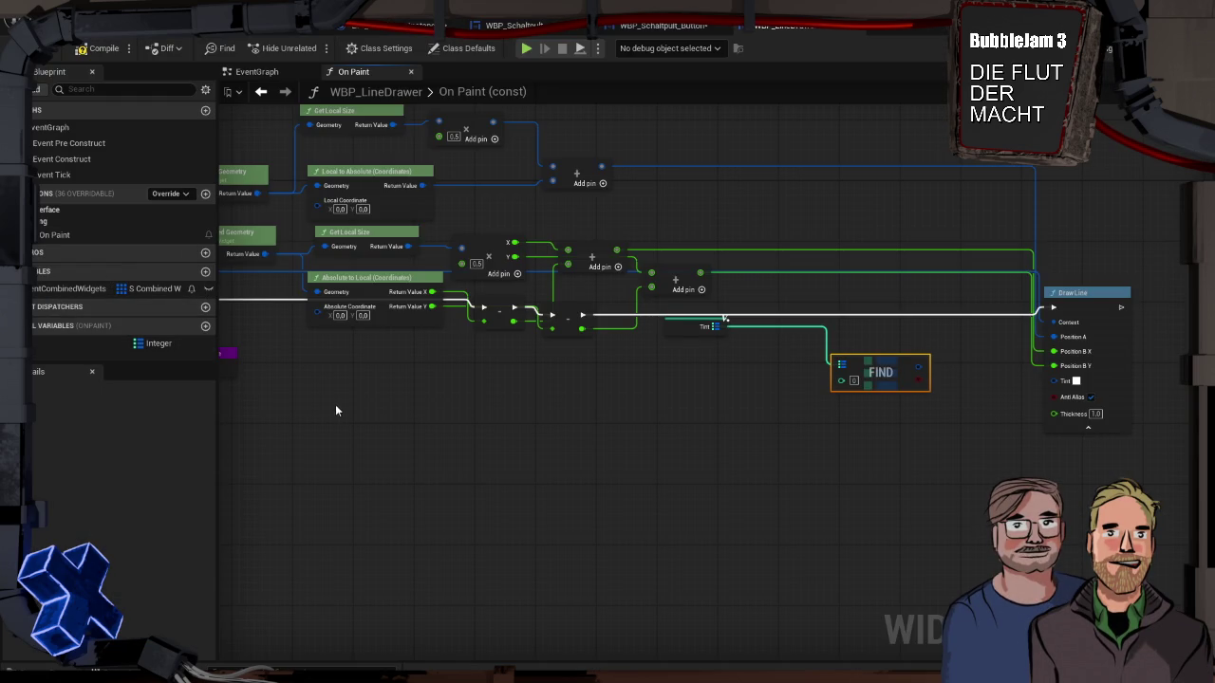
# Step: Wire the For Each Loop's Array Index into Find's key and its result into Draw Line Tint
pyautogui.moveTo(325, 397); pyautogui.dragTo(748, 407)
pyautogui.moveTo(611, 364)
pyautogui.mouseDown()
pyautogui.moveTo(421, 335)
pyautogui.moveTo(495, 352)
pyautogui.mouseUp()
pyautogui.moveTo(464, 309)
pyautogui.mouseDown()
pyautogui.moveTo(635, 321)
pyautogui.moveTo(644, 345)
pyautogui.moveTo(1066, 339)
pyautogui.mouseUp()
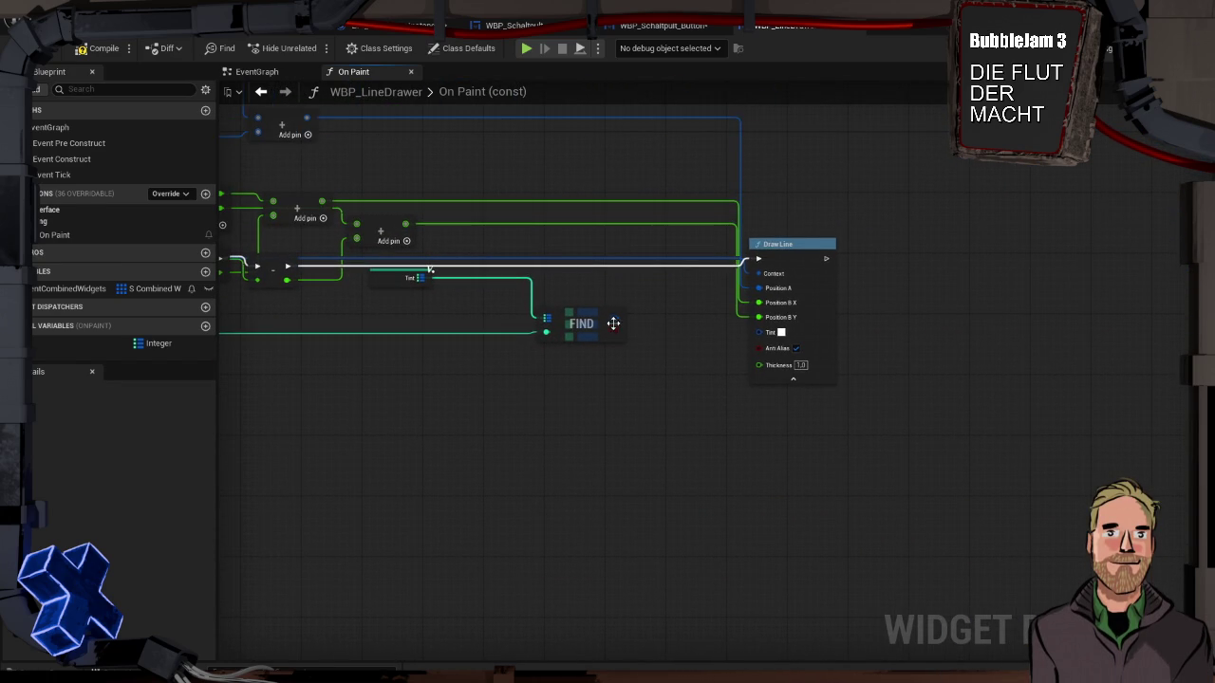
pyautogui.rightClick(616, 322)
pyautogui.click(657, 385)
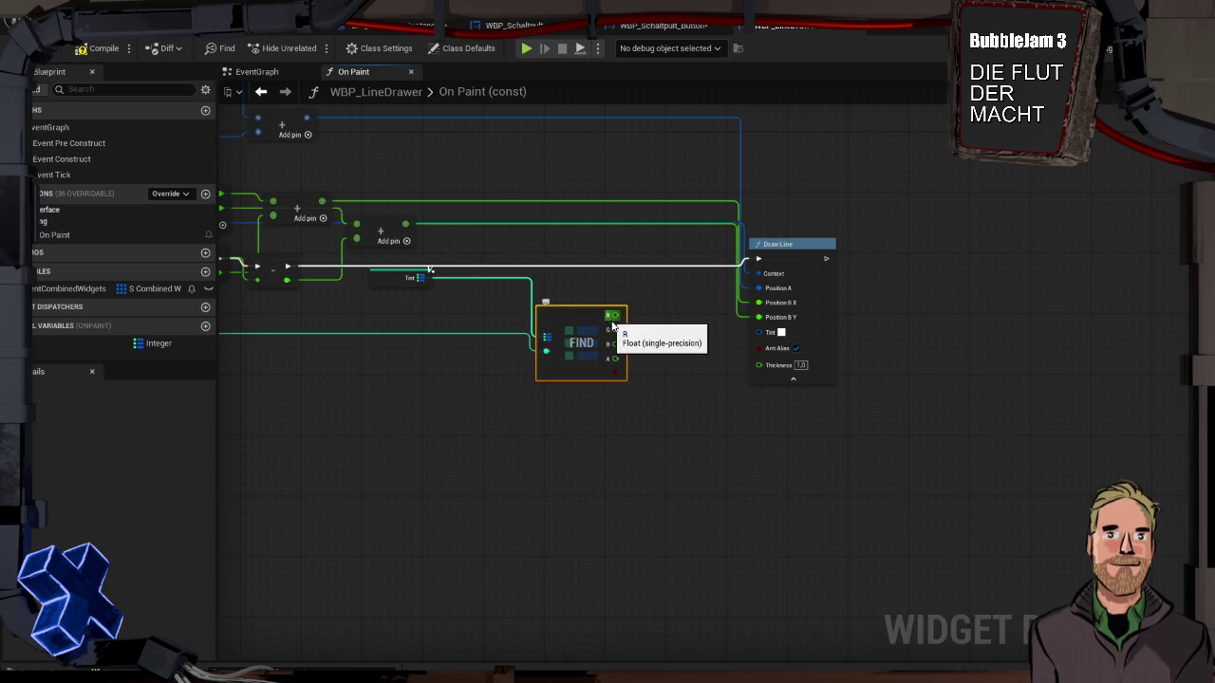
pyautogui.hotkey('ctrl', 'z')
pyautogui.moveTo(613, 321)
pyautogui.mouseDown()
pyautogui.moveTo(746, 348)
pyautogui.moveTo(760, 333)
pyautogui.mouseUp()
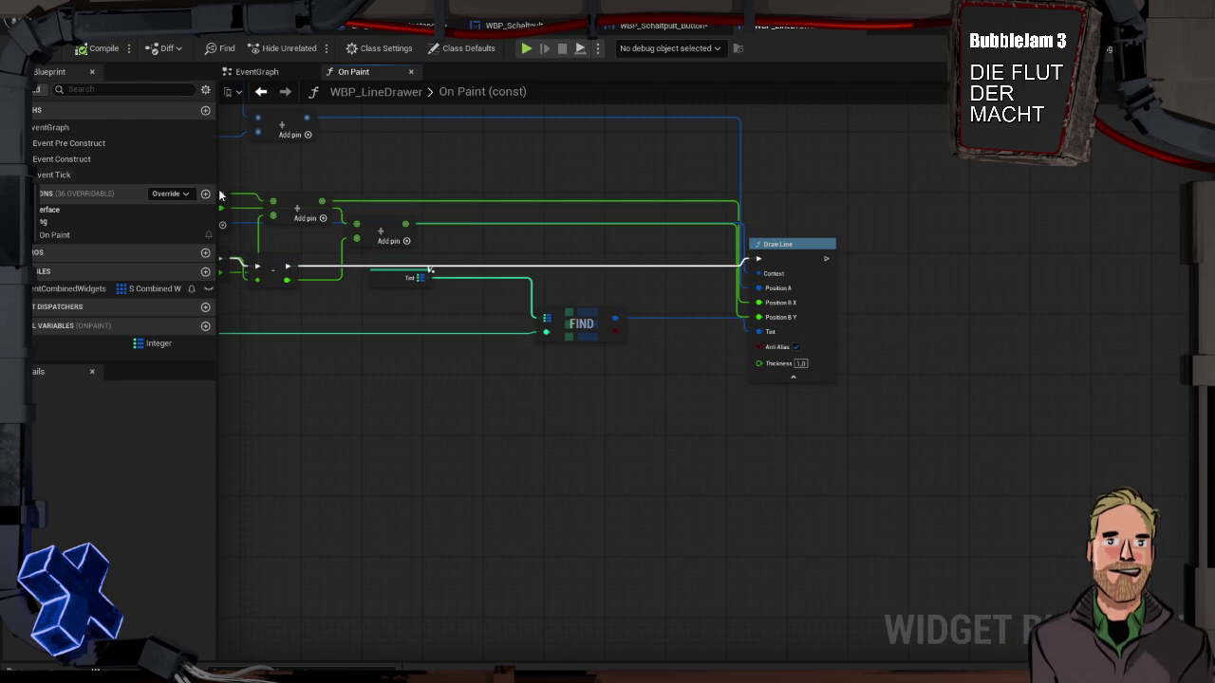
# Step: Copy the local variable and switch to WBP_Schaltpult_Button's EventGraph near the Switch on Int
pyautogui.moveTo(319, 305); pyautogui.dragTo(410, 365)
pyautogui.click(68, 346)
pyautogui.rightClick(68, 348)
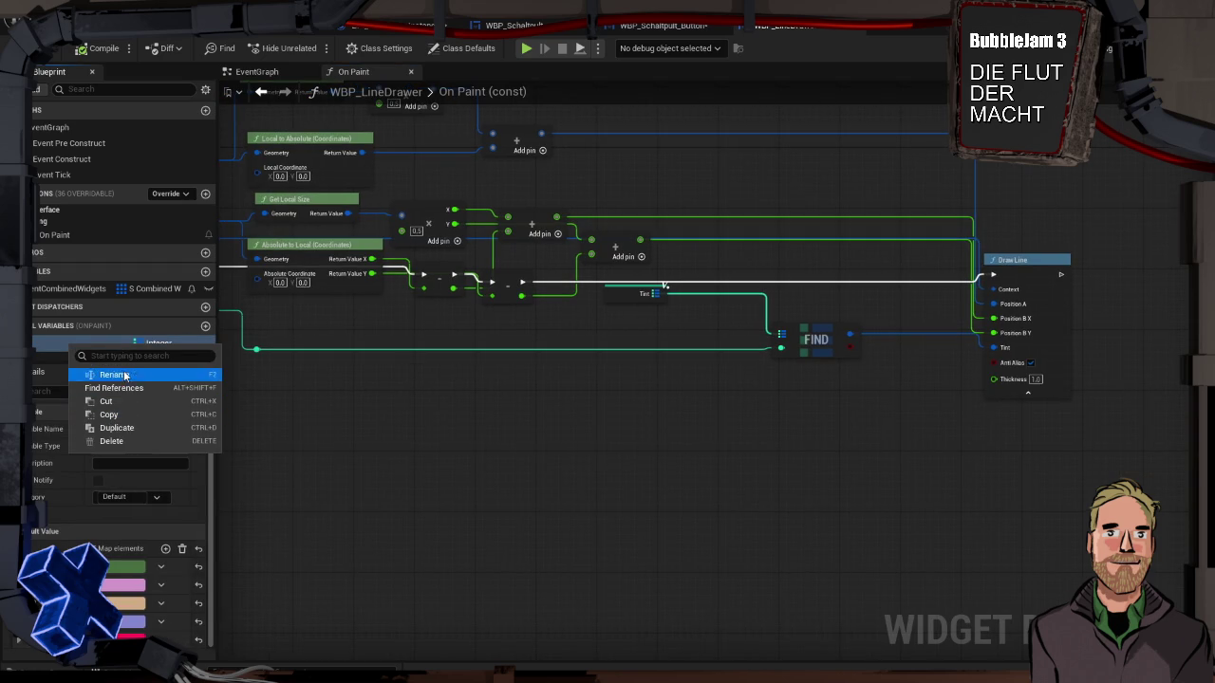
pyautogui.click(126, 416)
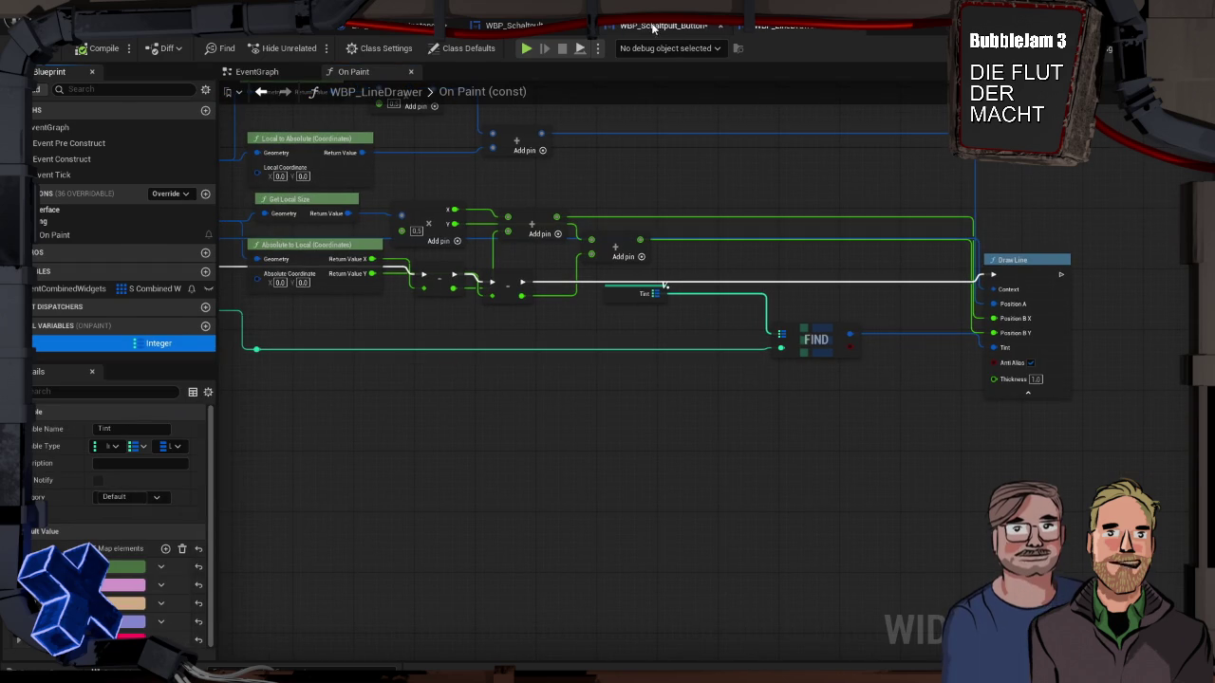
pyautogui.click(662, 26)
pyautogui.scroll(-3, 575, 326)
pyautogui.scroll(6, 583, 338)
pyautogui.moveTo(733, 356); pyautogui.dragTo(710, 364)
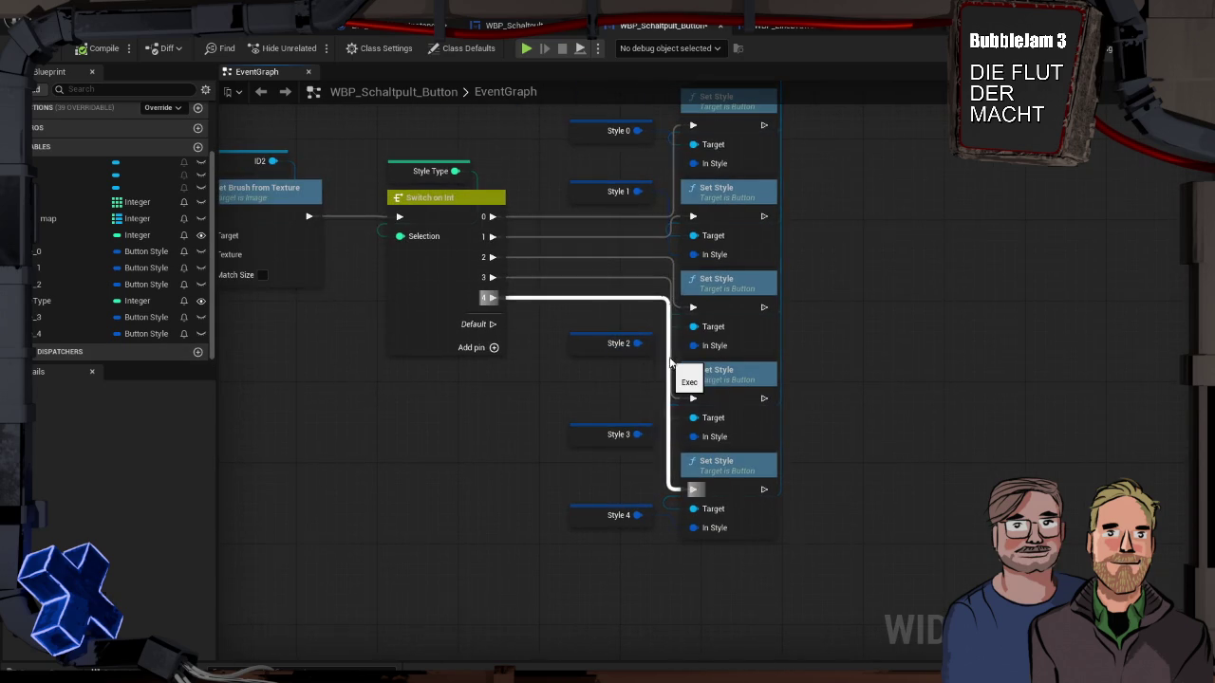
pyautogui.scroll(-1, 860, 369)
pyautogui.moveTo(437, 273); pyautogui.dragTo(463, 324)
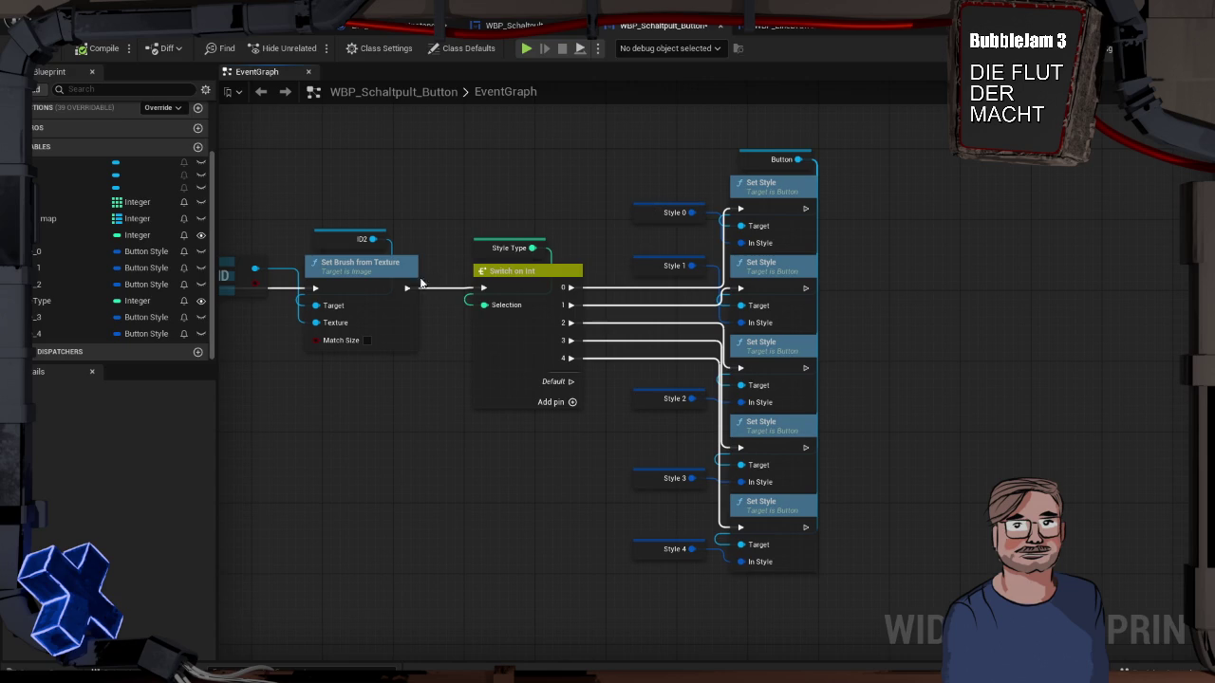
pyautogui.moveTo(799, 161); pyautogui.dragTo(907, 187)
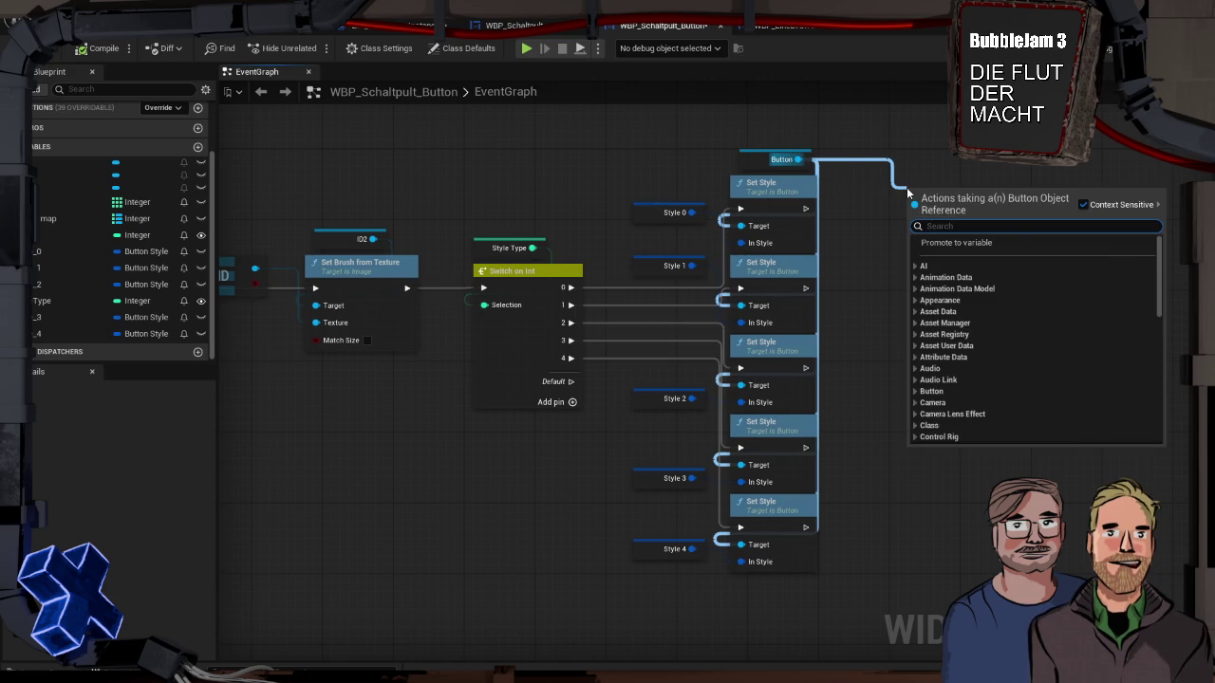
pyautogui.write('set style')
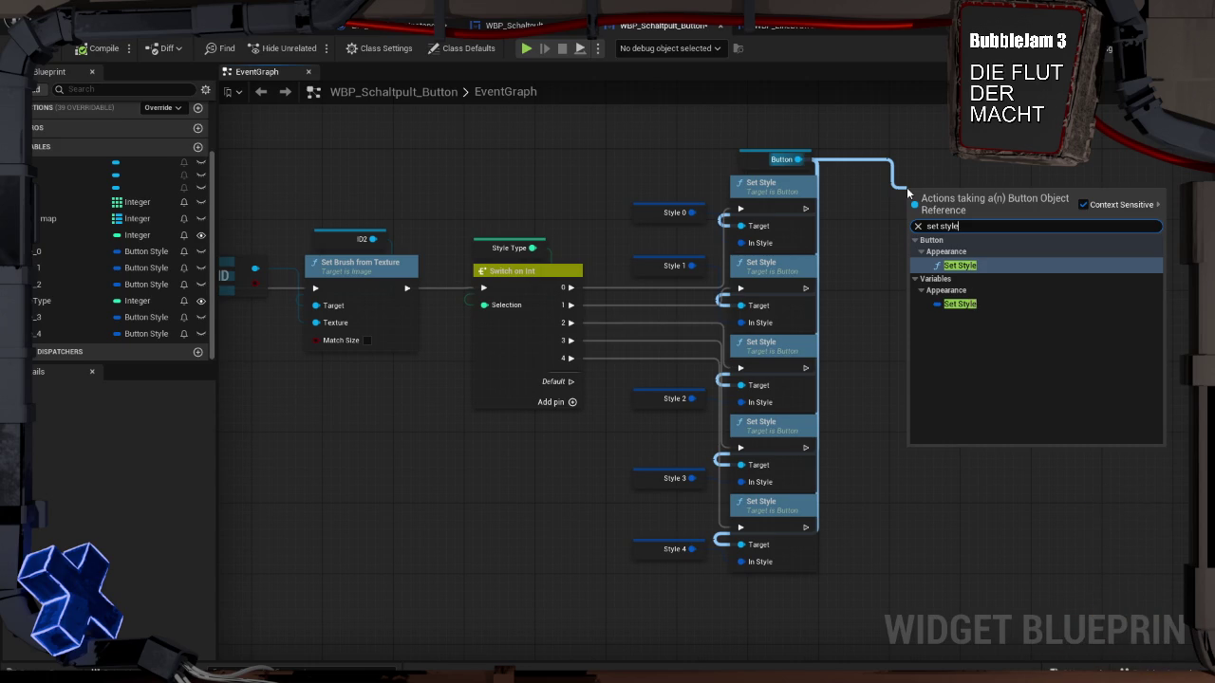
pyautogui.press('Return')
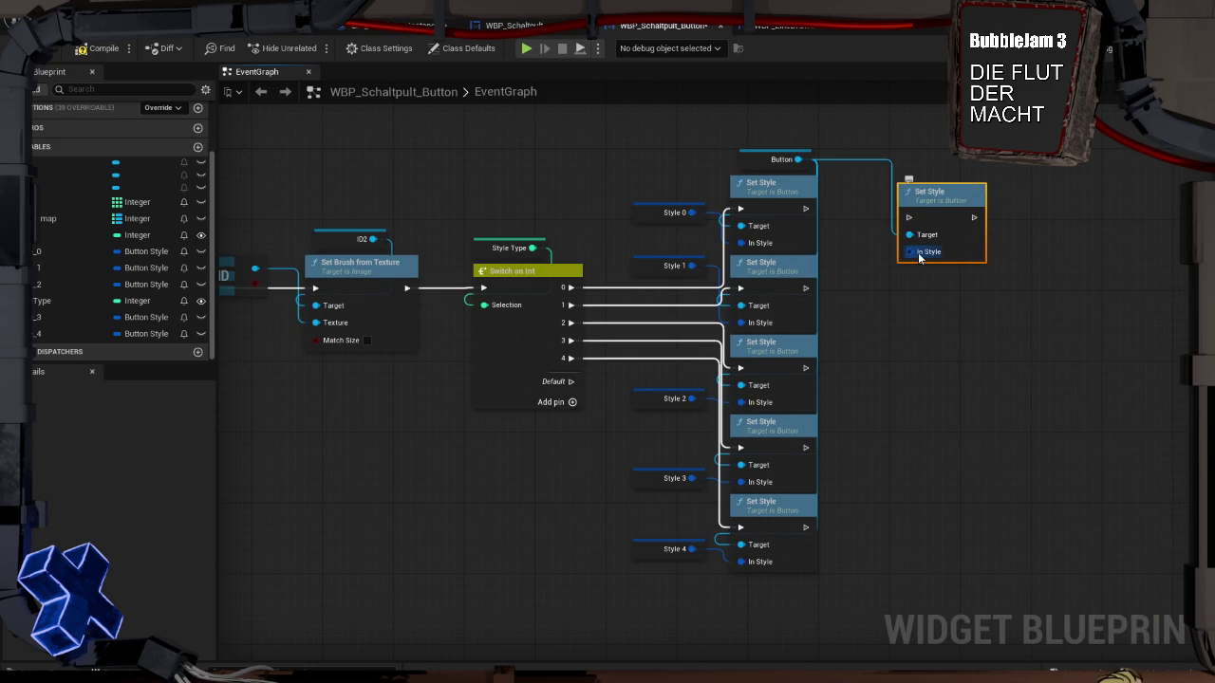
pyautogui.rightClick(911, 252)
pyautogui.click(961, 306)
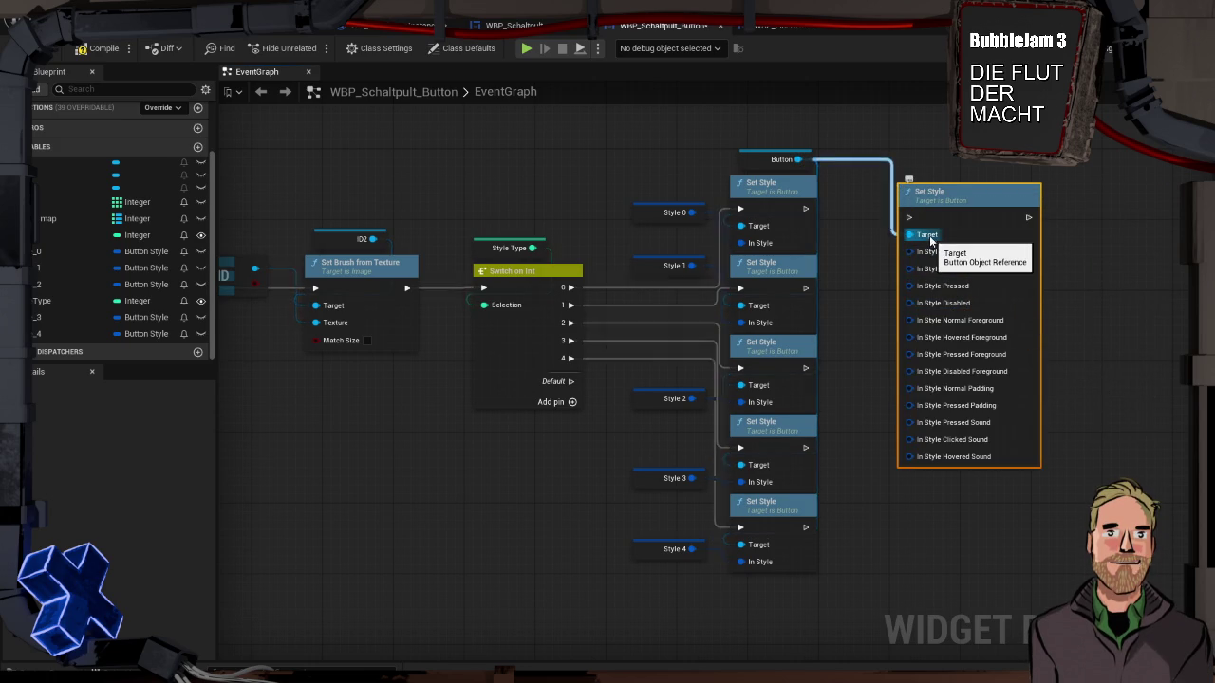
pyautogui.press('Delete')
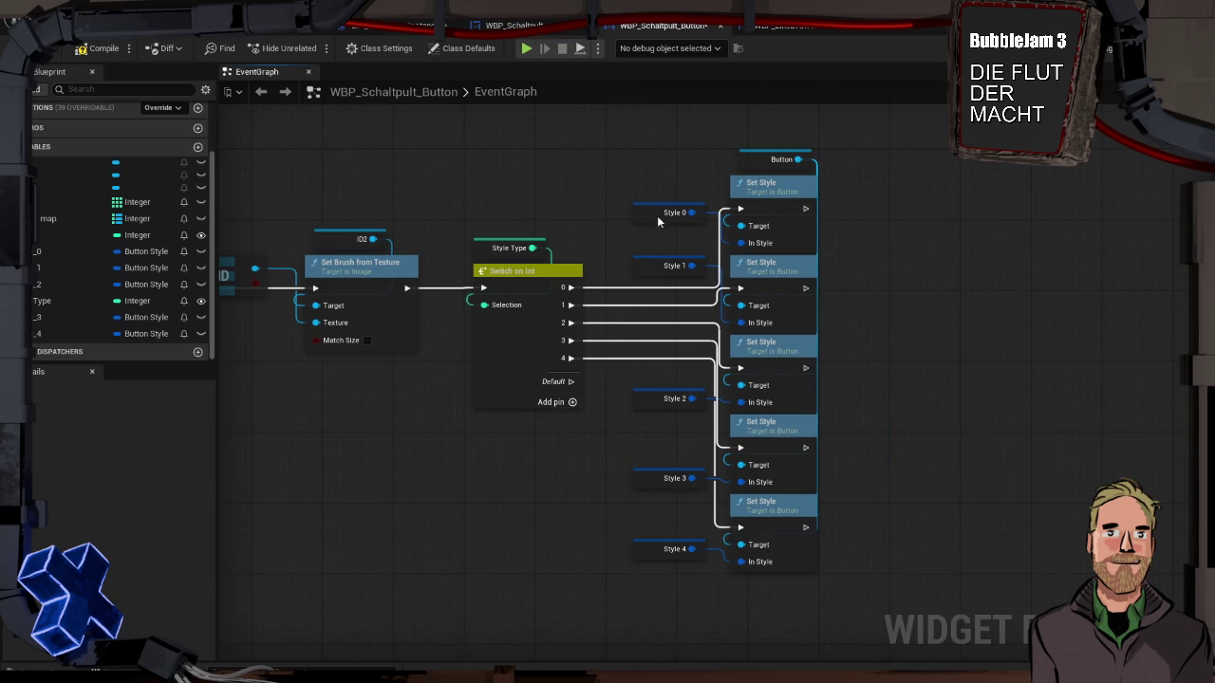
pyautogui.click(742, 187)
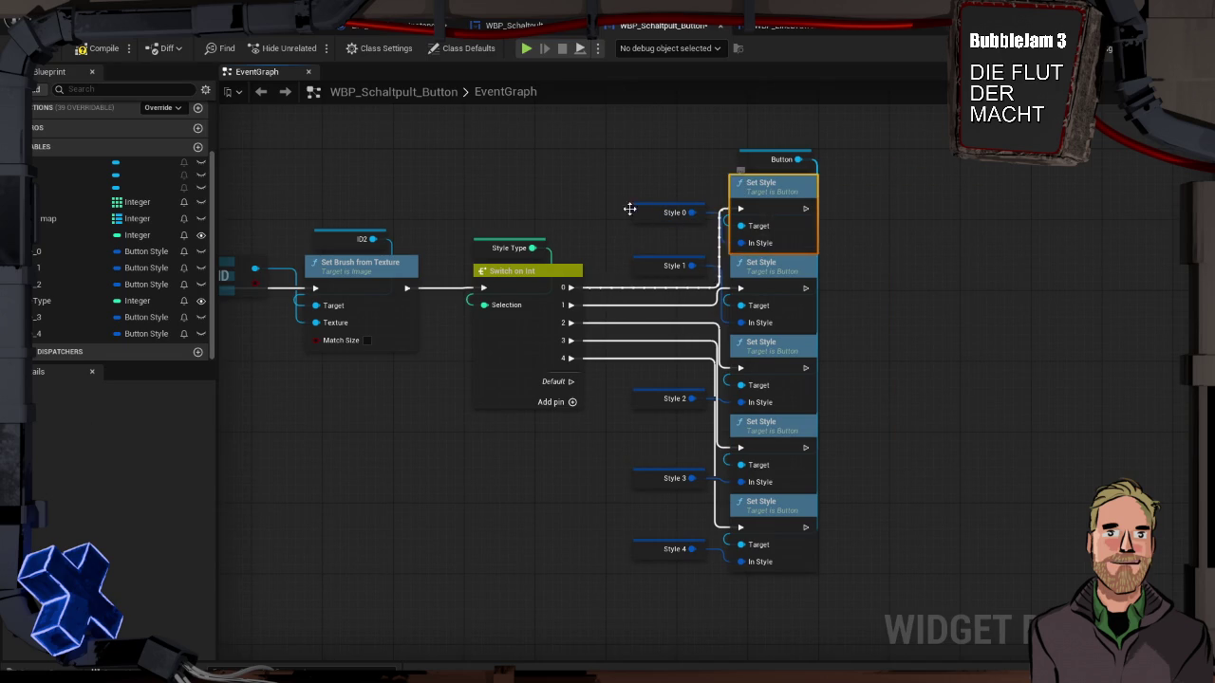
pyautogui.click(644, 214)
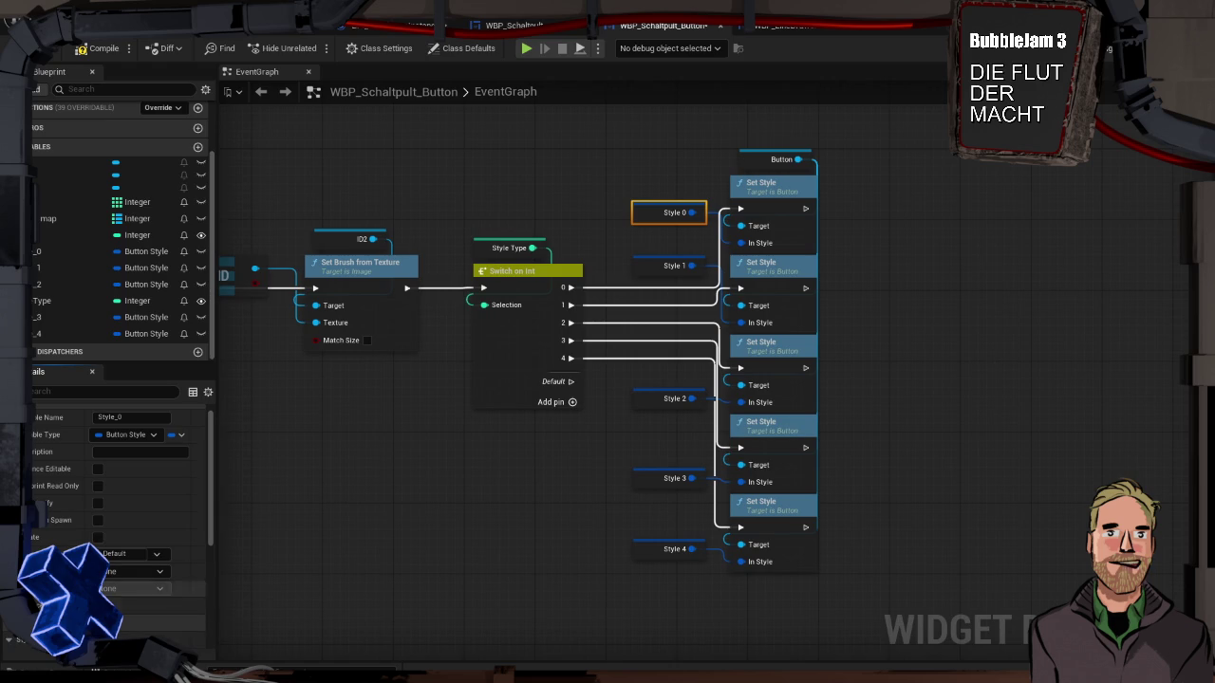
# Step: Review Style 0's properties in the Details panel
pyautogui.scroll(-5, 19, 644)
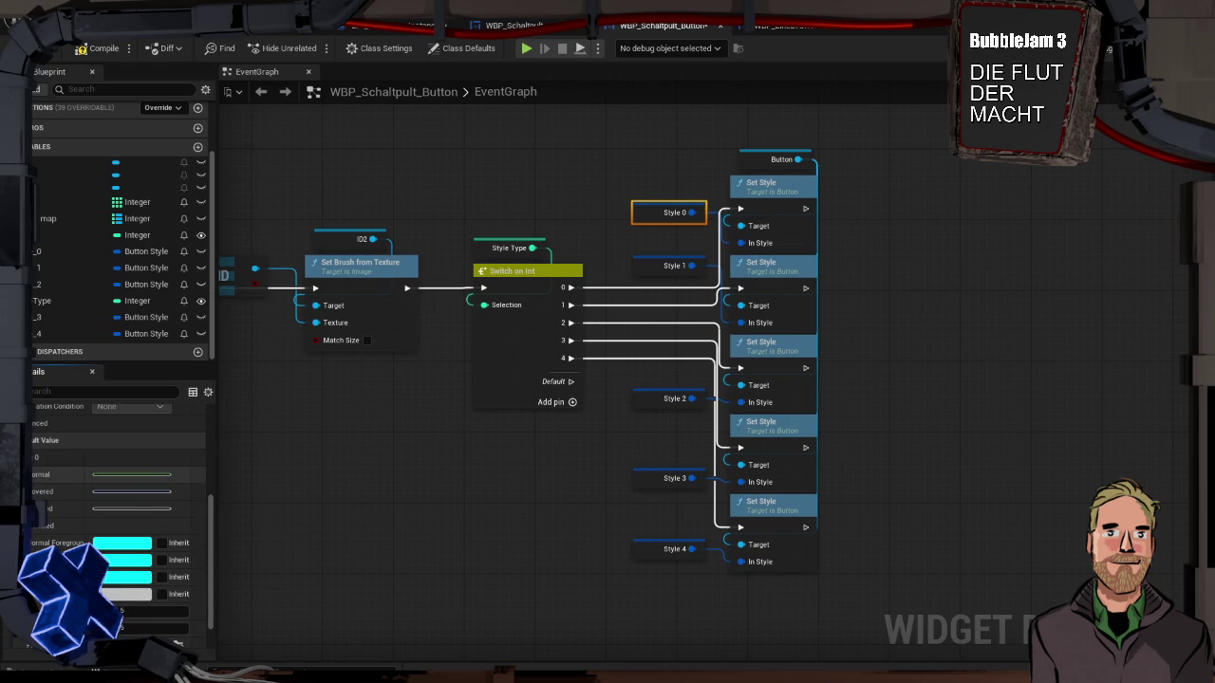
pyautogui.click(675, 196)
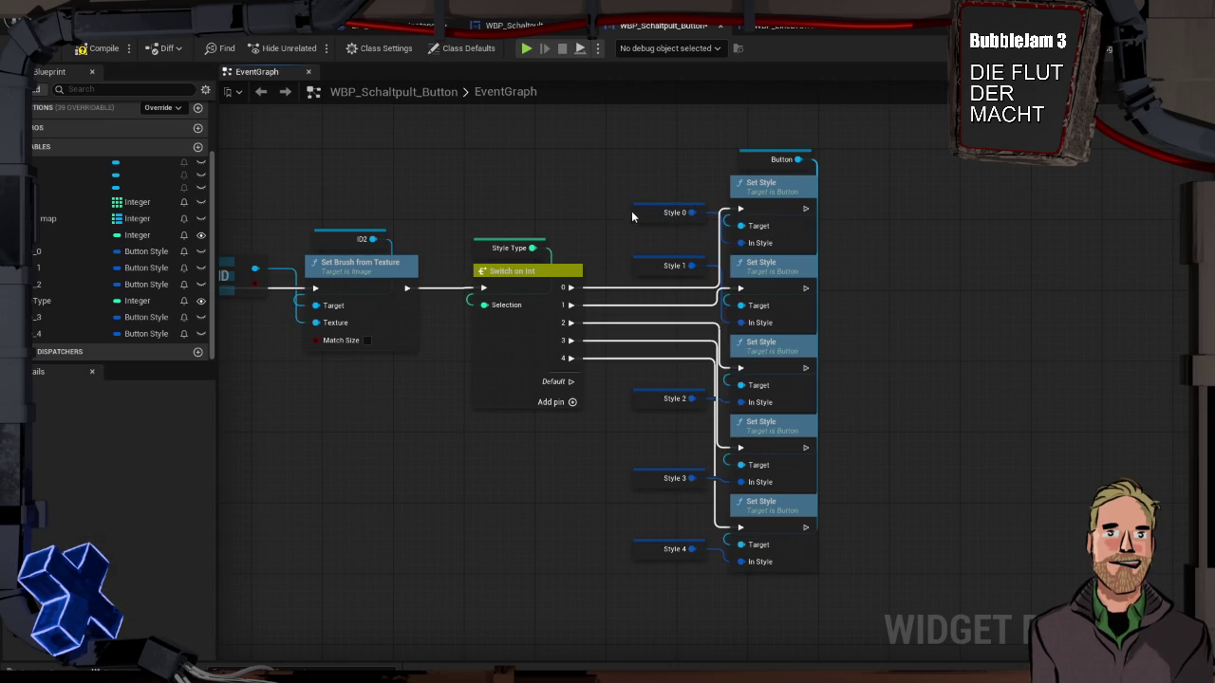
pyautogui.click(651, 212)
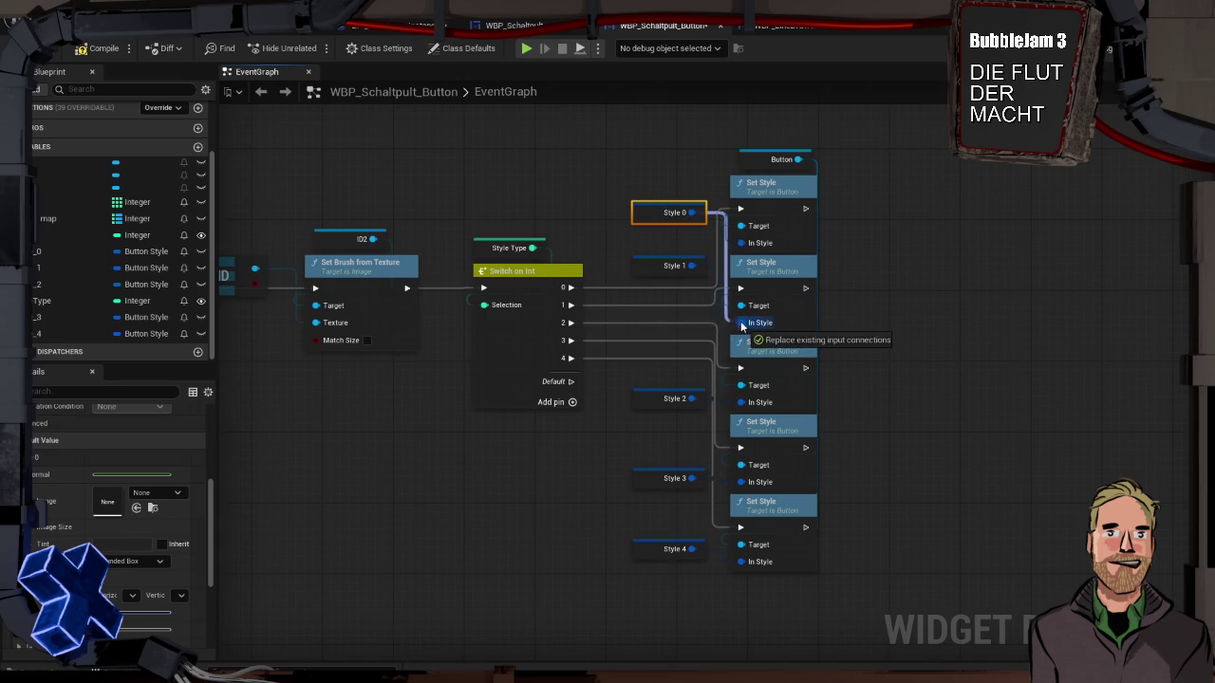
pyautogui.moveTo(696, 266)
pyautogui.mouseDown()
pyautogui.moveTo(709, 270)
pyautogui.moveTo(711, 334)
pyautogui.moveTo(740, 402)
pyautogui.moveTo(741, 483)
pyautogui.moveTo(692, 481)
pyautogui.moveTo(741, 564)
pyautogui.moveTo(697, 546)
pyautogui.moveTo(724, 244)
pyautogui.moveTo(740, 243)
pyautogui.mouseUp()
# Step: Set Style 4's normal-state tint to pink FF0058FF, then start a play-in-editor preview
pyautogui.click(657, 544)
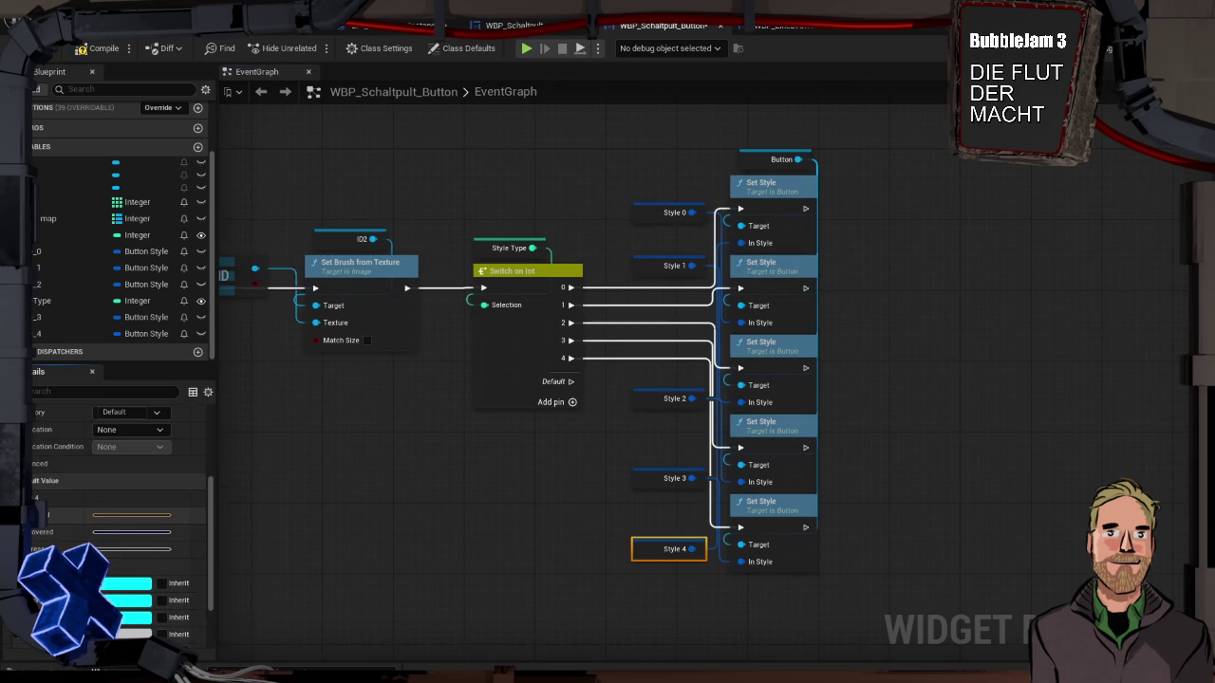
pyautogui.click(38, 514)
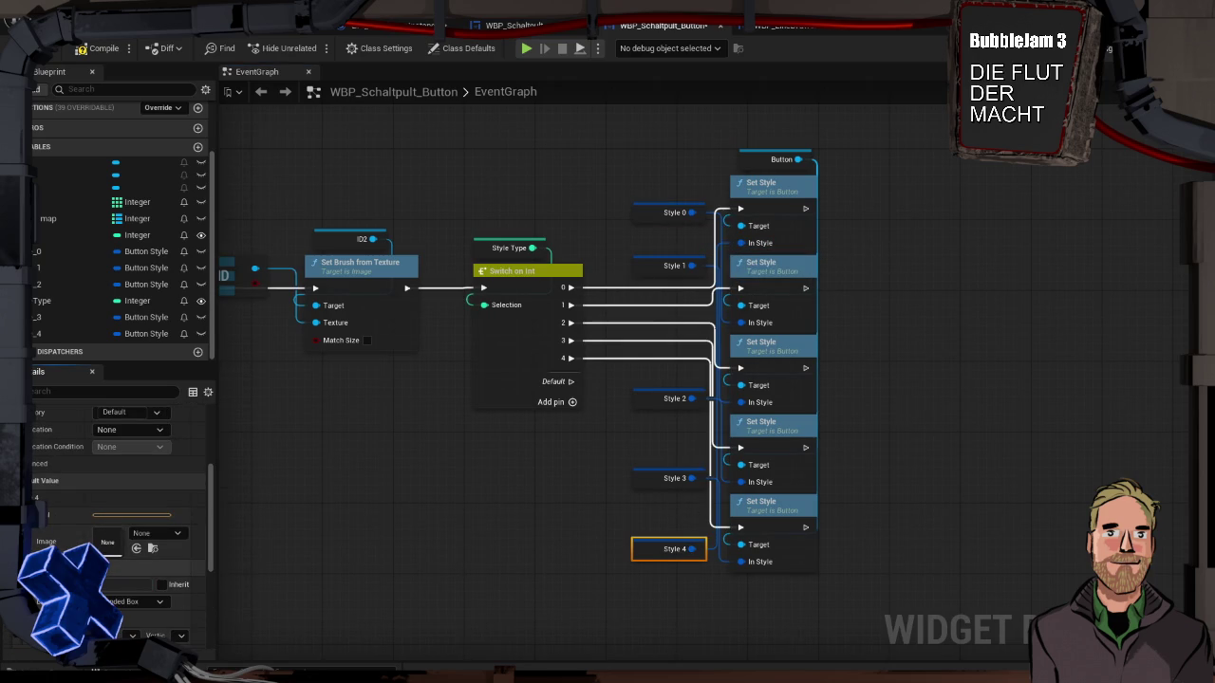
pyautogui.scroll(-2, 33, 531)
pyautogui.click(129, 612)
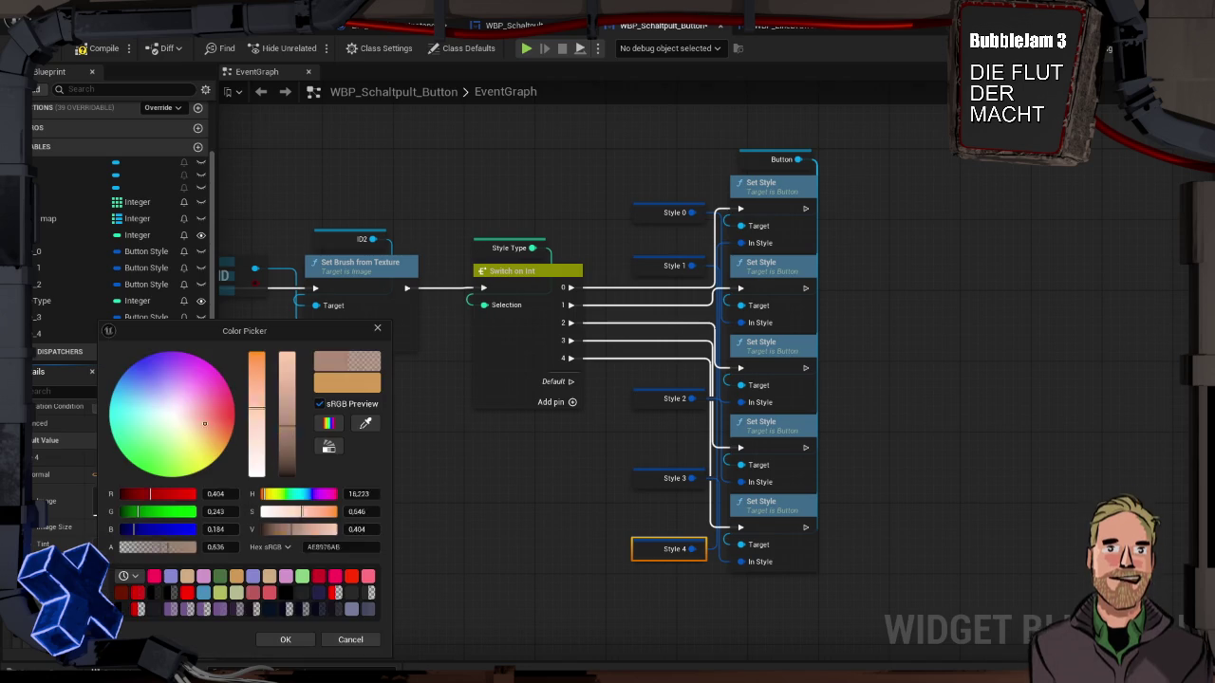
pyautogui.click(155, 577)
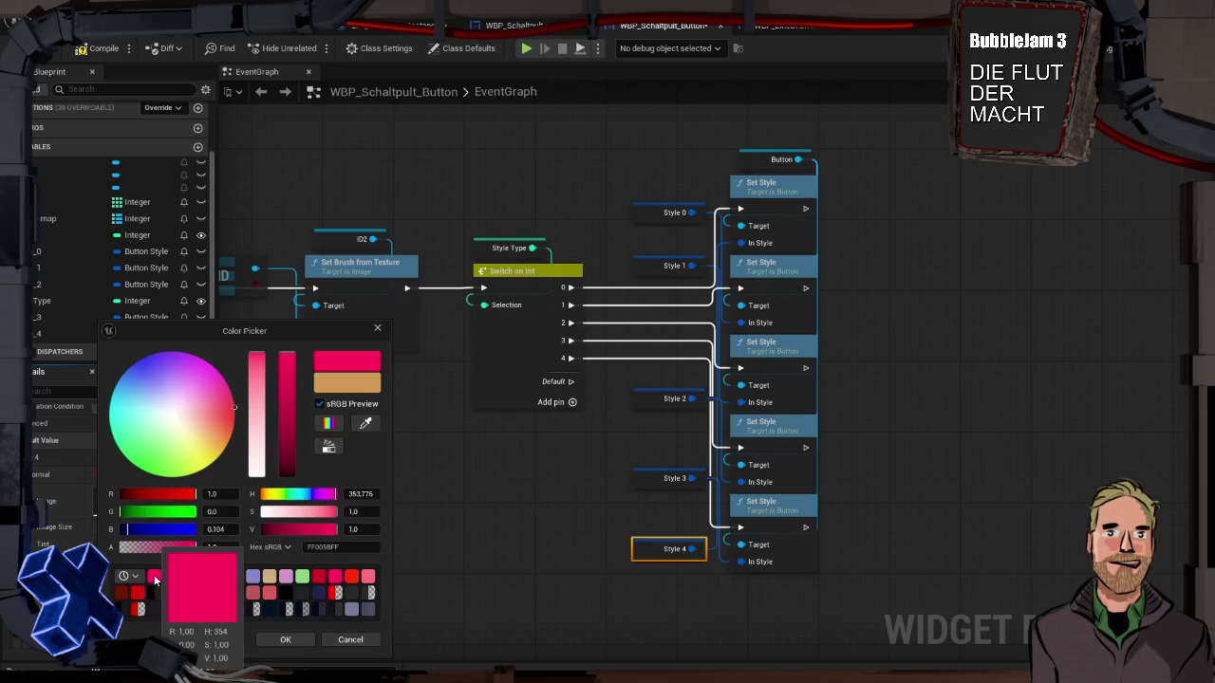
pyautogui.click(286, 640)
pyautogui.click(426, 536)
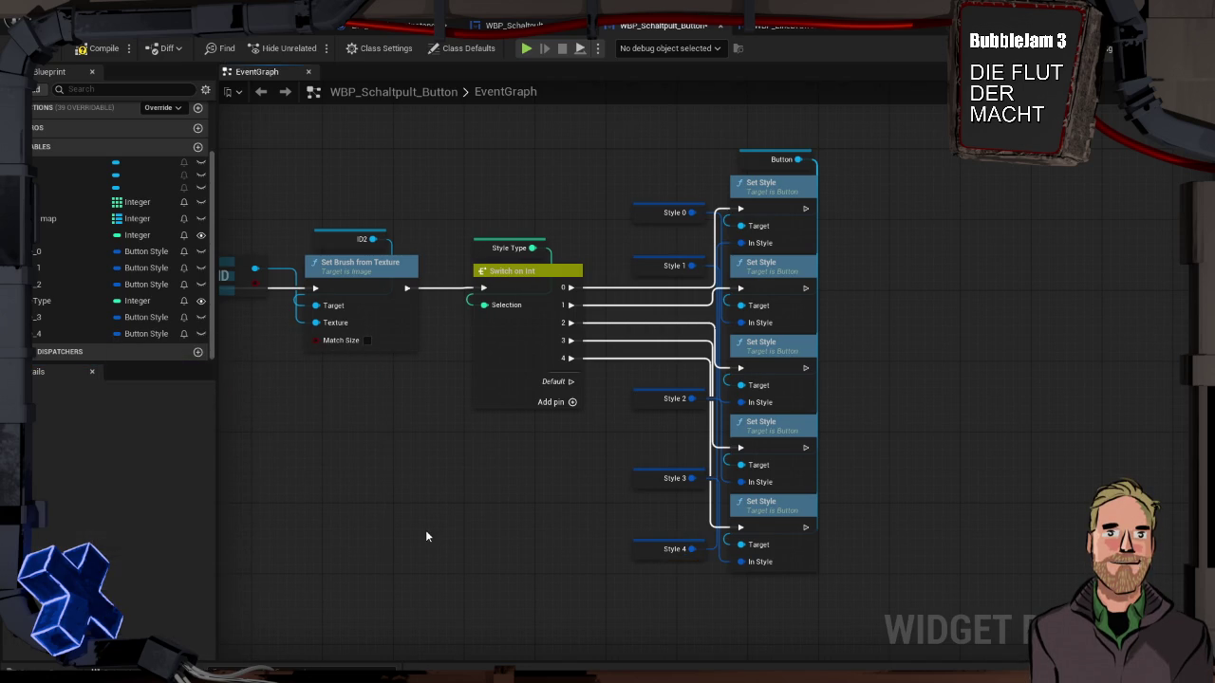
pyautogui.hotkey('alt', 'p')
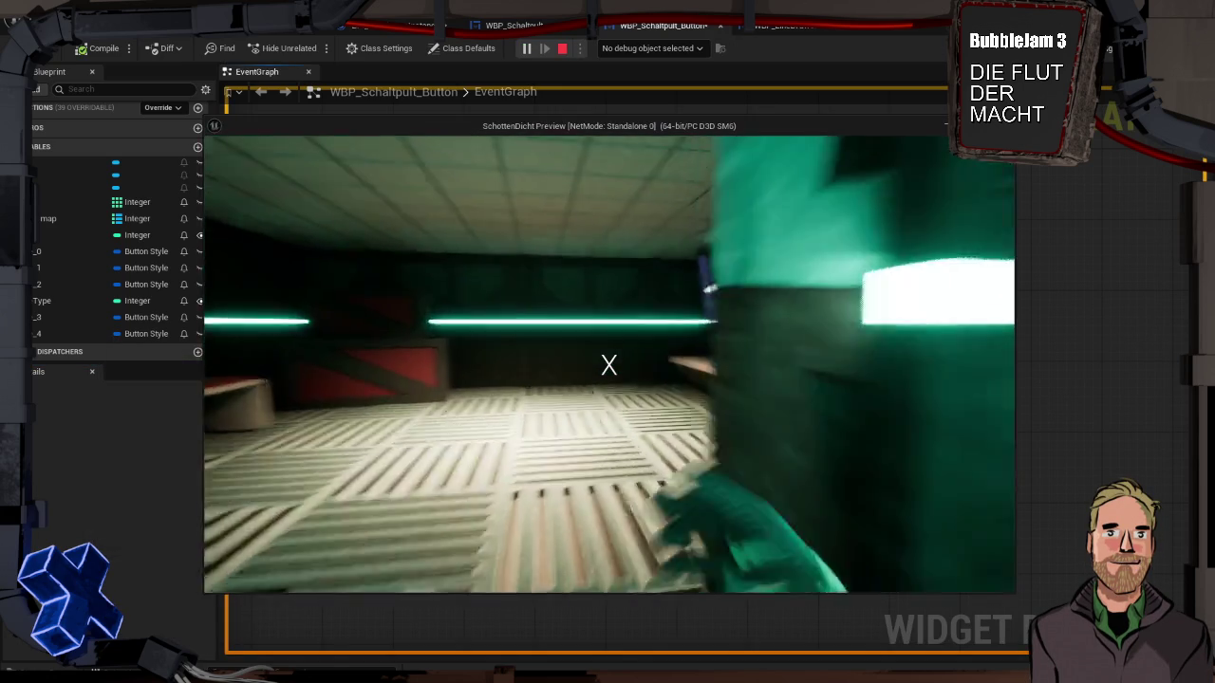
# Step: Walk up to the console across two preview runs to check the pink linked buttons, then stop
pyautogui.press('w')
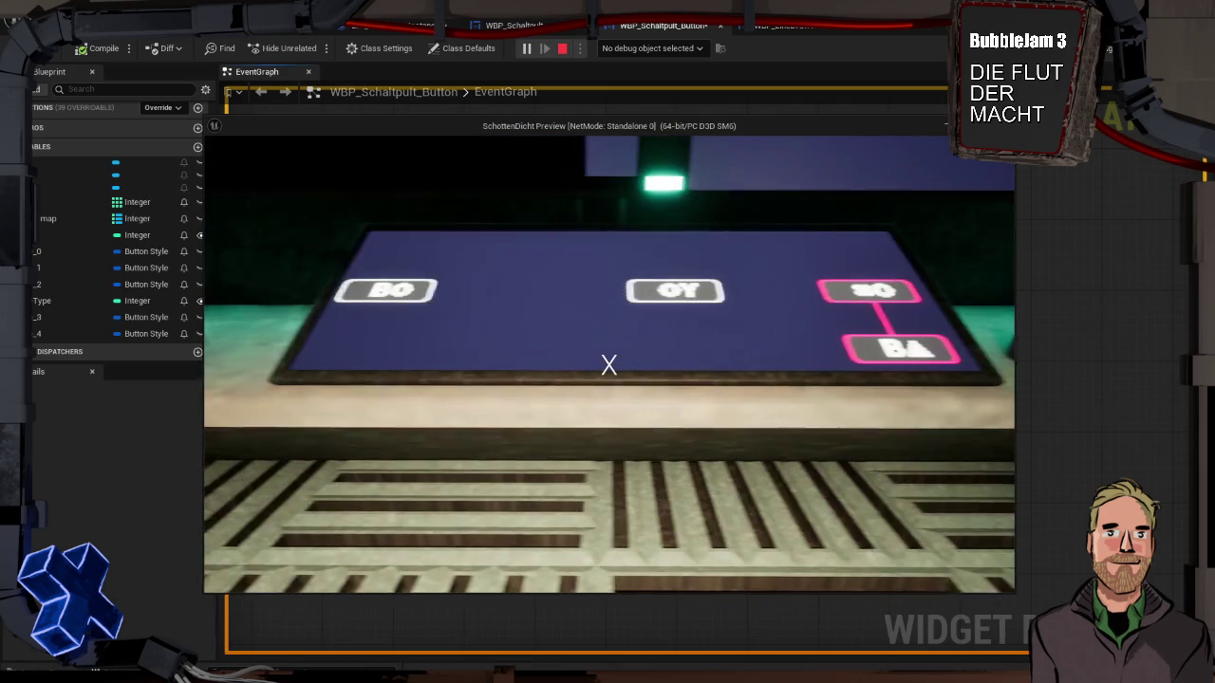
pyautogui.press('s')
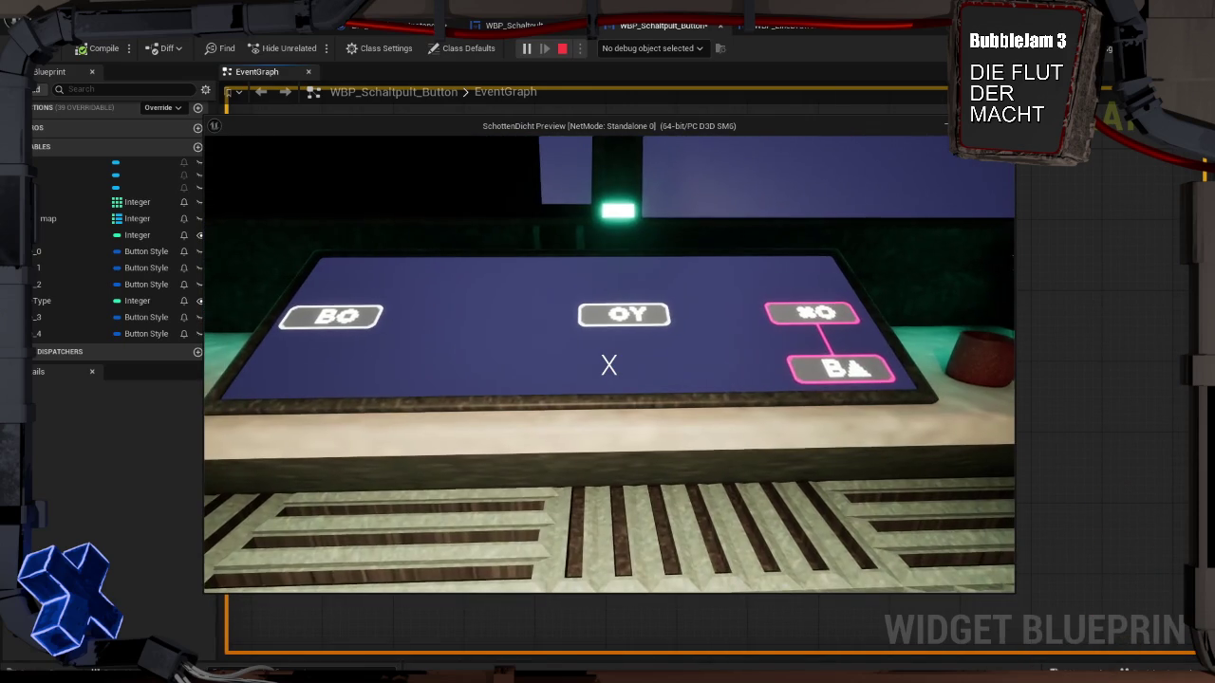
pyautogui.press('Escape')
pyautogui.hotkey('alt', 'p')
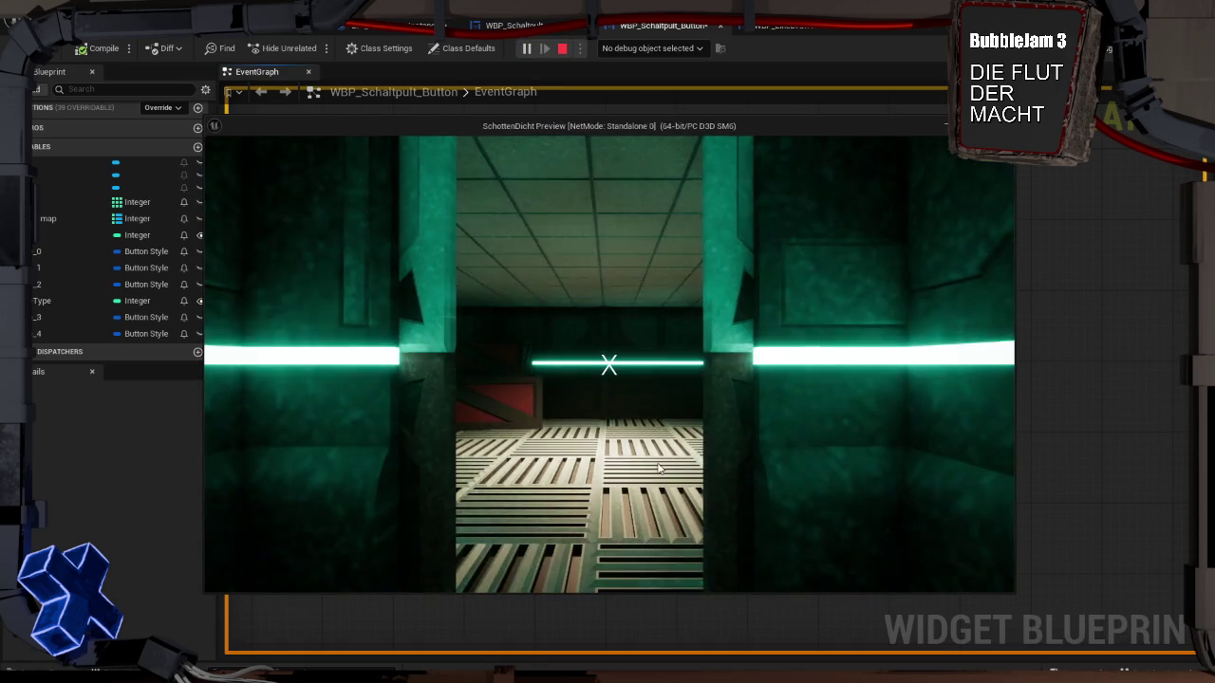
pyautogui.press('w')
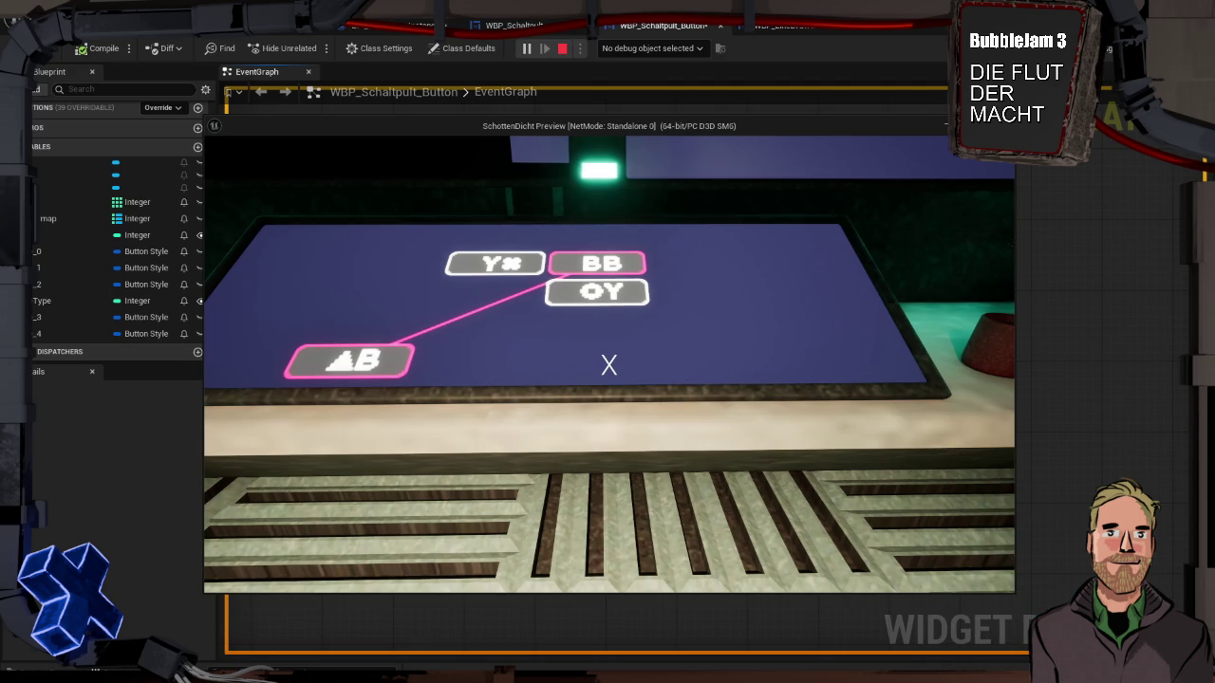
pyautogui.press('Escape')
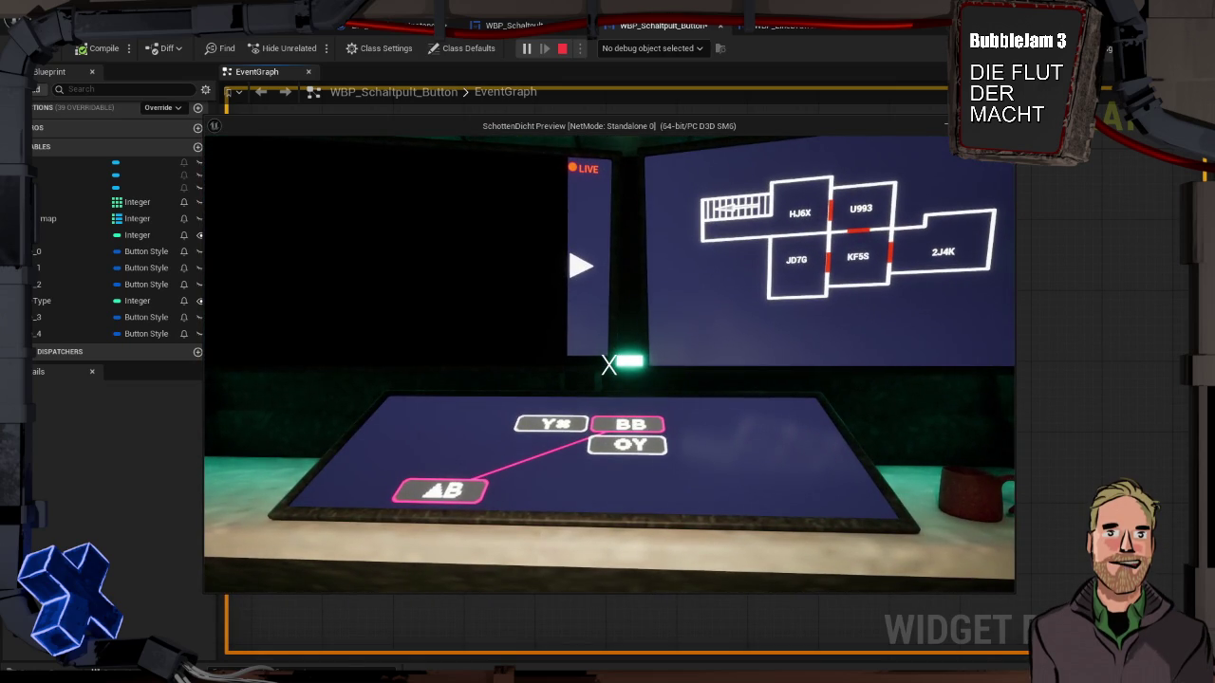
pyautogui.press('Escape')
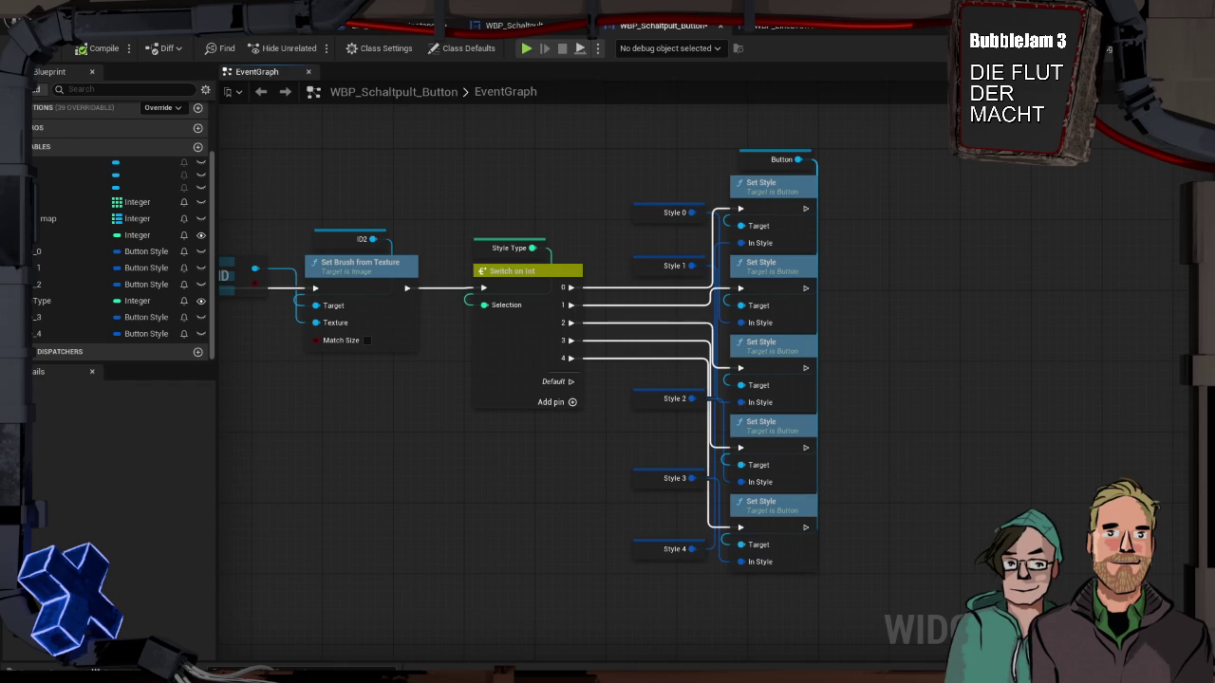
# Step: Save BPI_Schaltraum_GameInstance, WBP_LineDrawer and WBP_Schaltpult_Button with Ctrl+Shift+S
pyautogui.hotkey('ctrl', 'shift', 's')
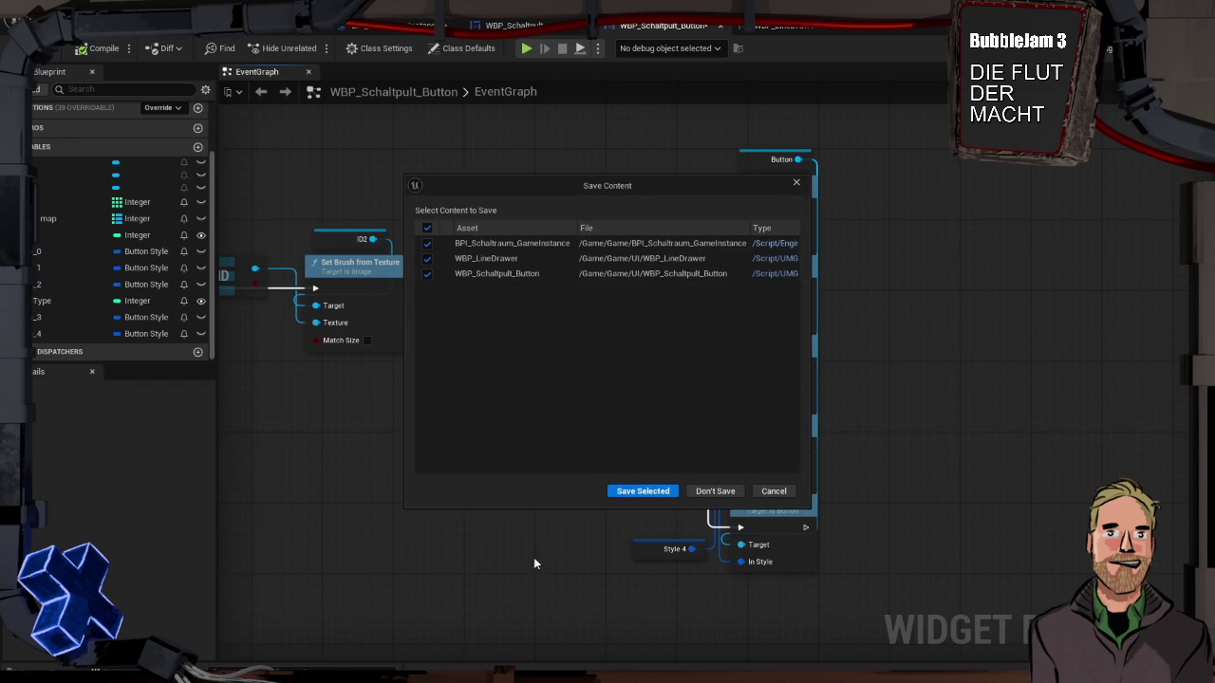
pyautogui.click(634, 492)
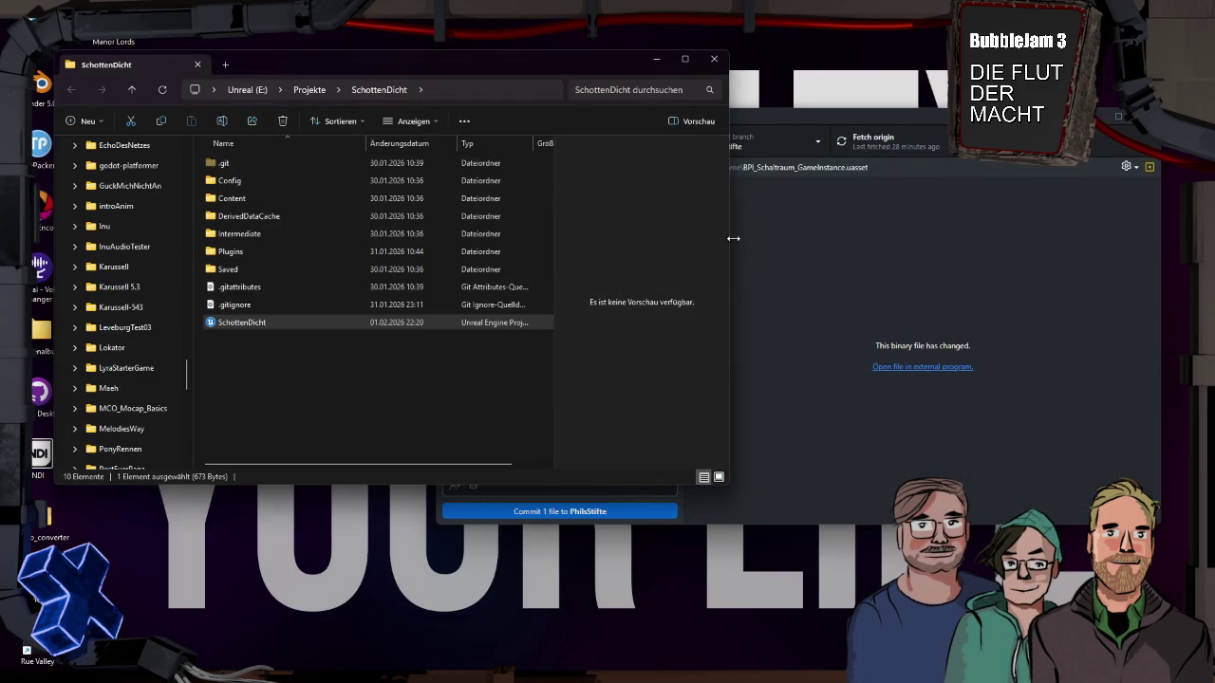
# Step: Commit the four changed asset files as 'Lines with Colors' and push them to origin
pyautogui.click(843, 115)
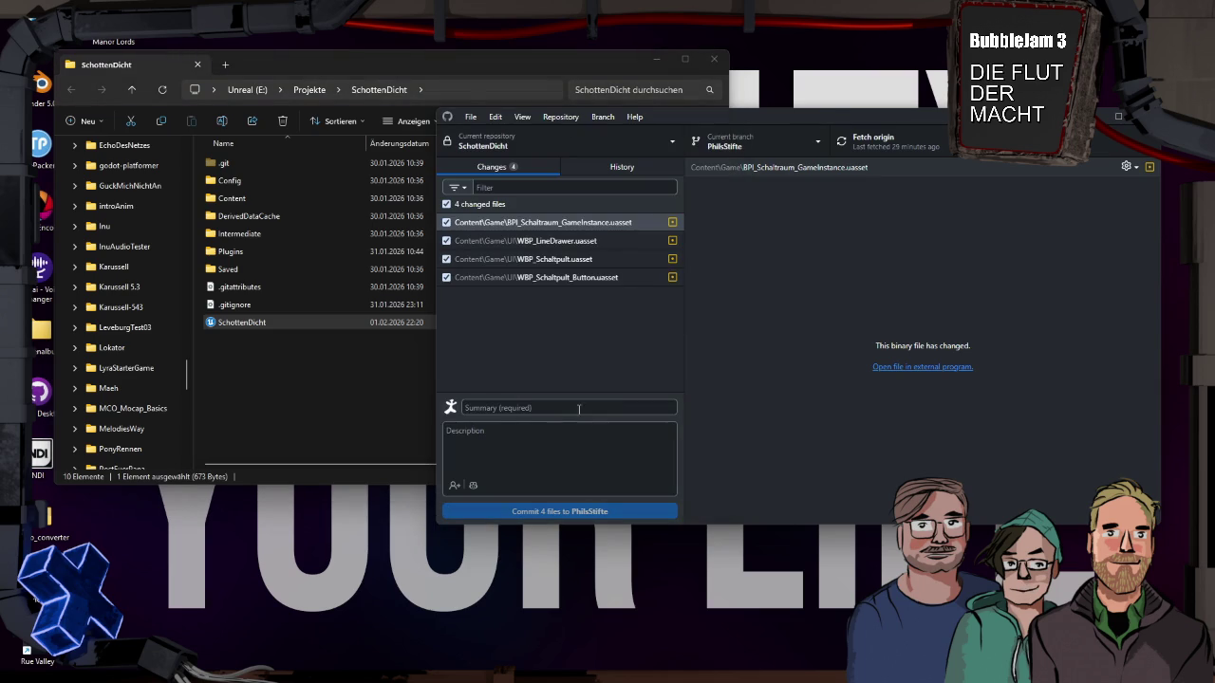
pyautogui.write('Lin')
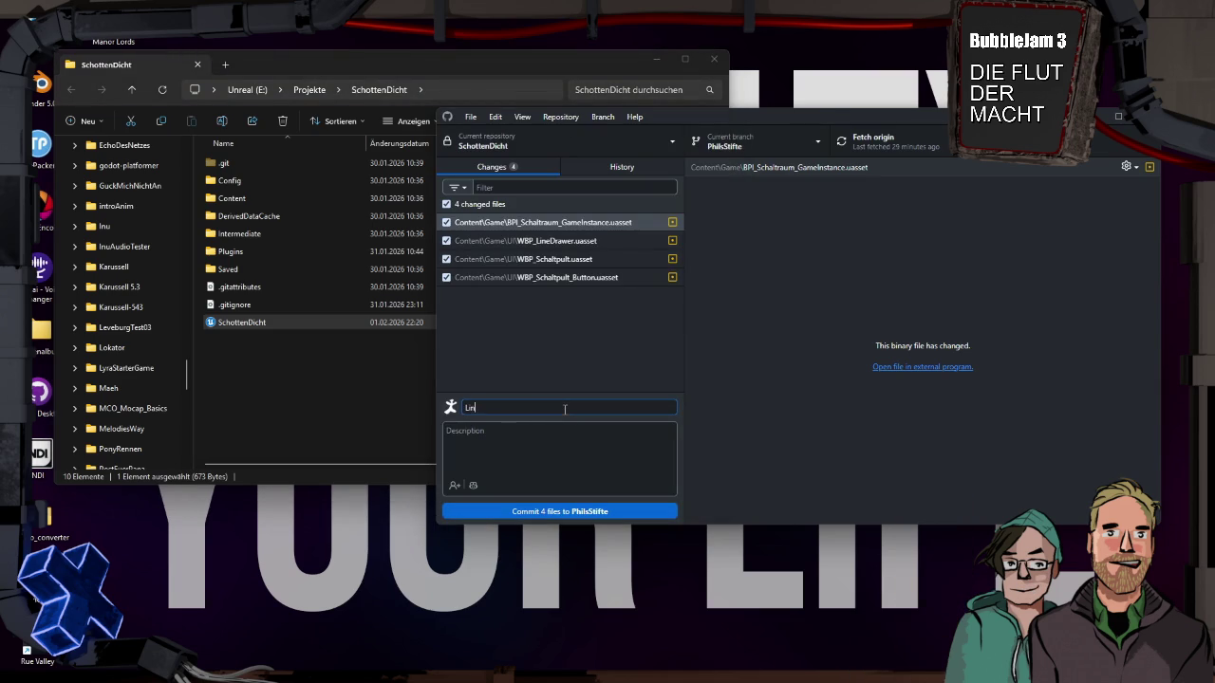
pyautogui.write('ors')
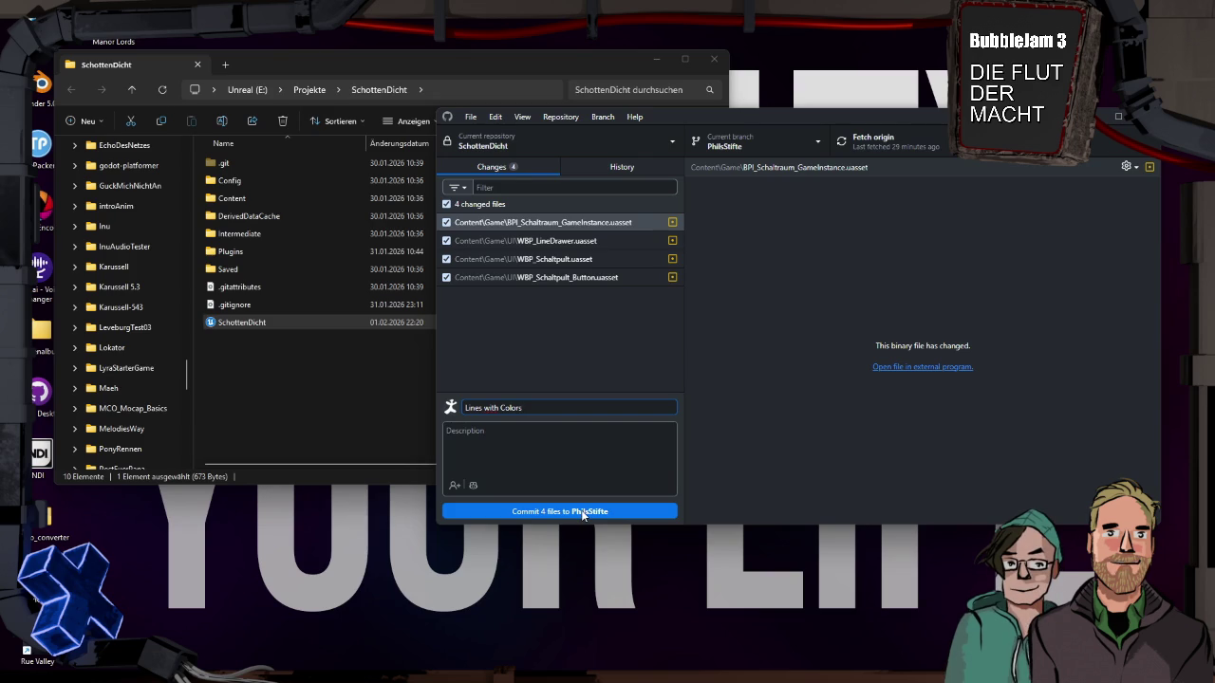
pyautogui.click(584, 513)
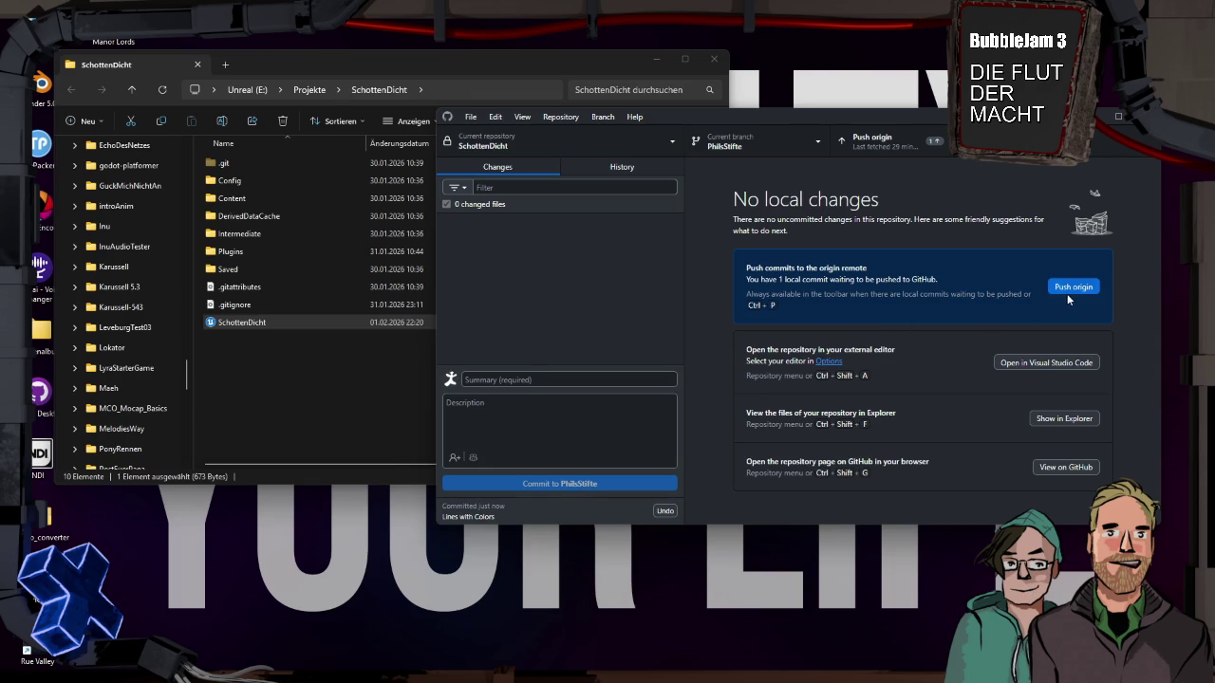
pyautogui.click(1072, 287)
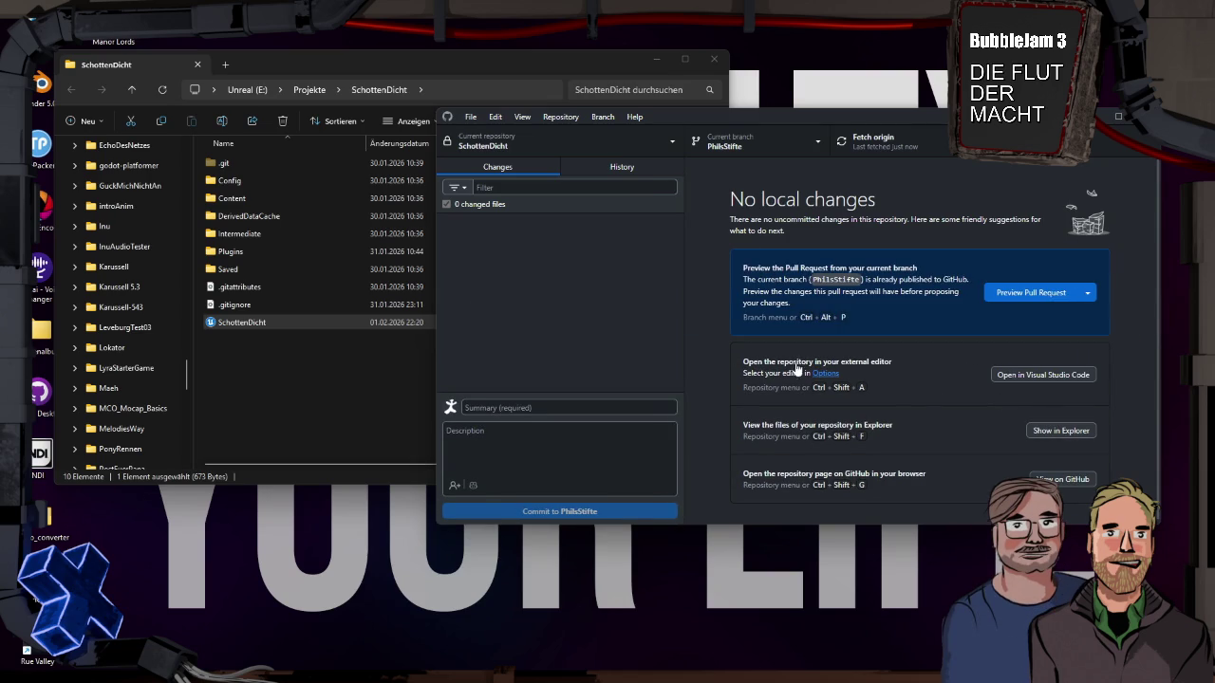
pyautogui.click(291, 363)
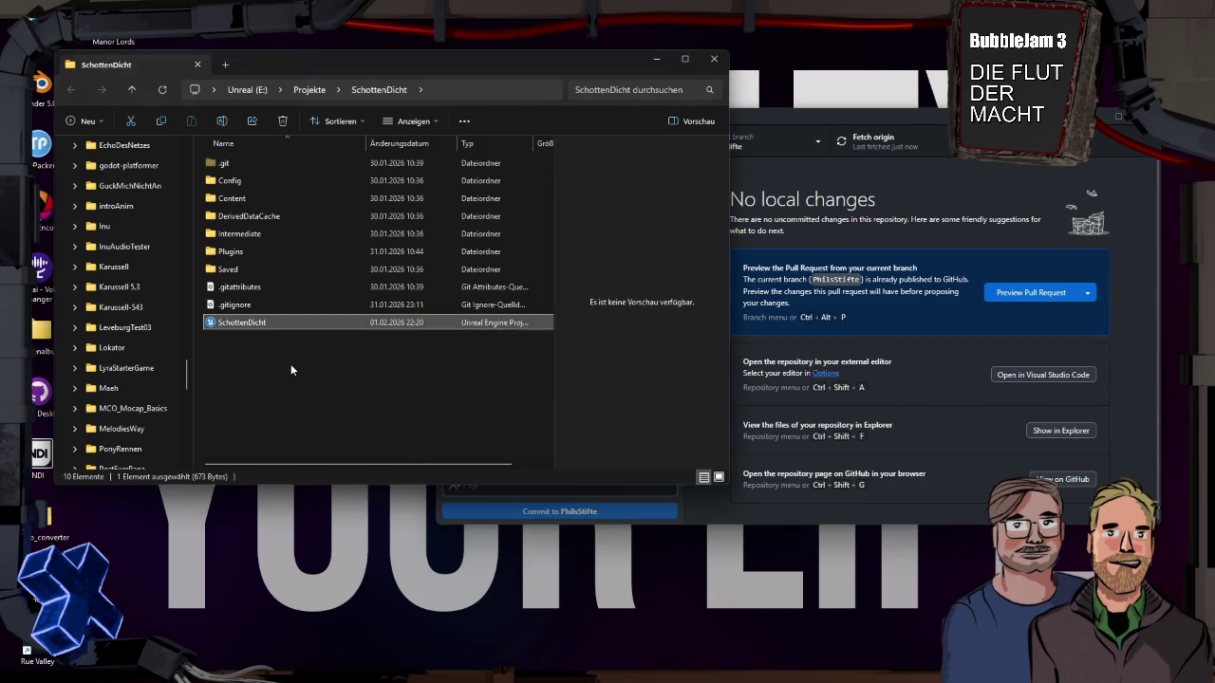
# Step: Check out the teammate's Regenbogen-Klötze branch and pull its latest commits from origin
pyautogui.click(804, 141)
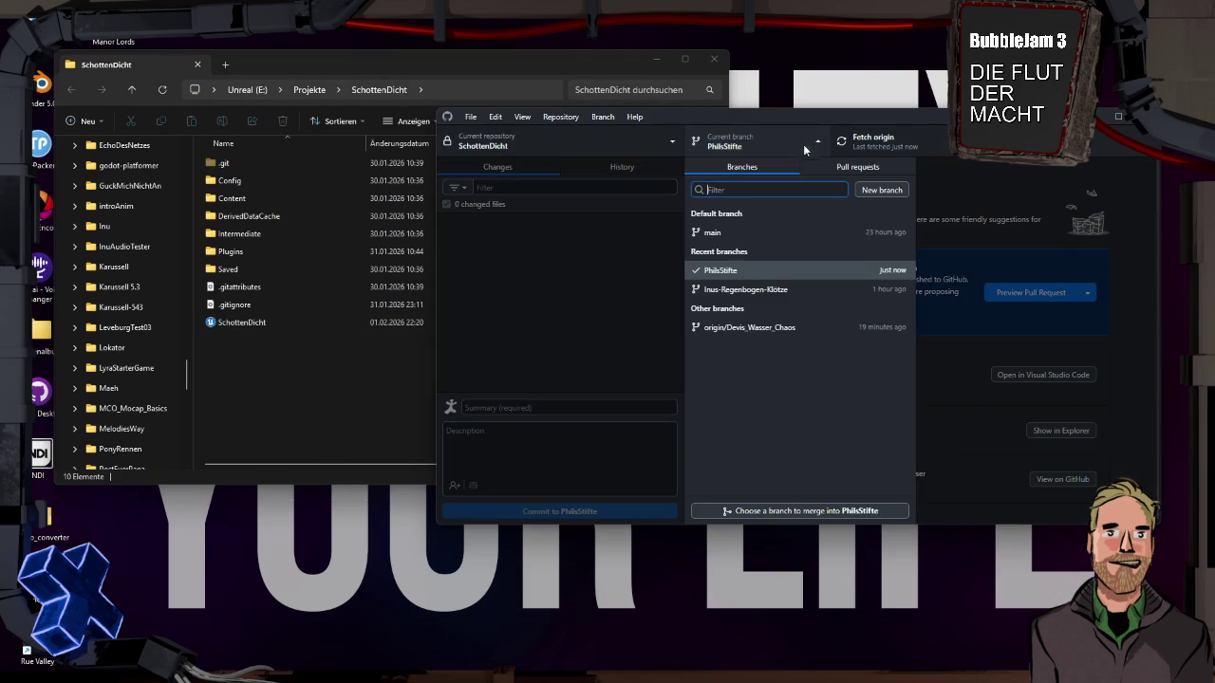
pyautogui.click(750, 289)
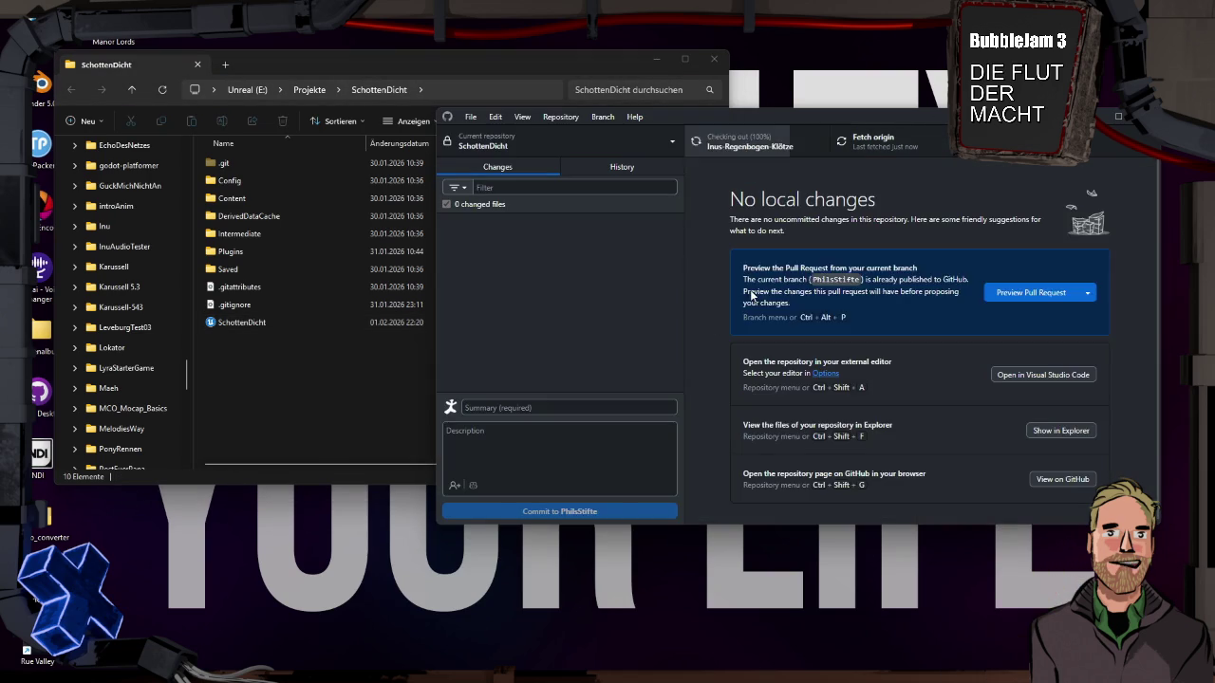
pyautogui.click(892, 140)
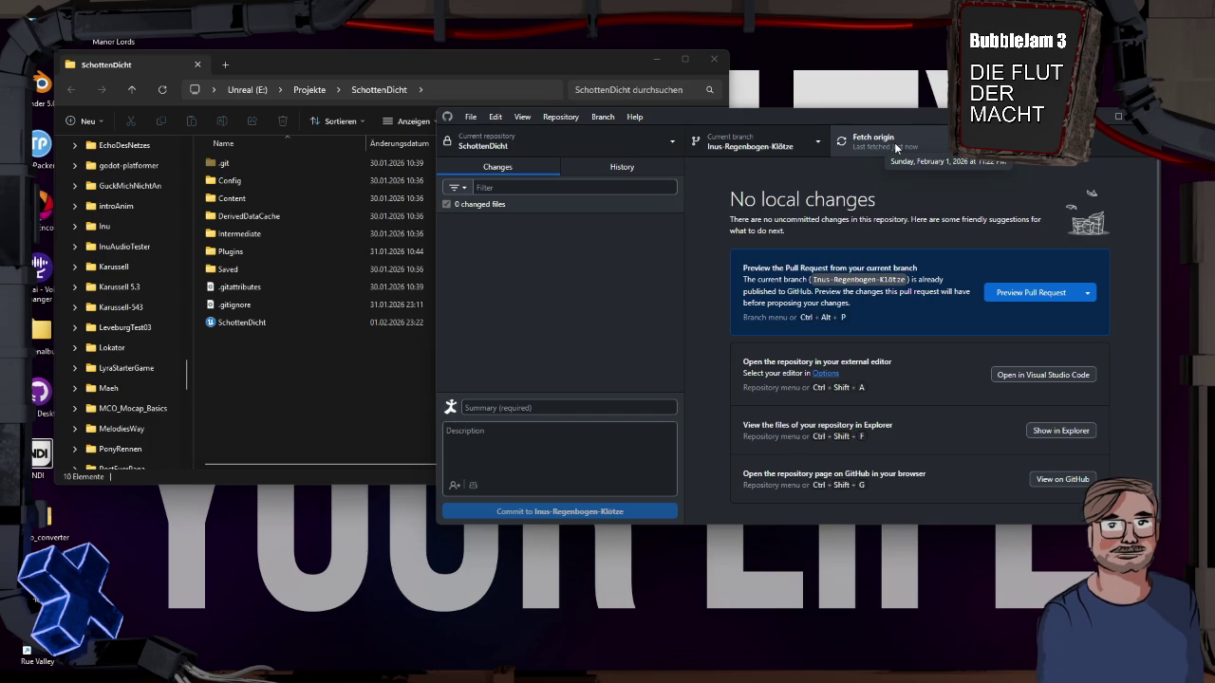
# Step: Launch SchottenDicht.uproject and play-test the PlayerRoom level with Alt+P, then stop
pyautogui.doubleClick(241, 323)
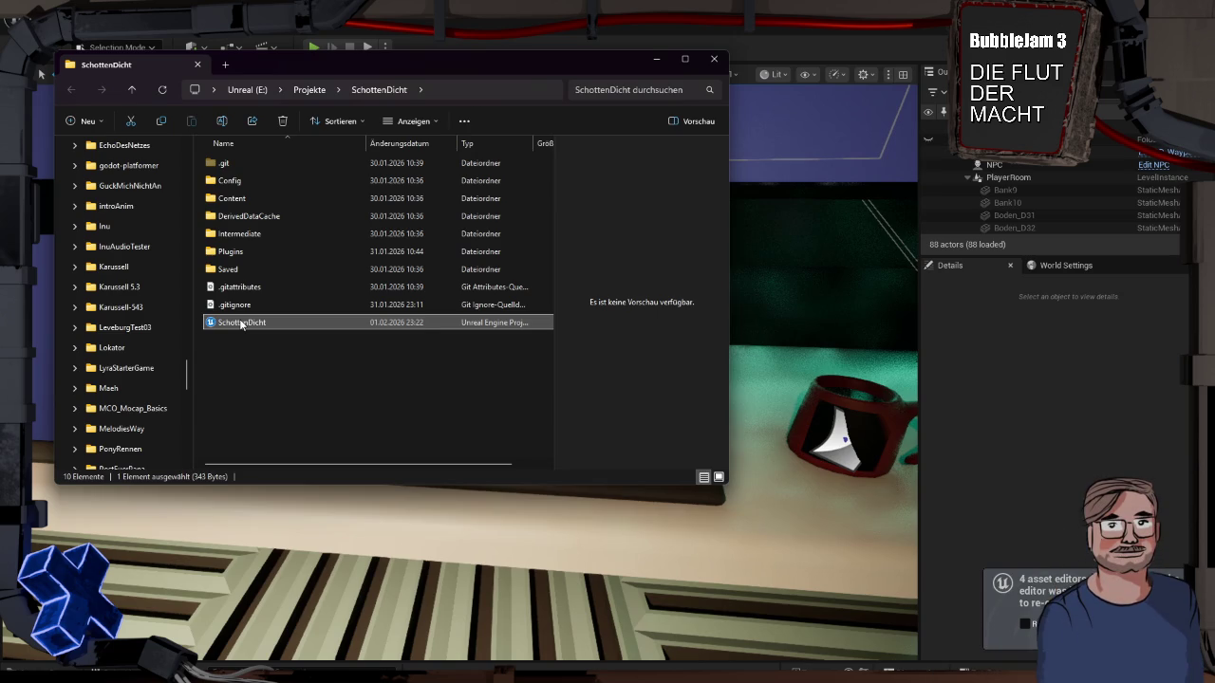
pyautogui.click(706, 26)
pyautogui.moveTo(665, 415); pyautogui.dragTo(664, 415)
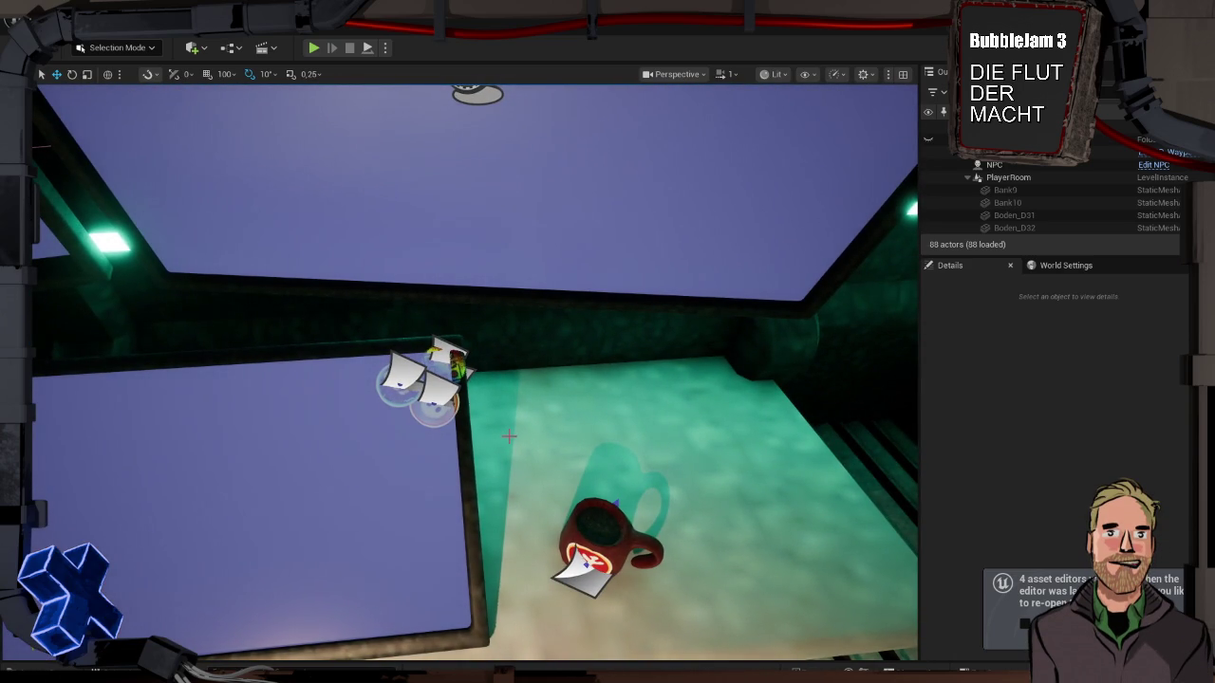
pyautogui.hotkey('alt', 'p')
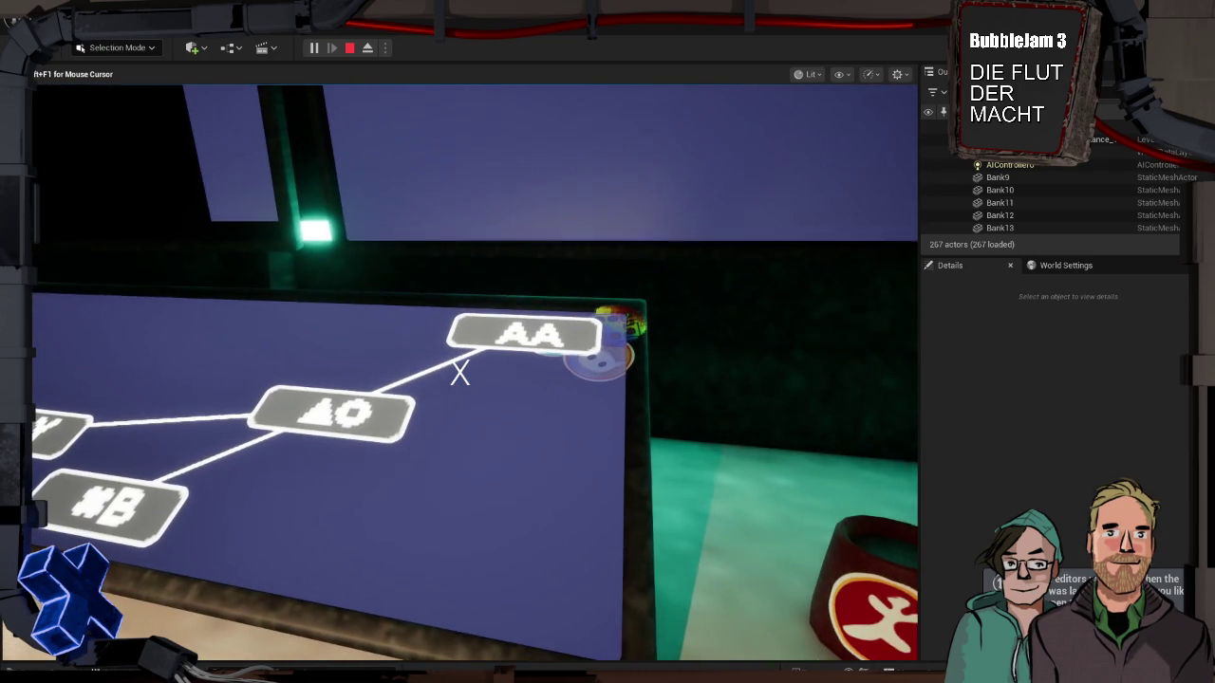
pyautogui.press('Escape')
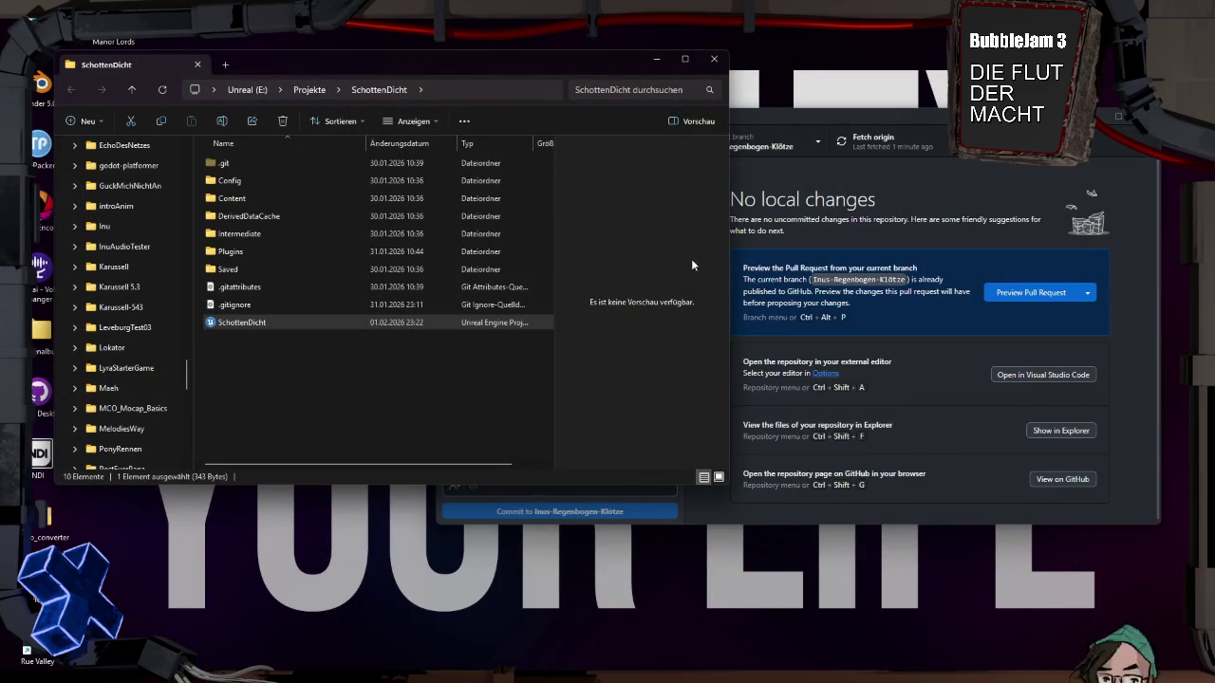
# Step: Switch between branches, ending checked out on your own working branch
pyautogui.click(938, 118)
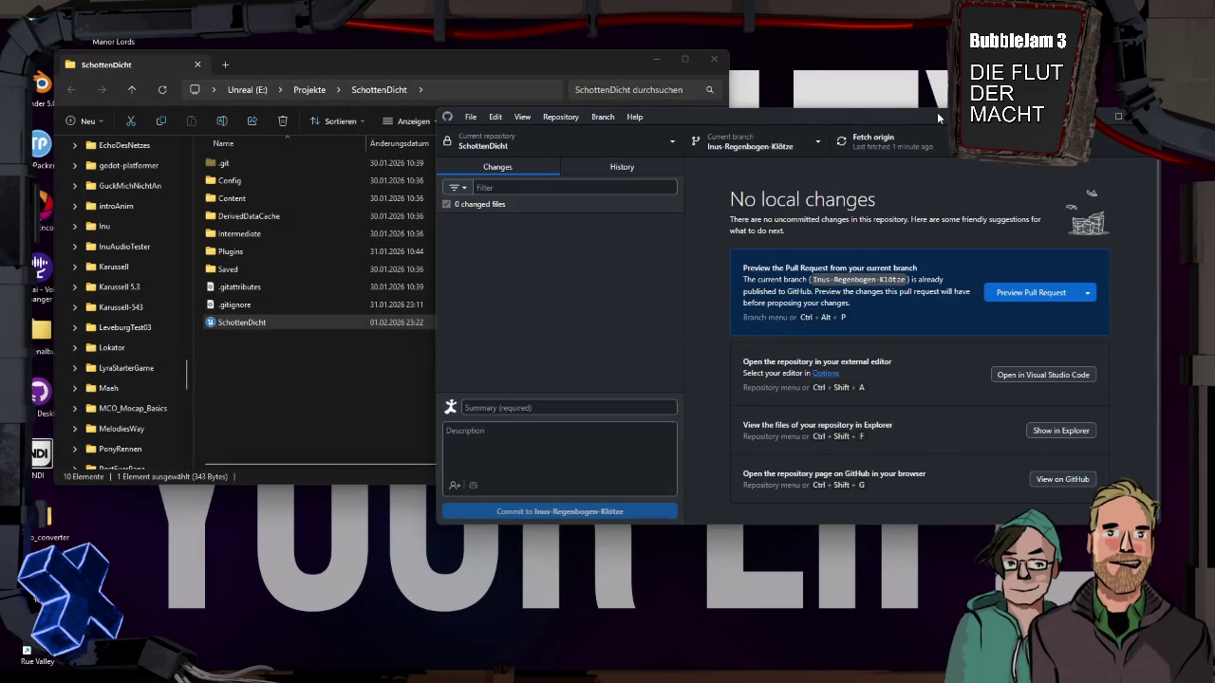
pyautogui.click(818, 145)
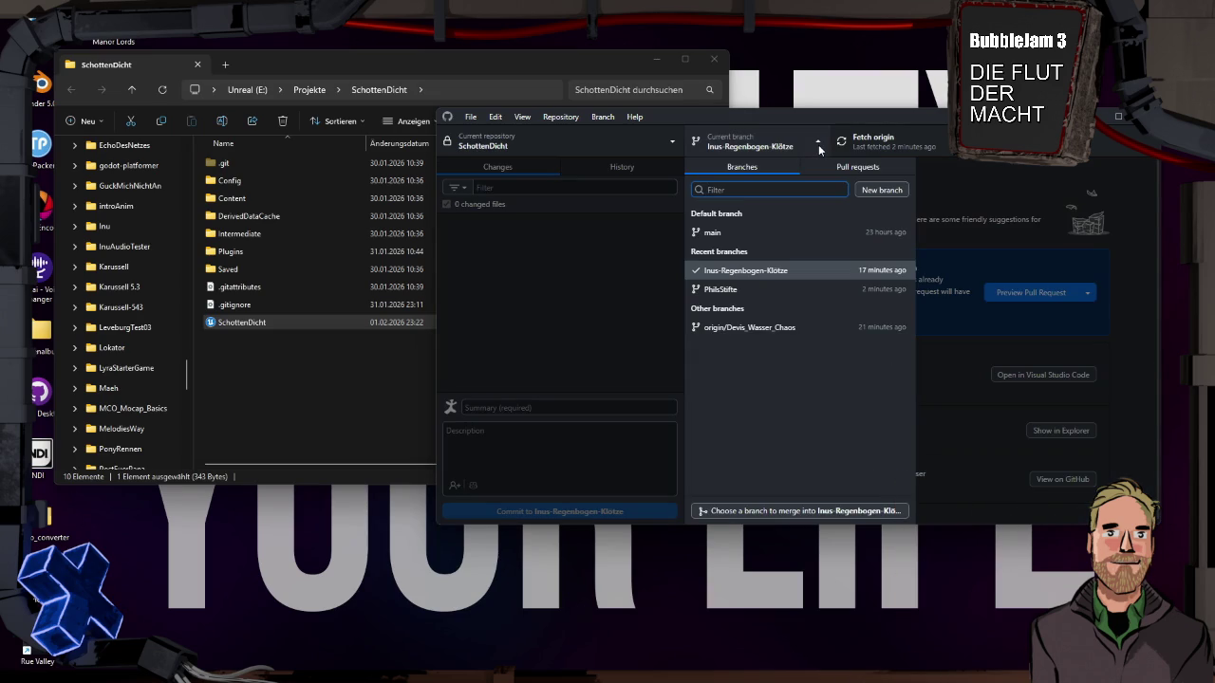
pyautogui.click(765, 291)
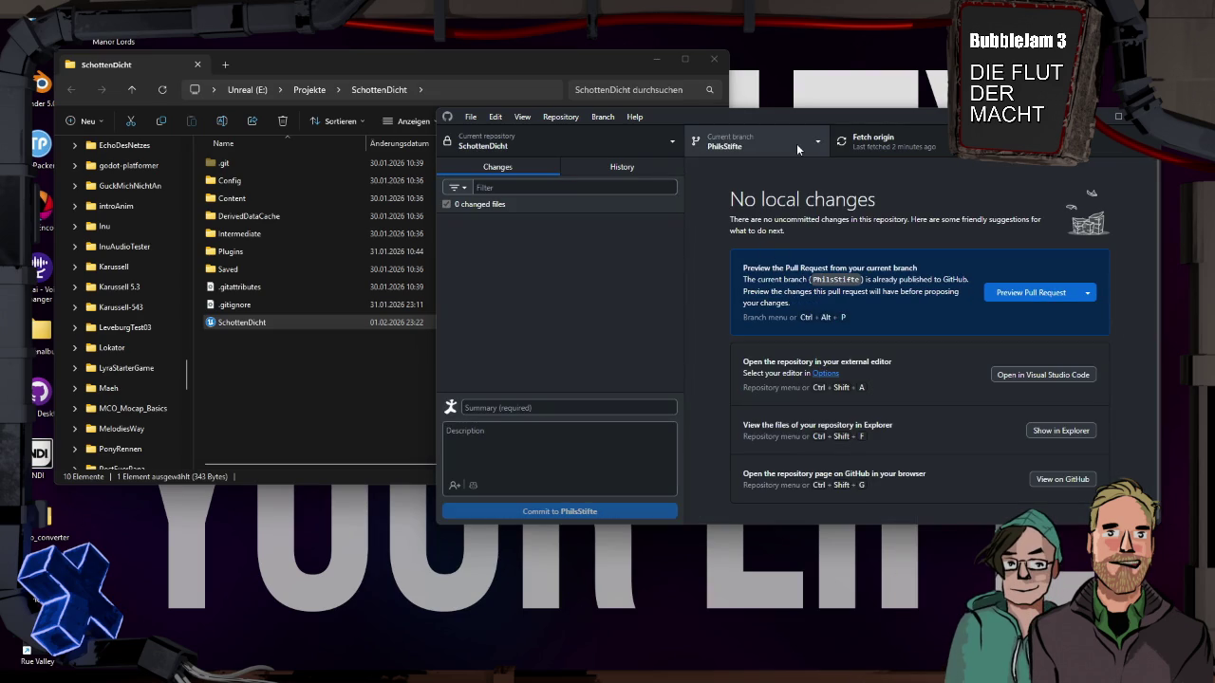
pyautogui.click(797, 143)
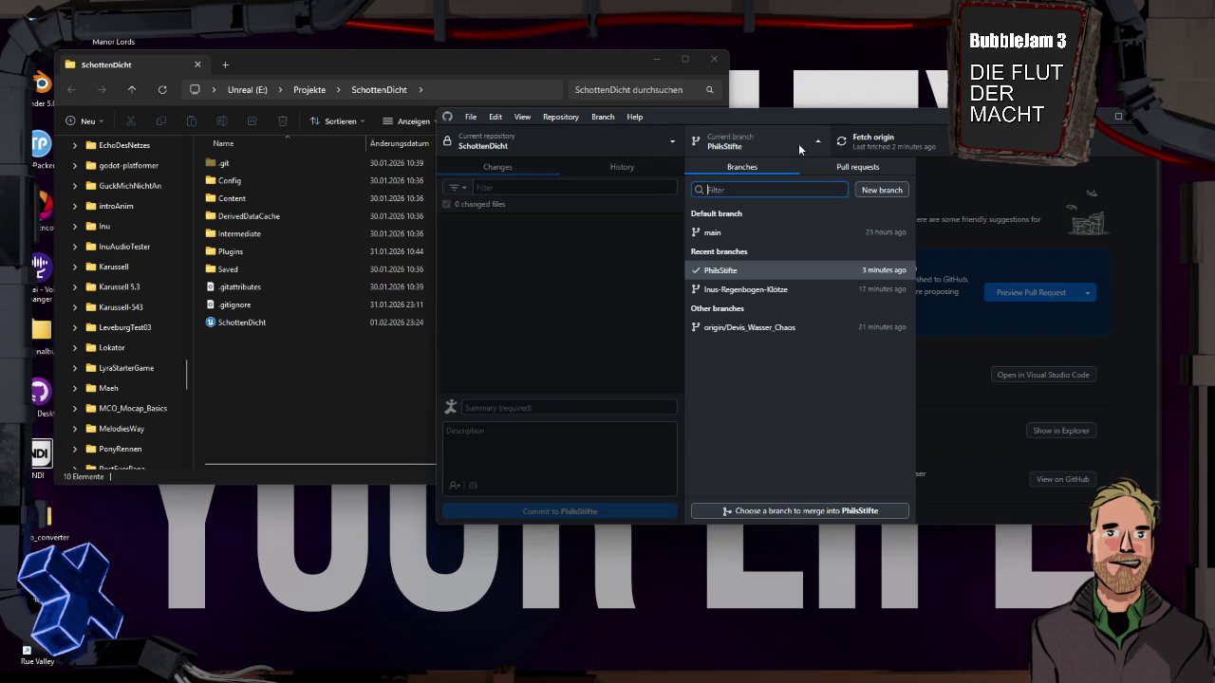
pyautogui.click(750, 289)
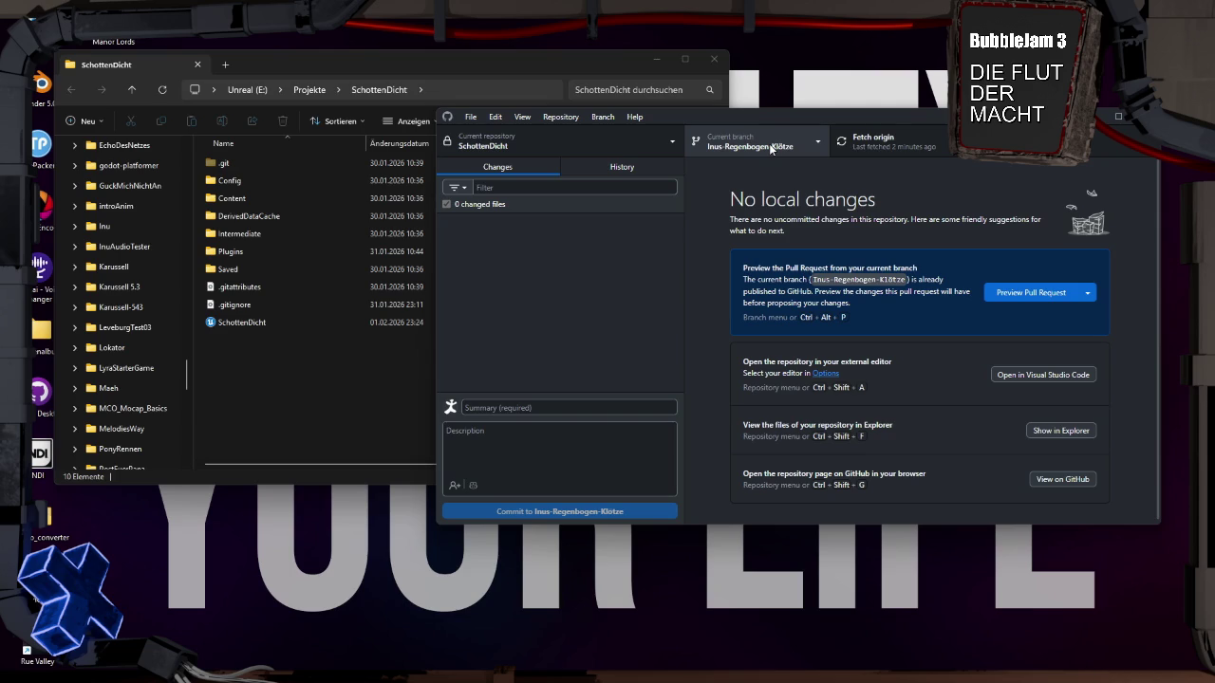
pyautogui.click(771, 148)
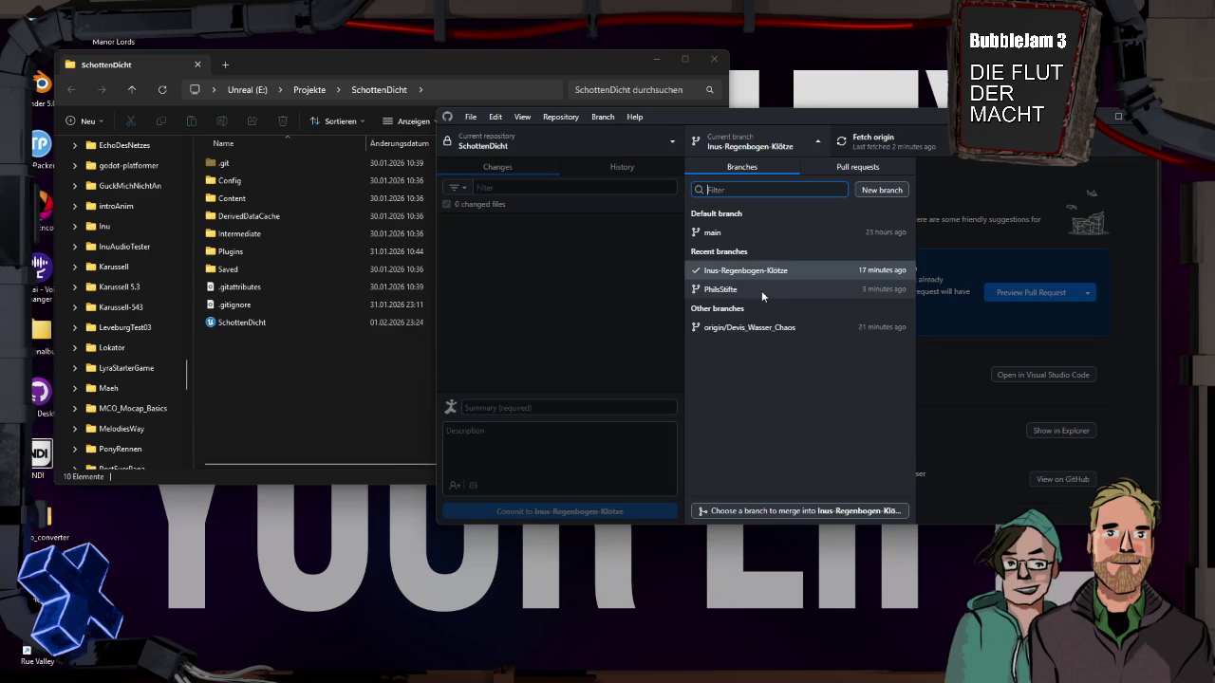
pyautogui.click(762, 290)
pyautogui.hotkey('ctrl', 'b')
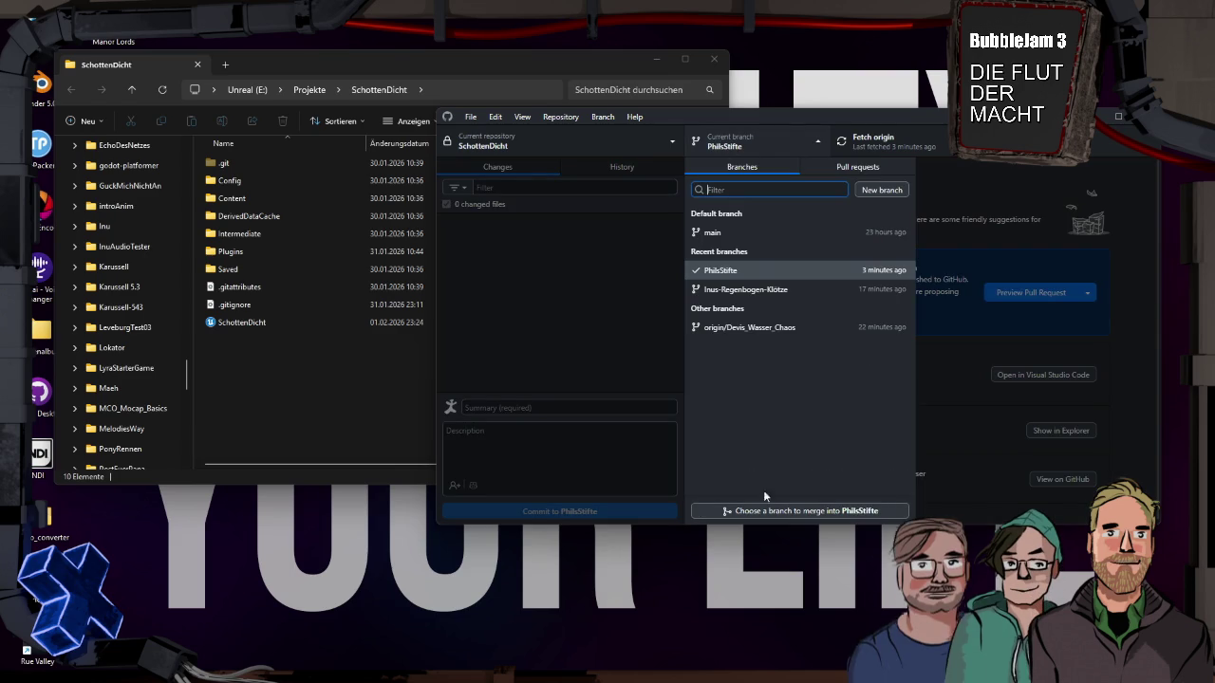
# Step: Merge the teammate's Regenbogen-Klötze branch with a merge commit and push to origin
pyautogui.click(788, 512)
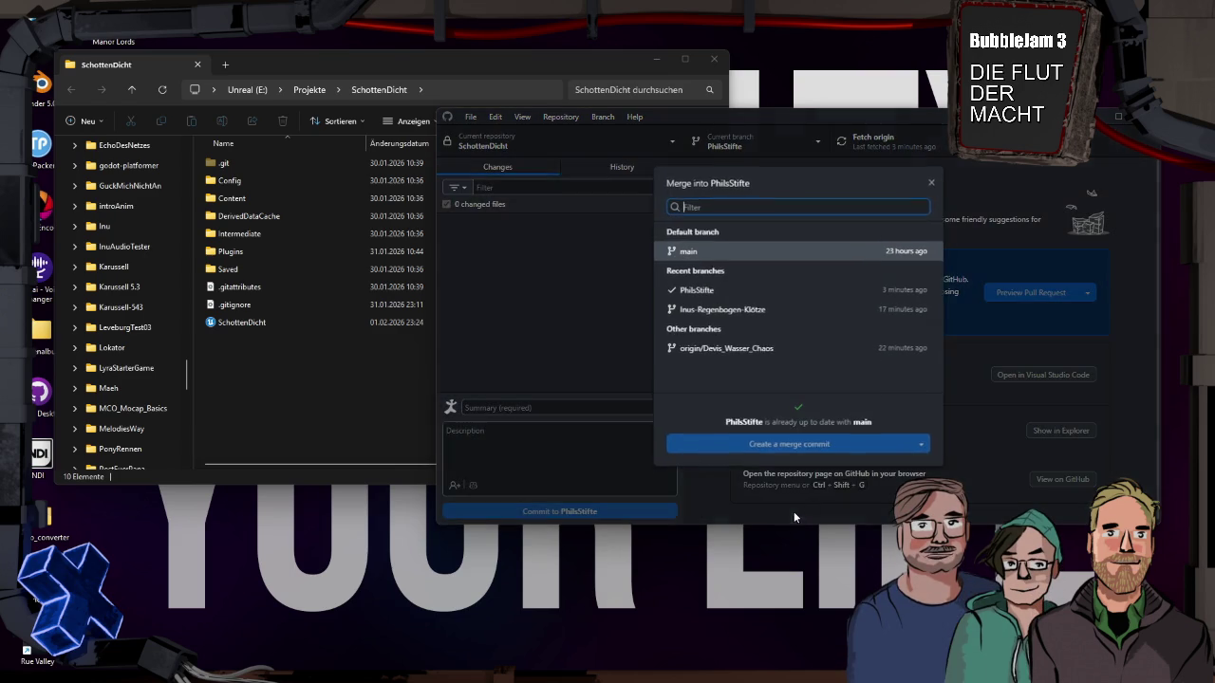
pyautogui.click(740, 310)
pyautogui.click(788, 442)
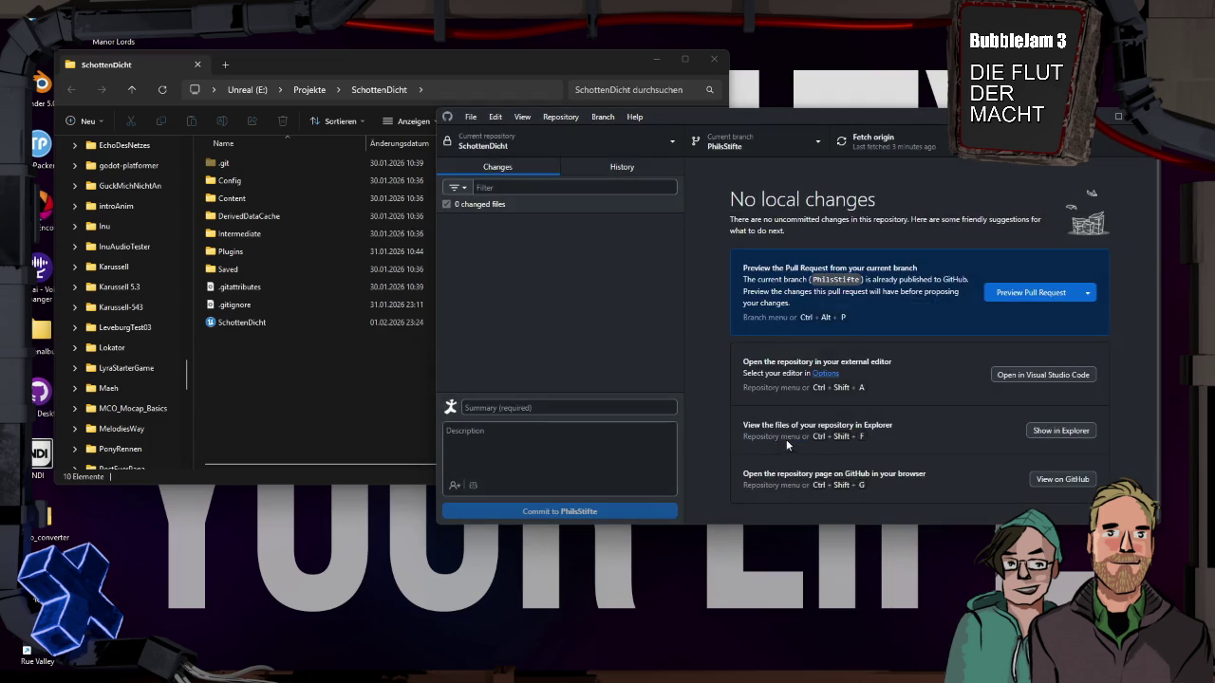
pyautogui.click(896, 142)
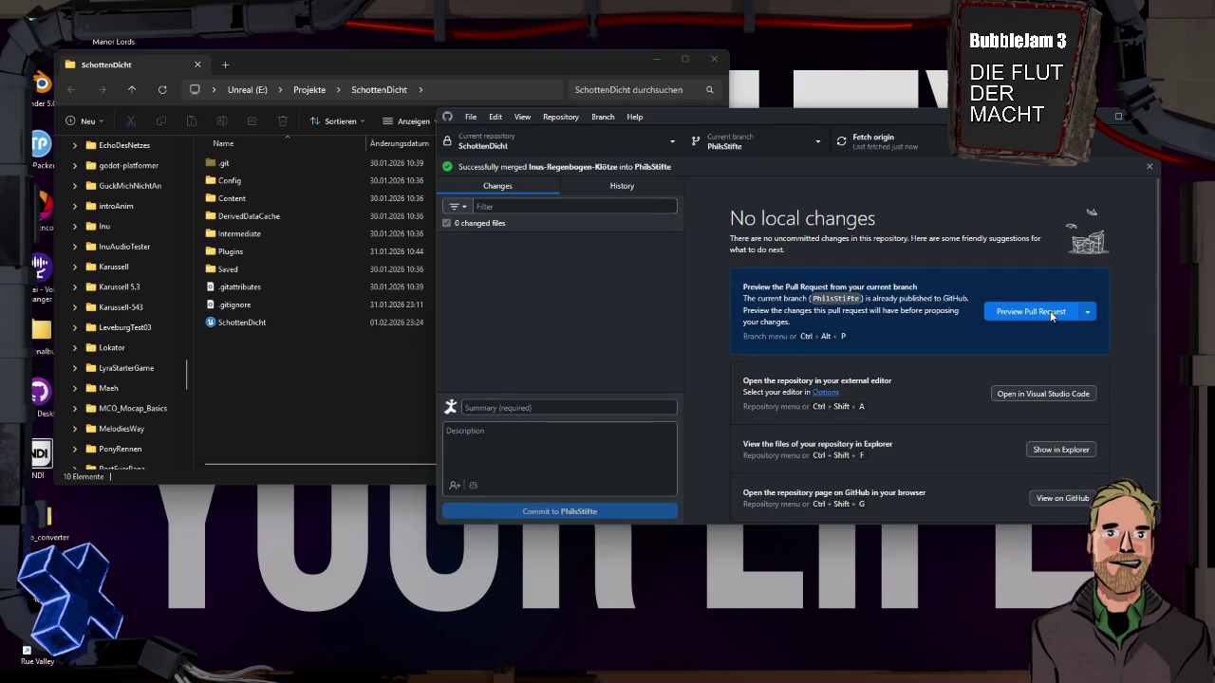
# Step: Open the pull-request preview and cancel it without creating a pull request
pyautogui.click(1031, 312)
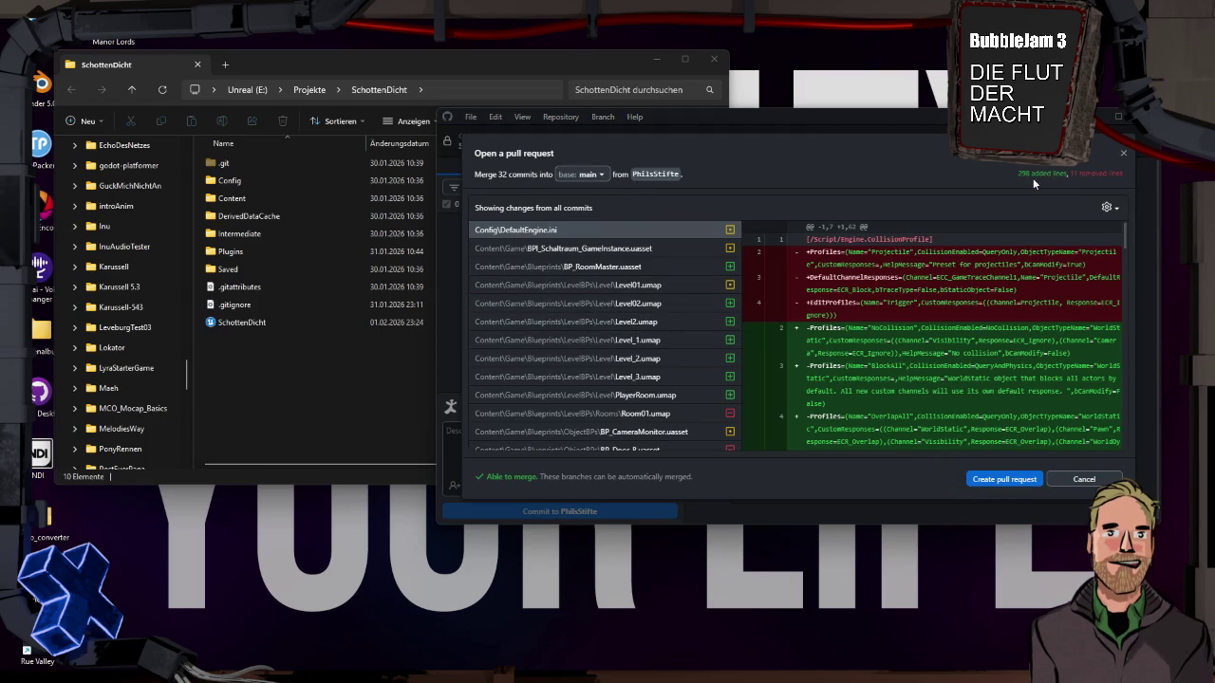
pyautogui.click(1082, 479)
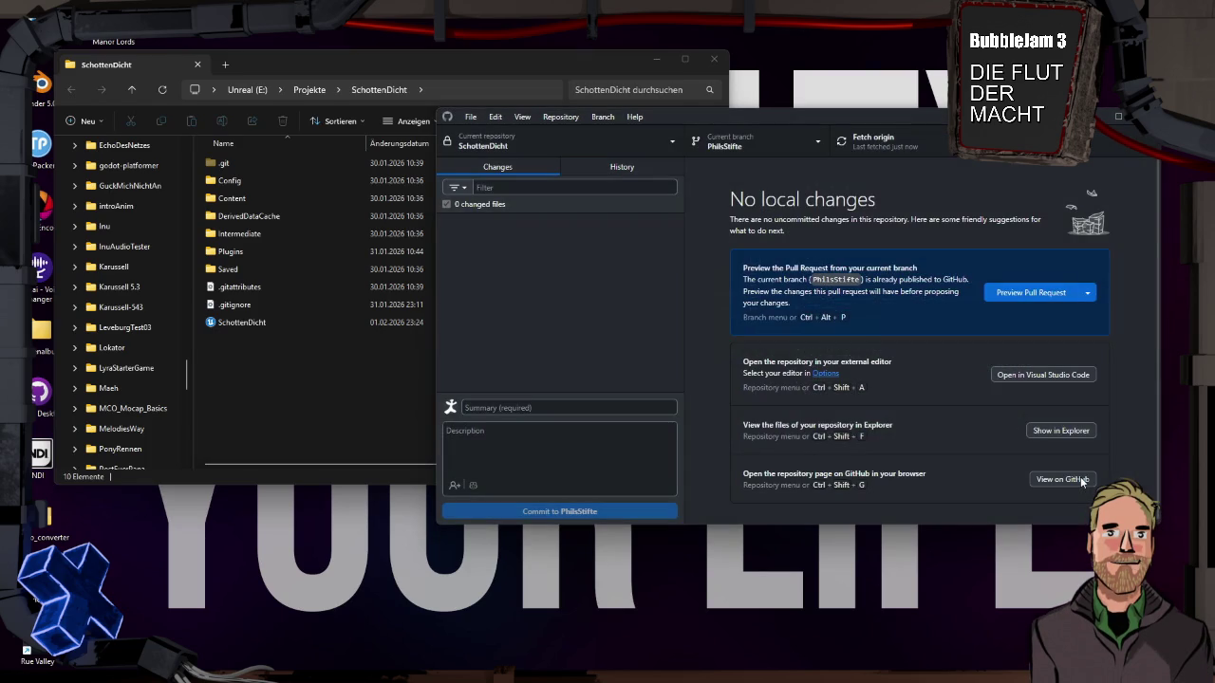
pyautogui.click(799, 138)
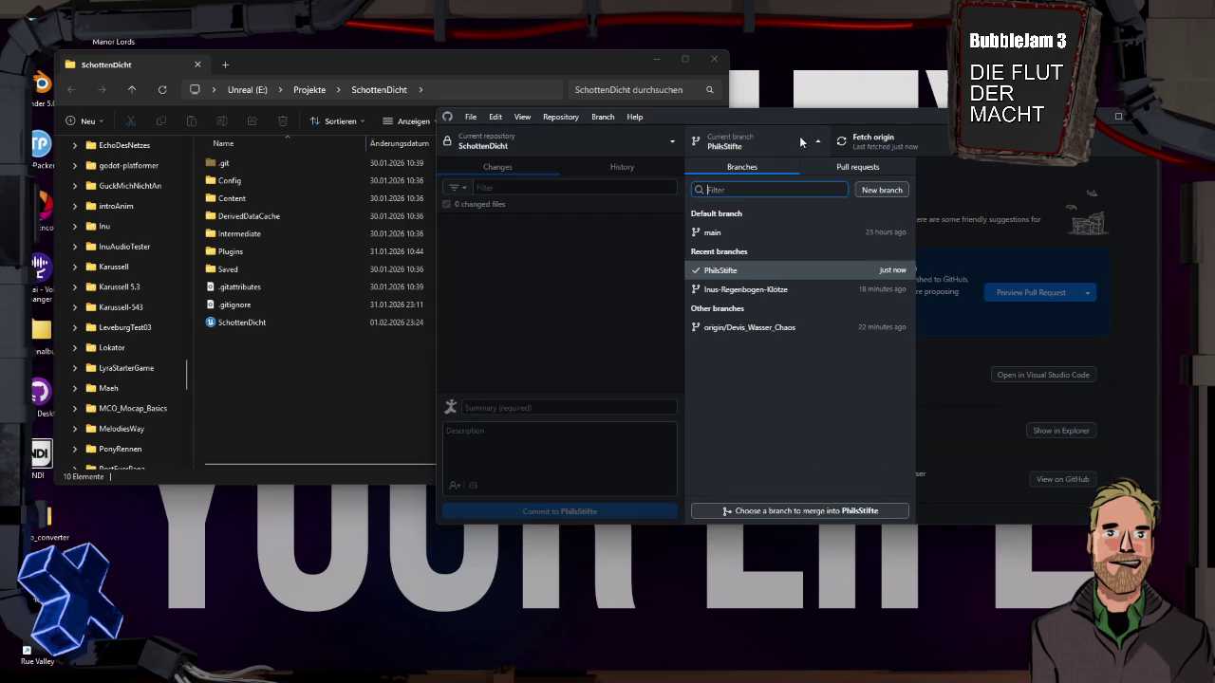
pyautogui.click(801, 136)
# Step: Review the commit history, then show the SchottenDicht repository folder in File Explorer
pyautogui.click(621, 166)
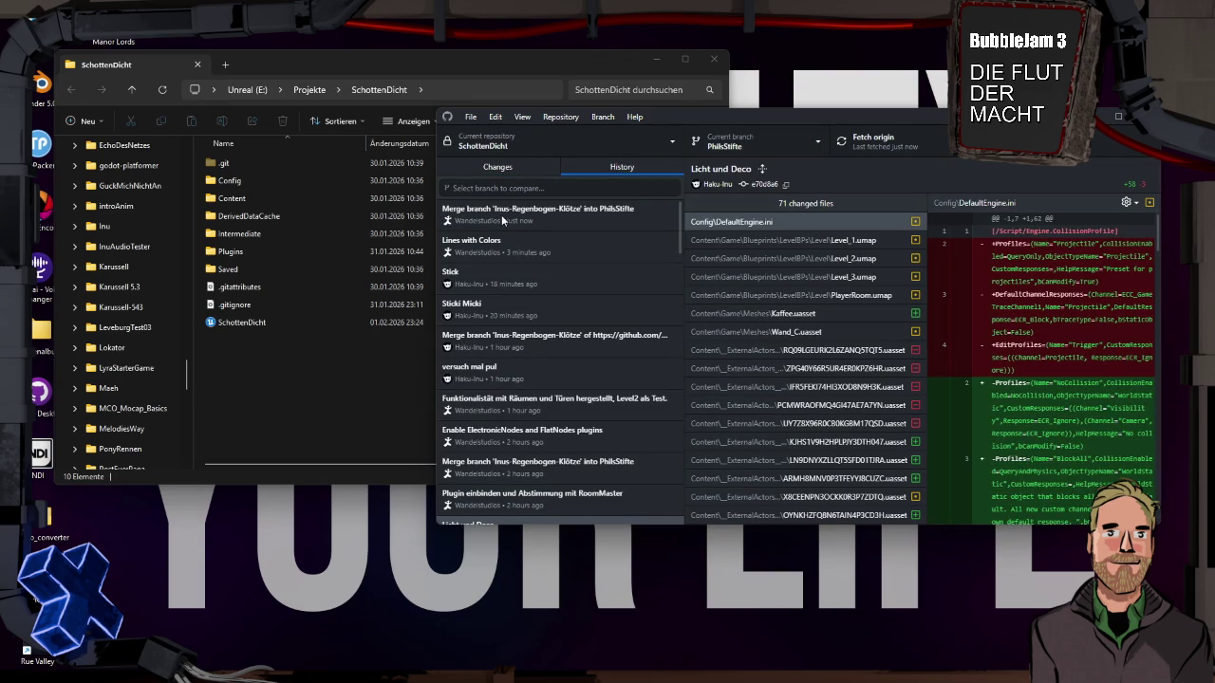
pyautogui.click(520, 166)
pyautogui.click(1063, 432)
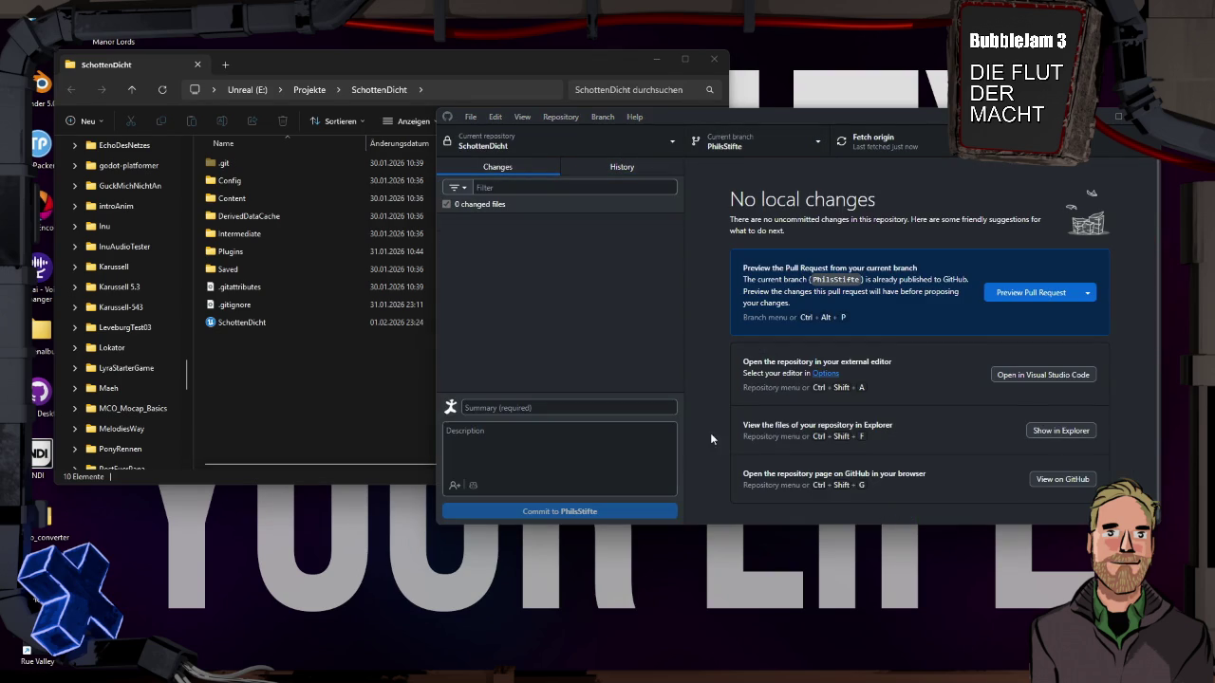
# Step: Close the duplicate project folder window, then run and stop a quick play-test of the level
pyautogui.click(714, 58)
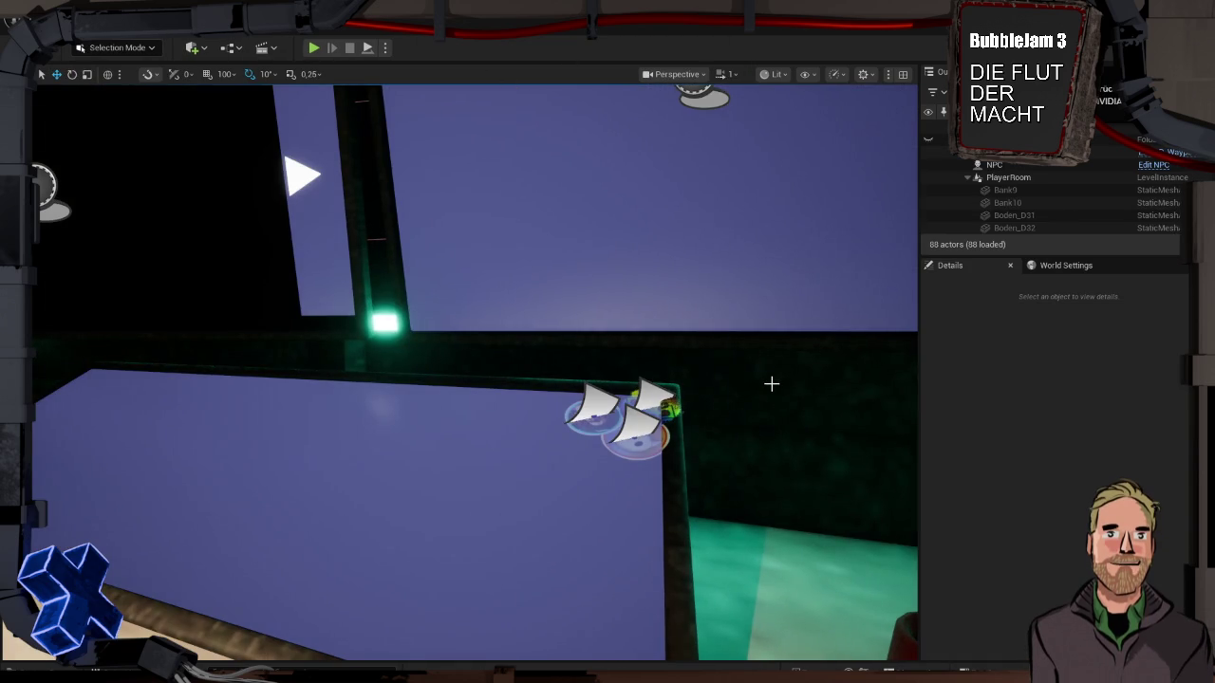
pyautogui.hotkey('alt', 'p')
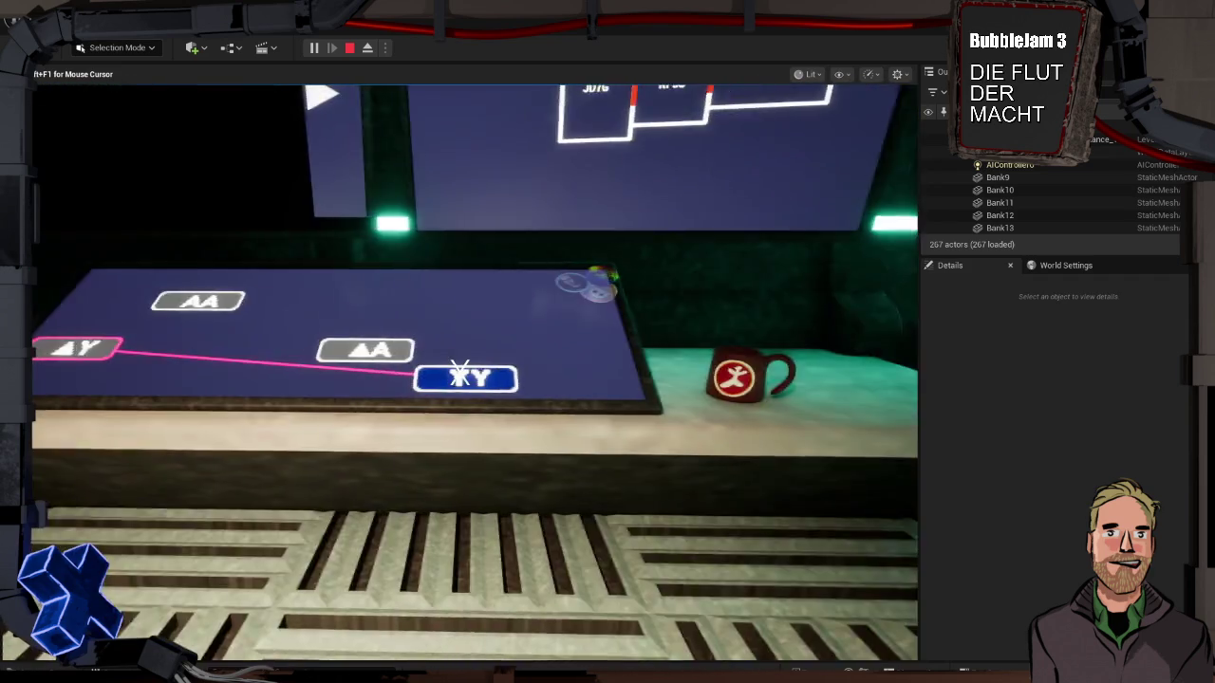
pyautogui.press('Escape')
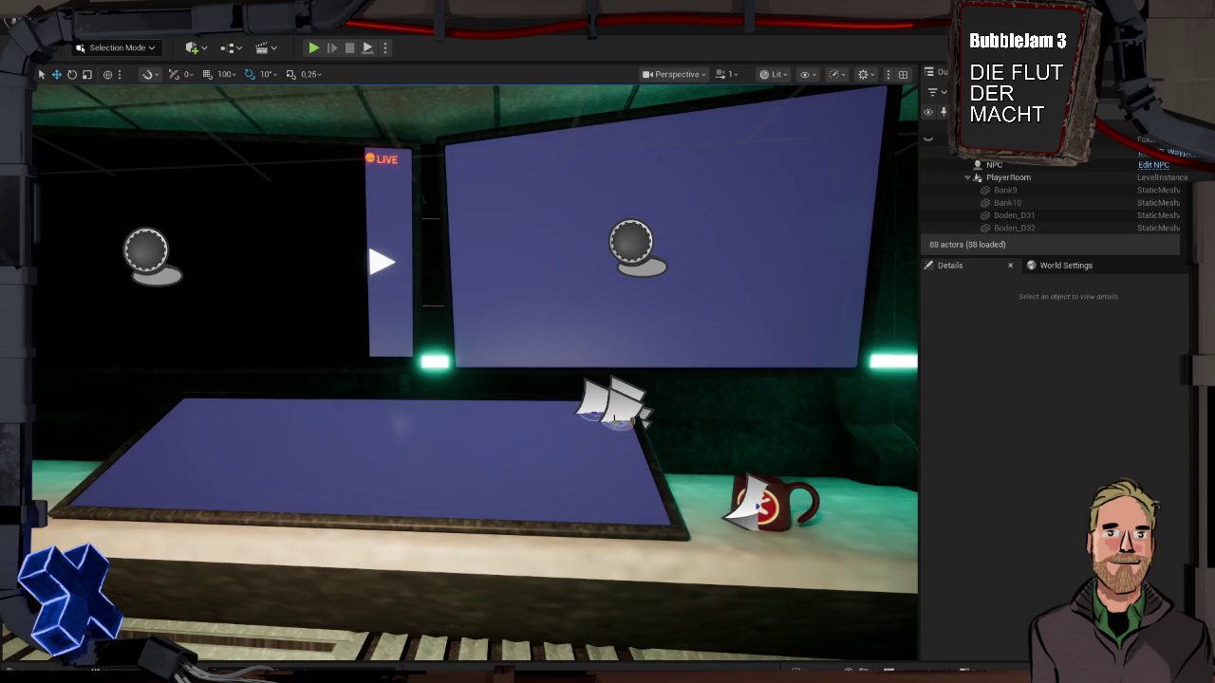
# Step: Select the Box component of the BP_RoomExit trigger inside the PlayerRoom level instance
pyautogui.moveTo(707, 401); pyautogui.dragTo(707, 522)
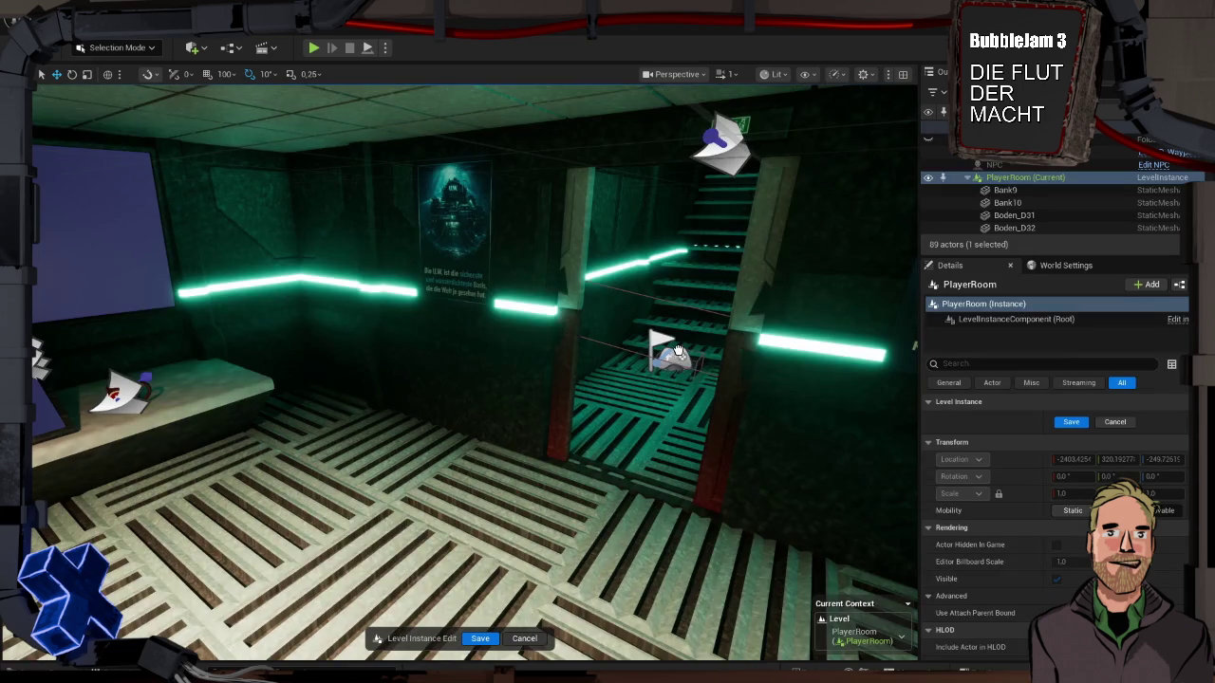
pyautogui.click(685, 356)
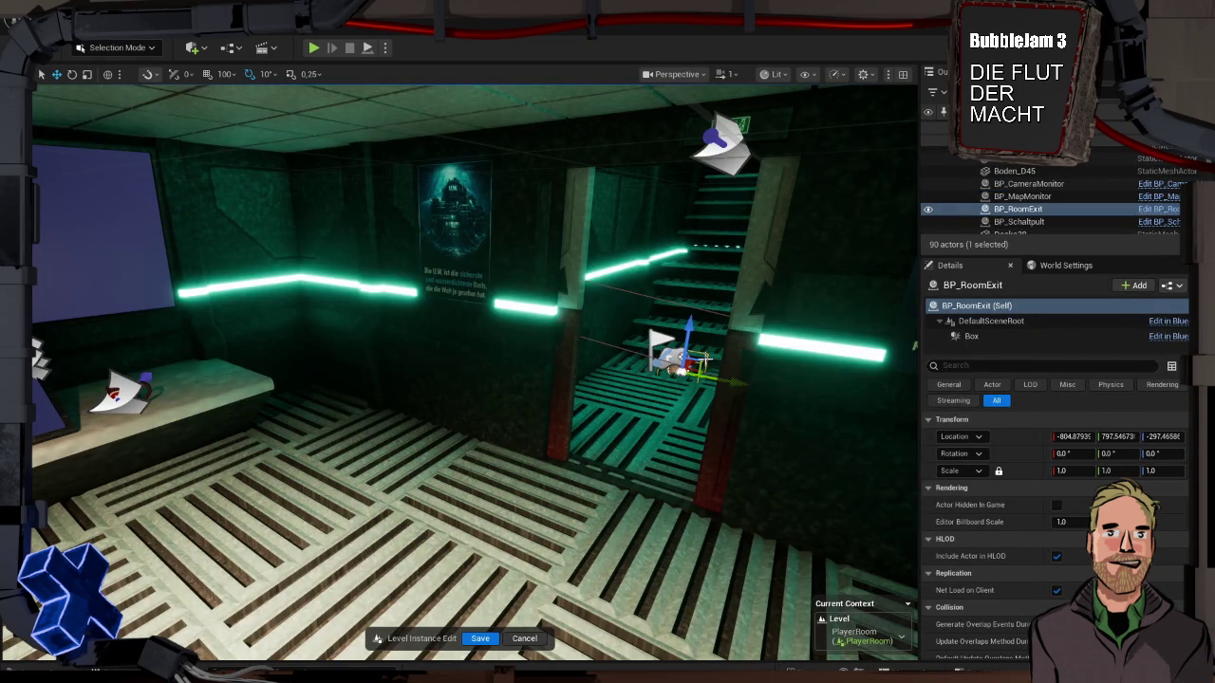
pyautogui.click(702, 361)
pyautogui.click(703, 361)
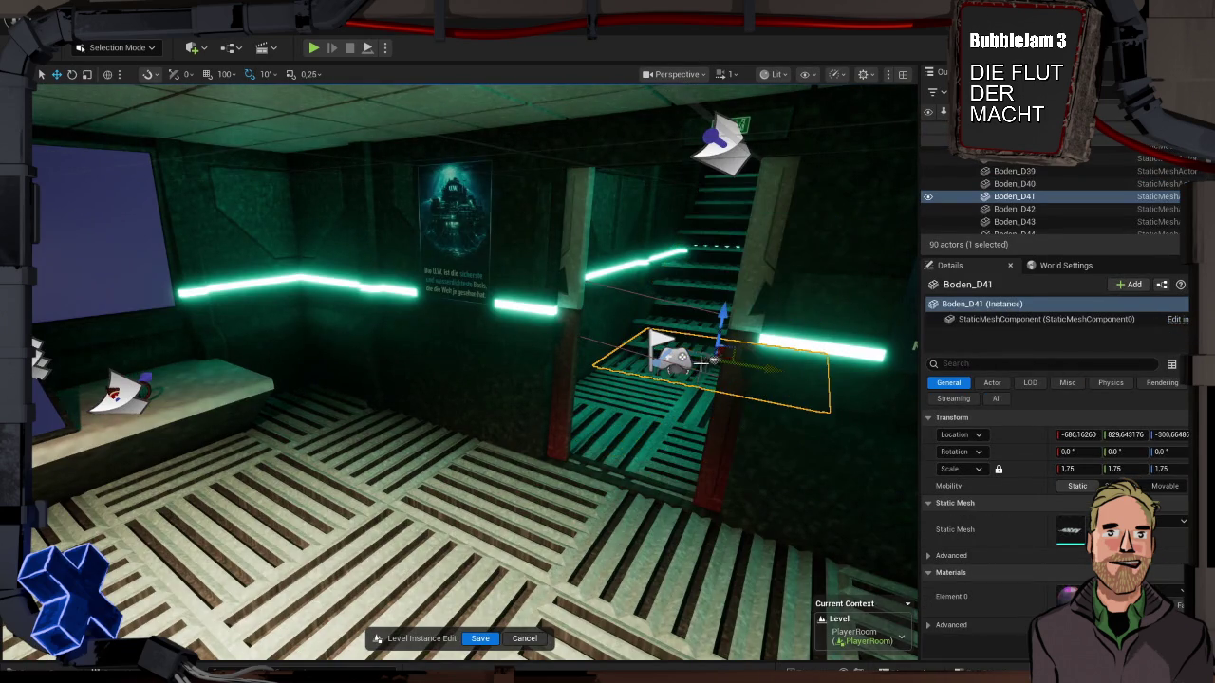
pyautogui.click(676, 370)
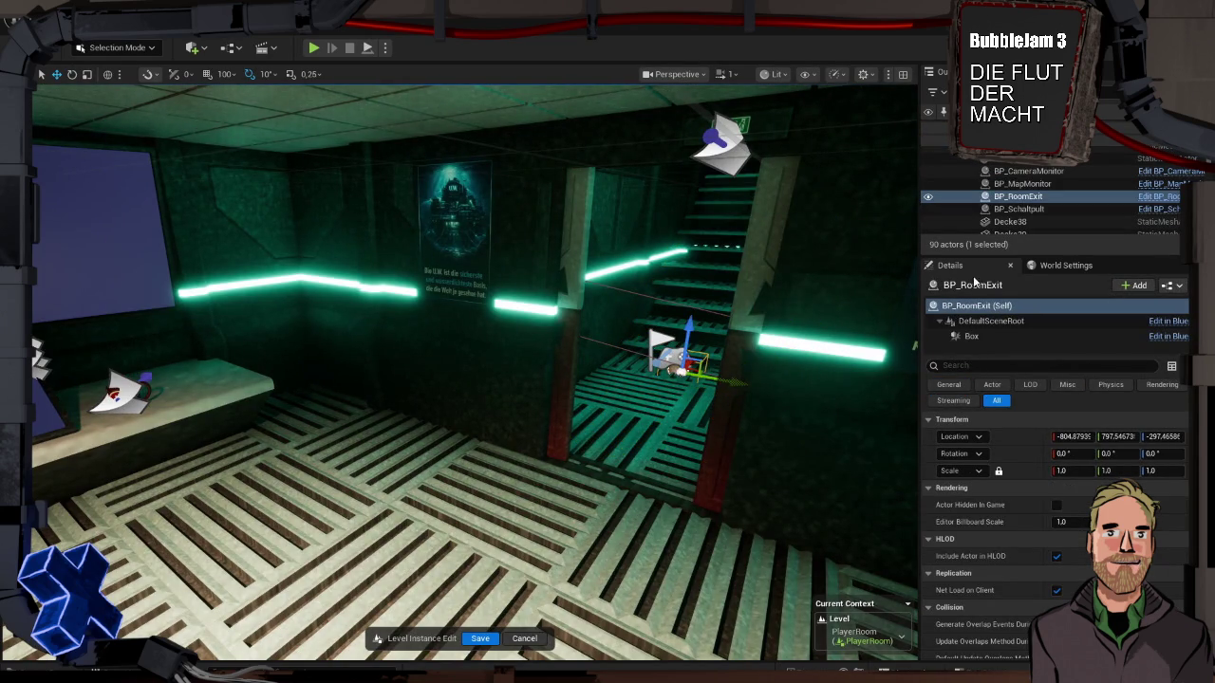
pyautogui.click(972, 336)
# Step: Scale the trigger box to 8.257378 on Y and Z, raise it slightly, save PlayerRoom, and play-test
pyautogui.press('r')
pyautogui.moveTo(704, 366); pyautogui.dragTo(705, 311)
pyautogui.press('w')
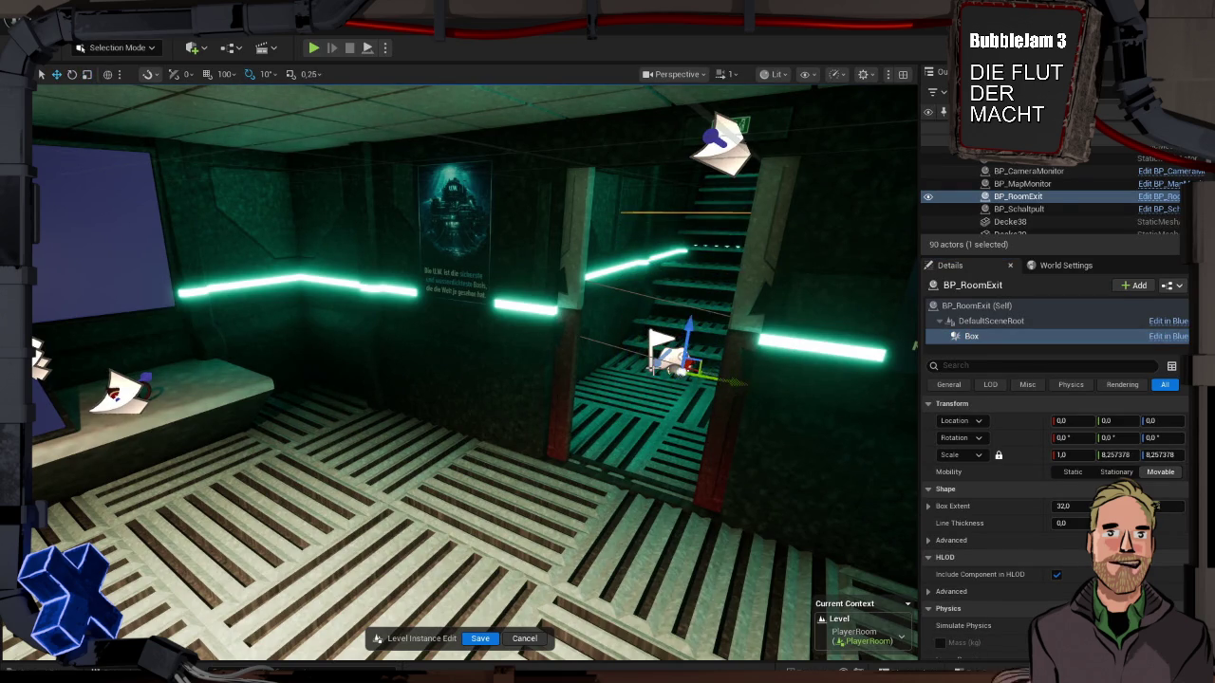
pyautogui.moveTo(689, 330)
pyautogui.mouseDown()
pyautogui.moveTo(699, 251)
pyautogui.moveTo(696, 286)
pyautogui.mouseUp()
pyautogui.click(480, 639)
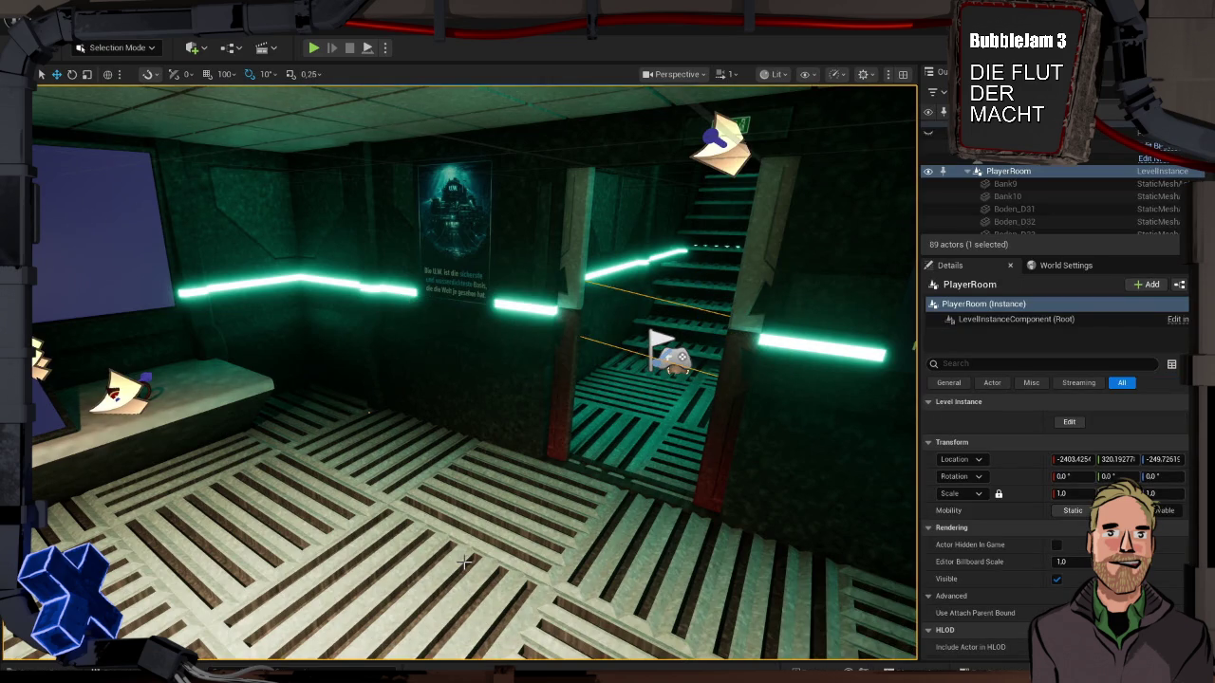
pyautogui.hotkey('alt', 'p')
# Step: Play-test walking up the stairs, then select BP_RoomExit and open its Blueprint
pyautogui.press('w')
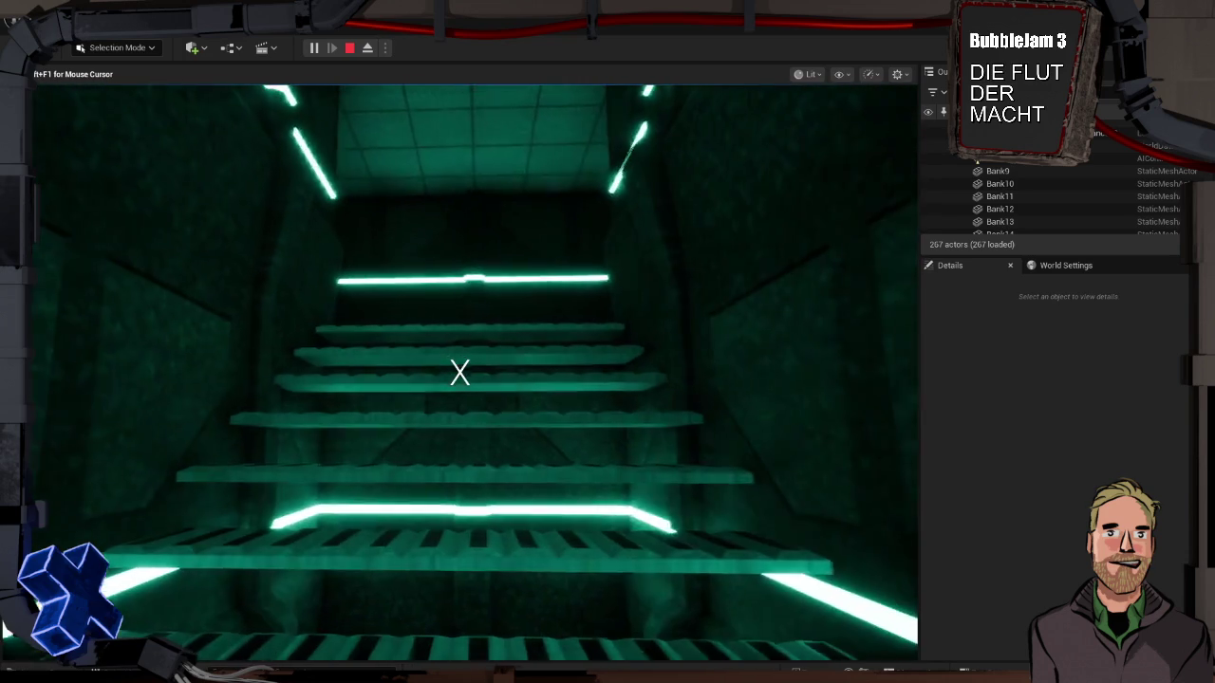
pyautogui.press('Escape')
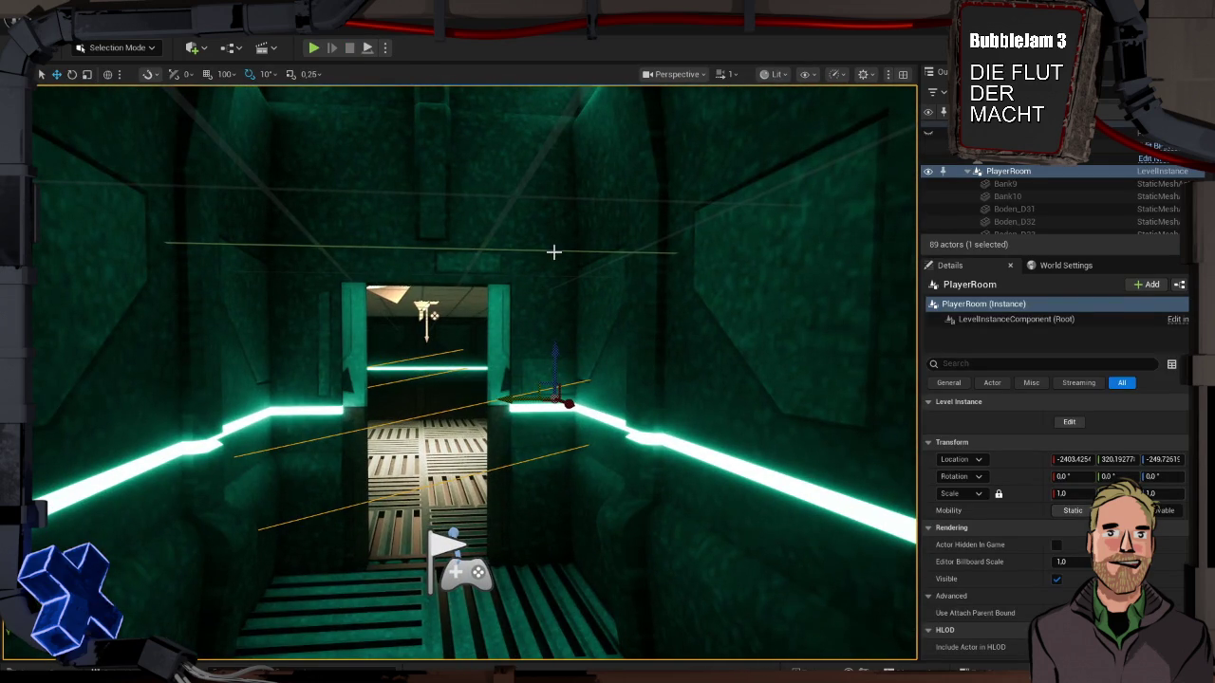
pyautogui.moveTo(649, 405)
pyautogui.mouseDown()
pyautogui.moveTo(665, 436)
pyautogui.moveTo(626, 444)
pyautogui.moveTo(649, 404)
pyautogui.mouseUp()
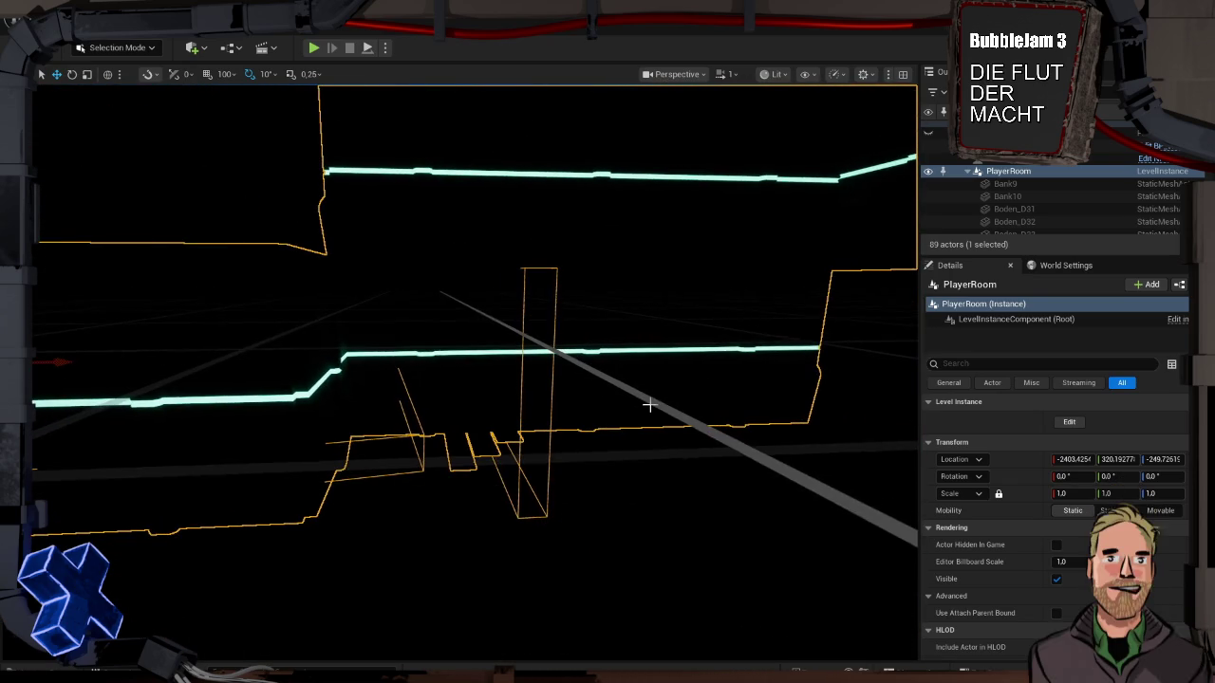
pyautogui.click(524, 319)
pyautogui.click(523, 319)
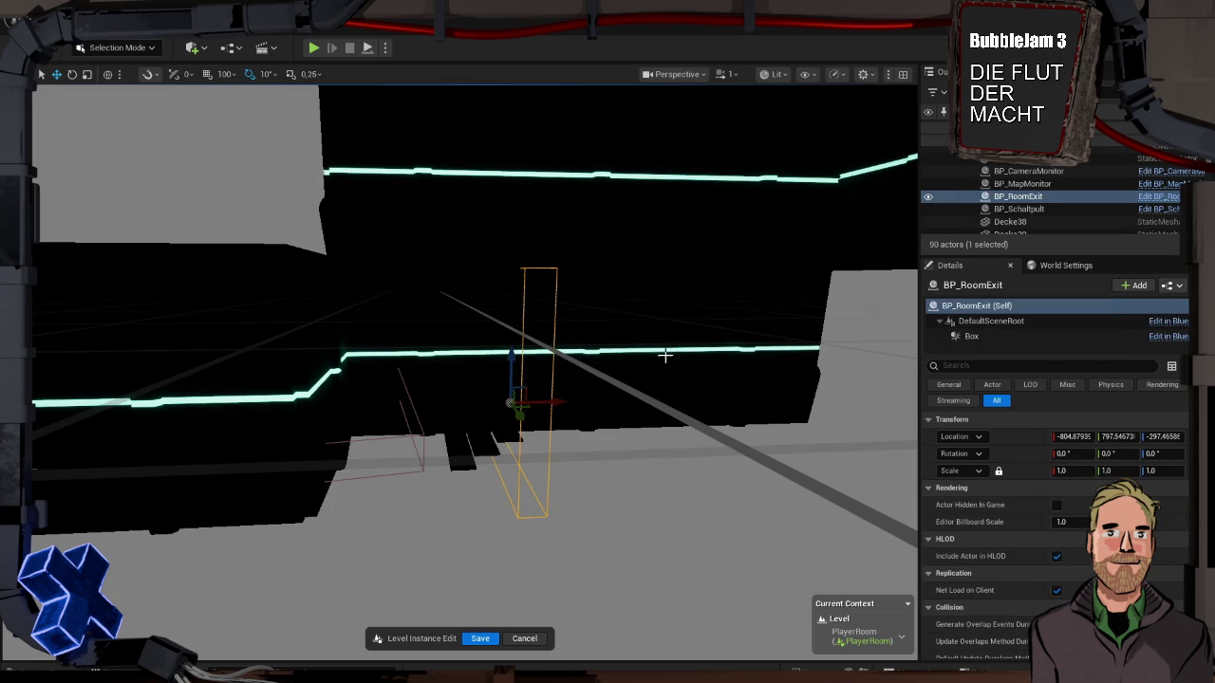
pyautogui.click(1156, 197)
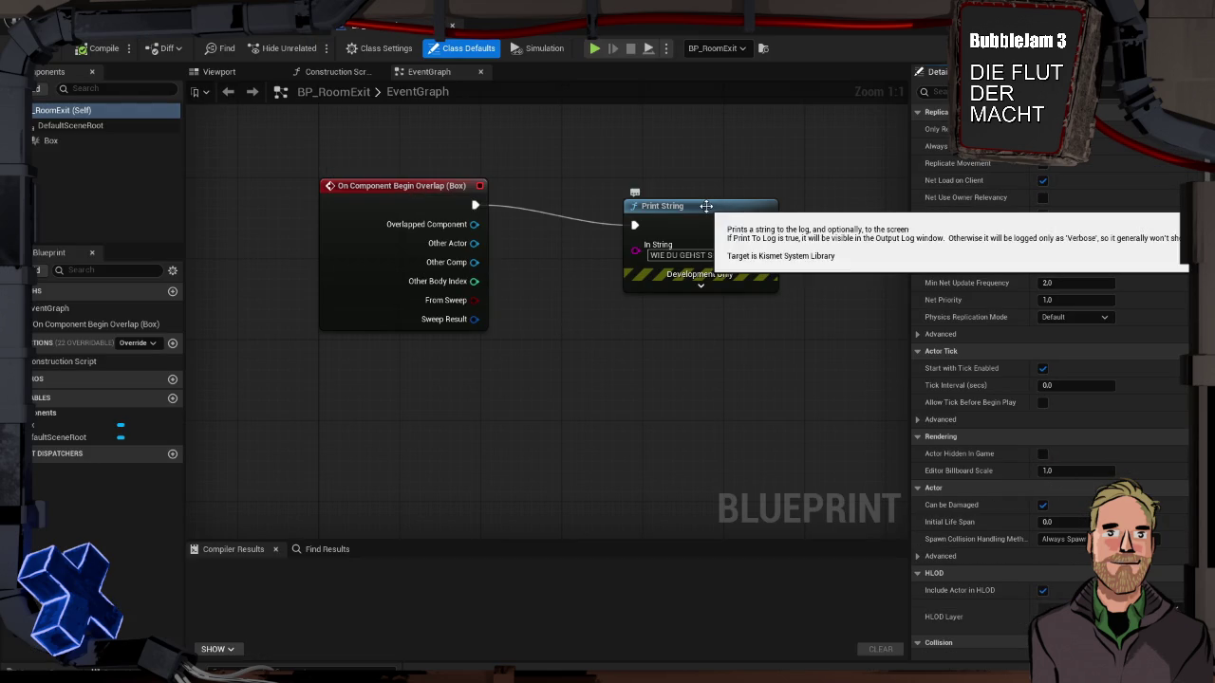
# Step: Tidy the overlap event and Print String nodes, then compile the Blueprint
pyautogui.moveTo(701, 206); pyautogui.dragTo(742, 186)
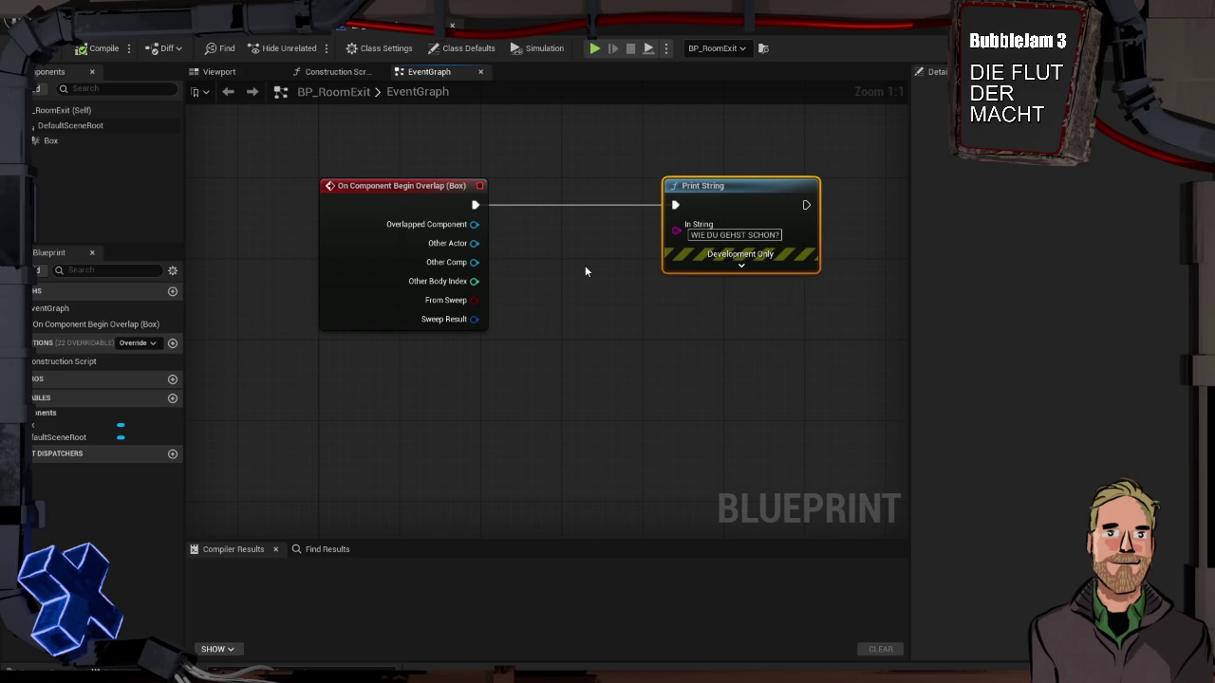
pyautogui.moveTo(731, 186); pyautogui.dragTo(802, 189)
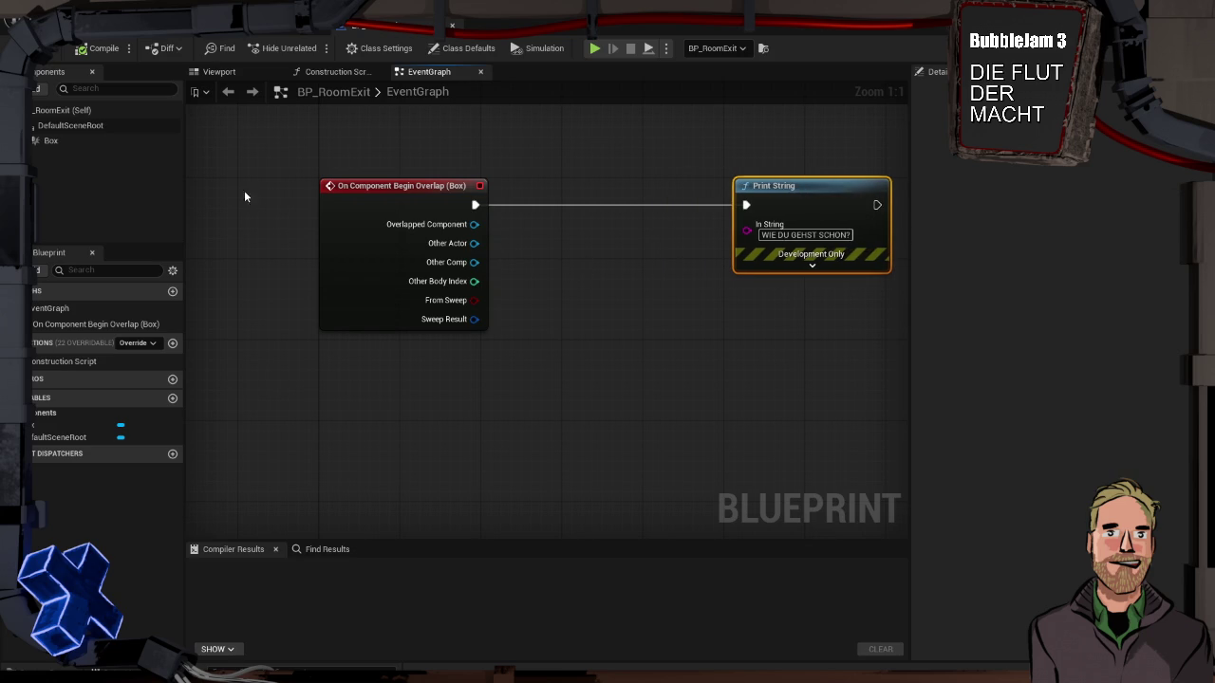
pyautogui.scroll(-3, 542, 295)
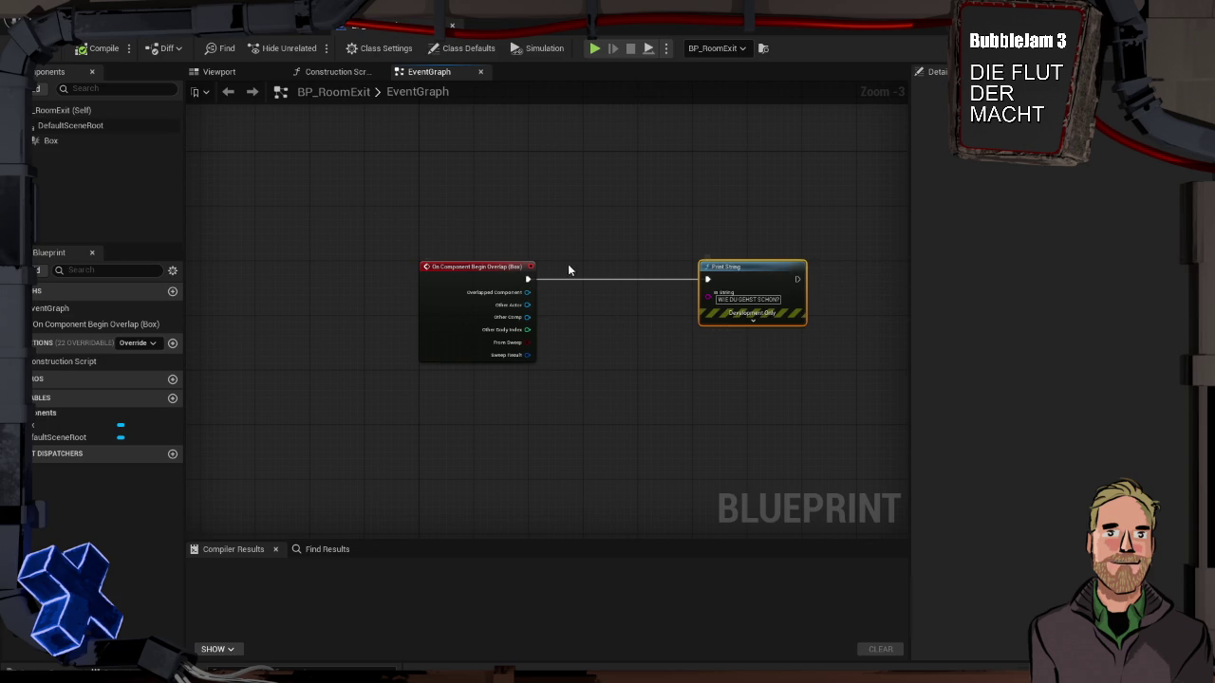
pyautogui.moveTo(790, 269); pyautogui.dragTo(768, 270)
pyautogui.click(497, 263)
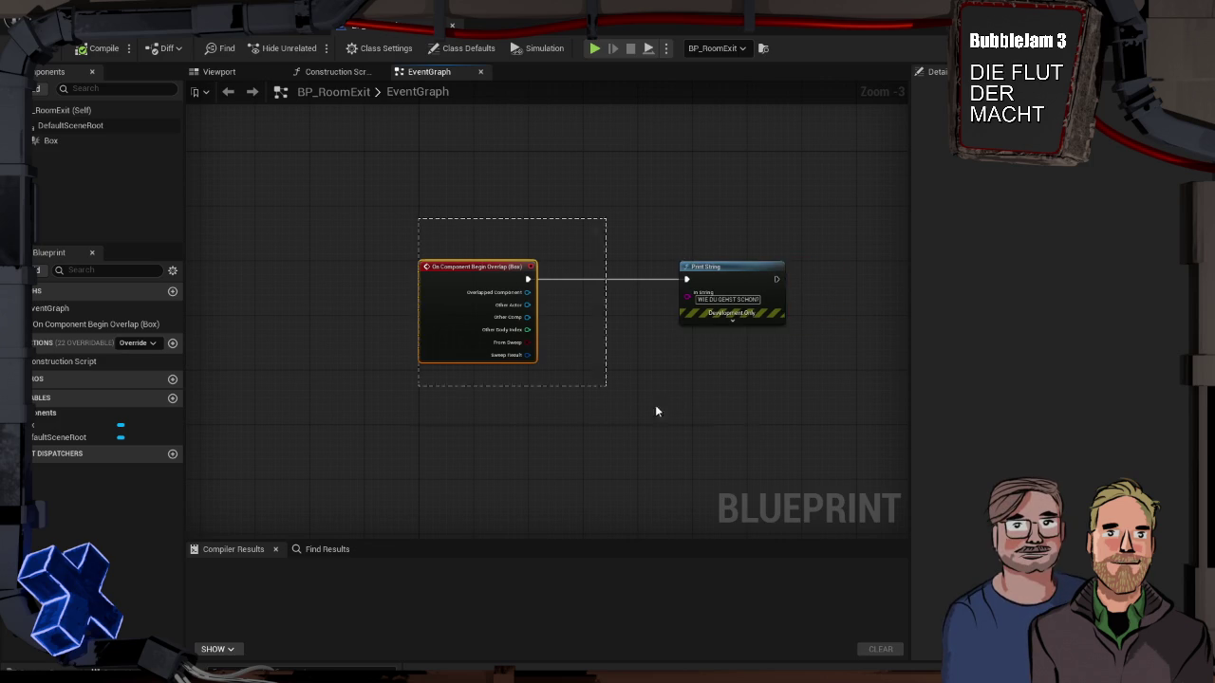
pyautogui.moveTo(482, 264)
pyautogui.mouseDown()
pyautogui.moveTo(531, 264)
pyautogui.moveTo(480, 265)
pyautogui.mouseUp()
pyautogui.click(480, 226)
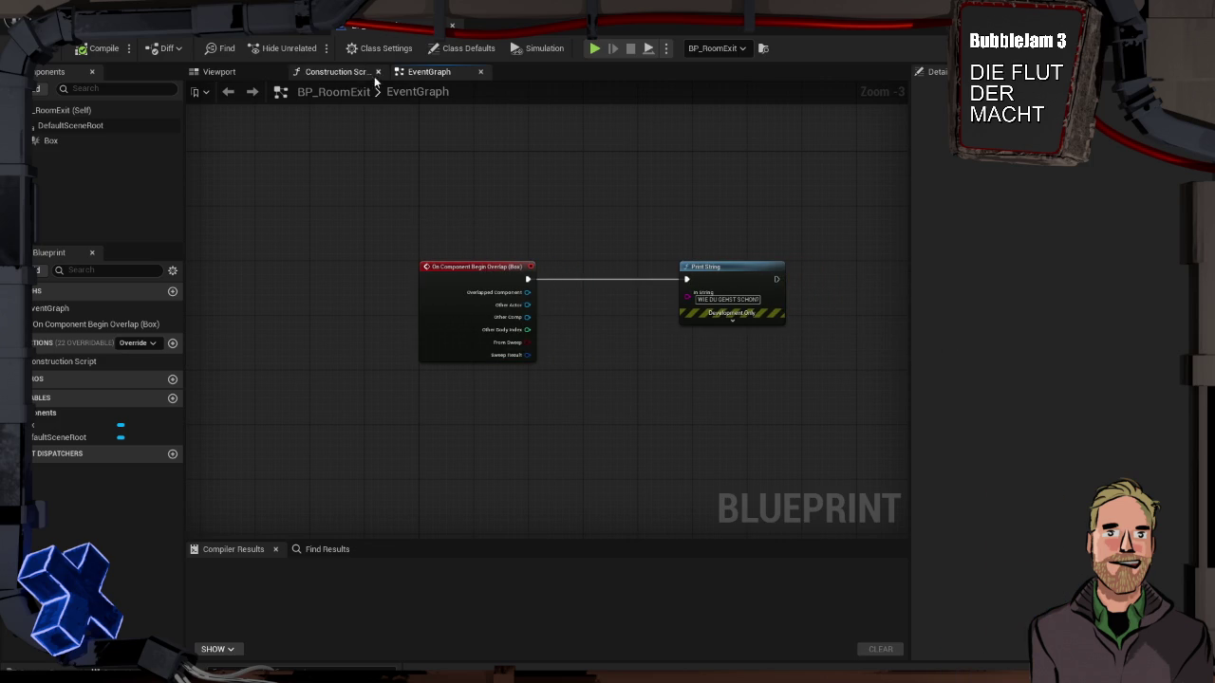
pyautogui.click(99, 55)
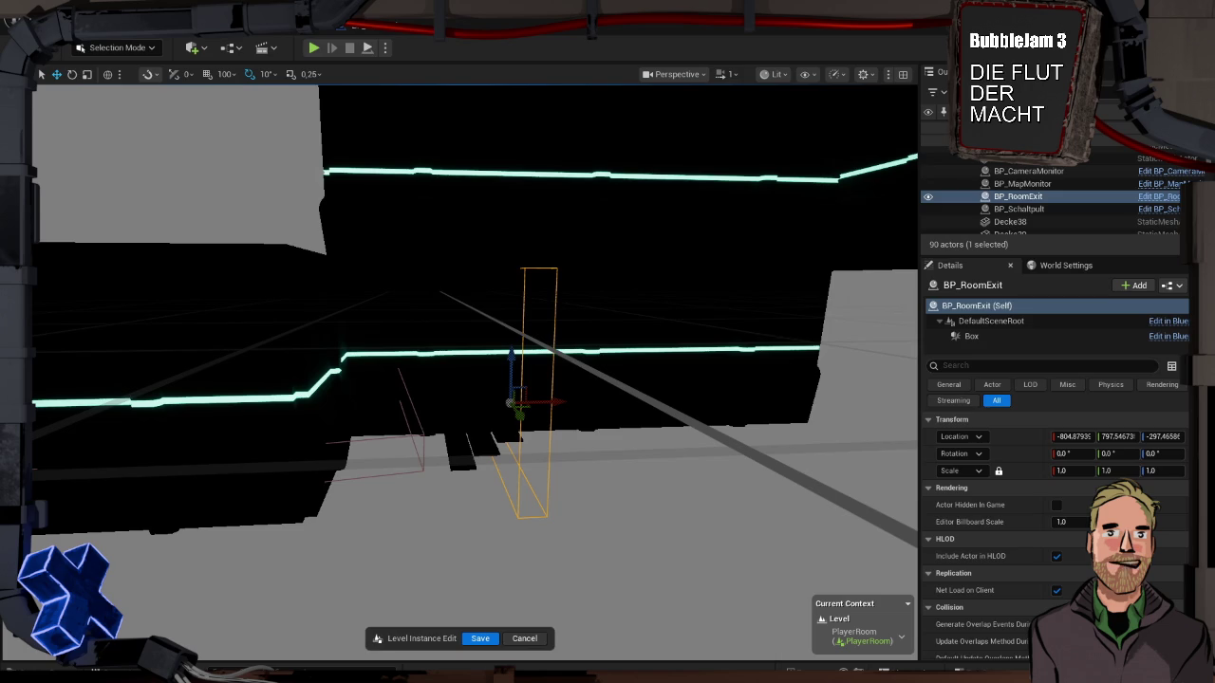
# Step: Move the BP_RoomExit trigger to about X -941.1, Z -252.4 and save PlayerRoom
pyautogui.moveTo(552, 403)
pyautogui.mouseDown()
pyautogui.moveTo(601, 398)
pyautogui.moveTo(558, 342)
pyautogui.moveTo(493, 398)
pyautogui.moveTo(513, 427)
pyautogui.moveTo(460, 444)
pyautogui.moveTo(617, 377)
pyautogui.mouseUp()
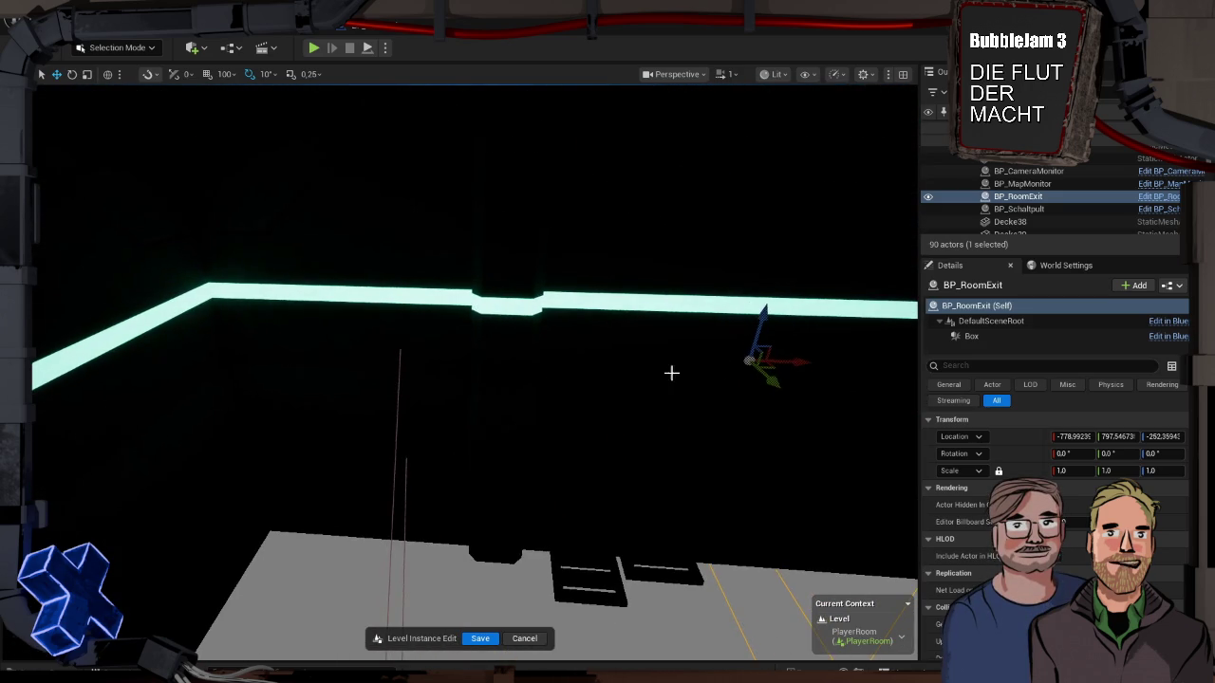
pyautogui.moveTo(787, 361); pyautogui.dragTo(628, 369)
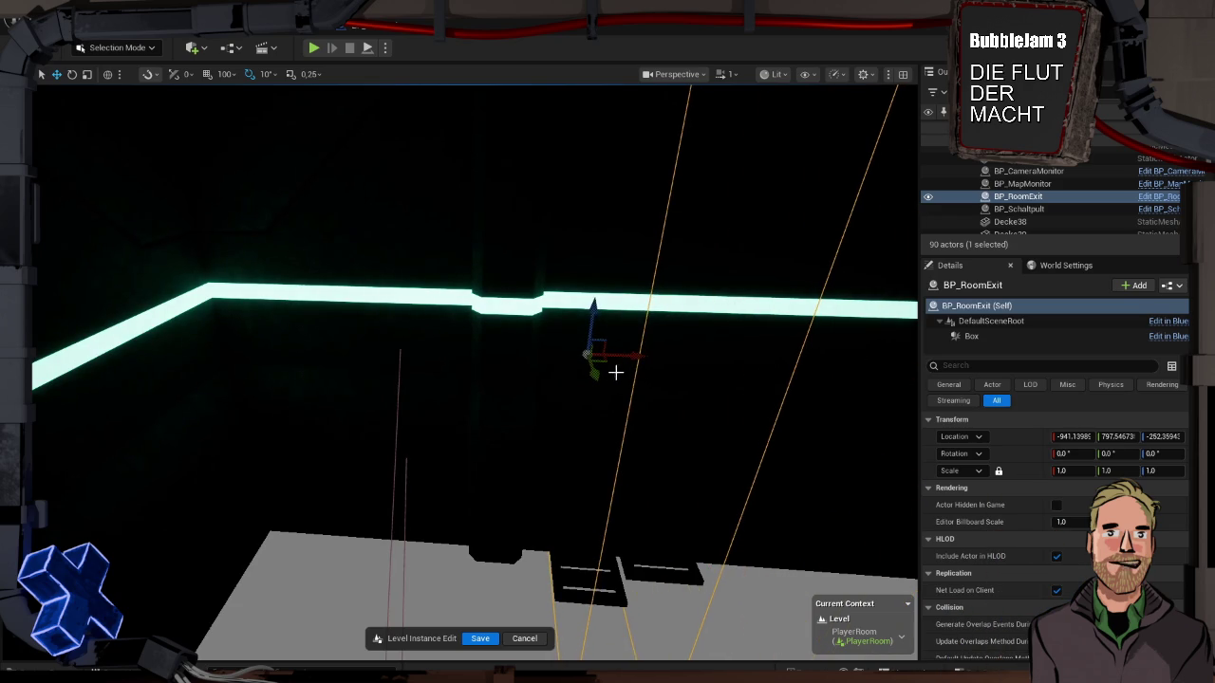
pyautogui.click(480, 638)
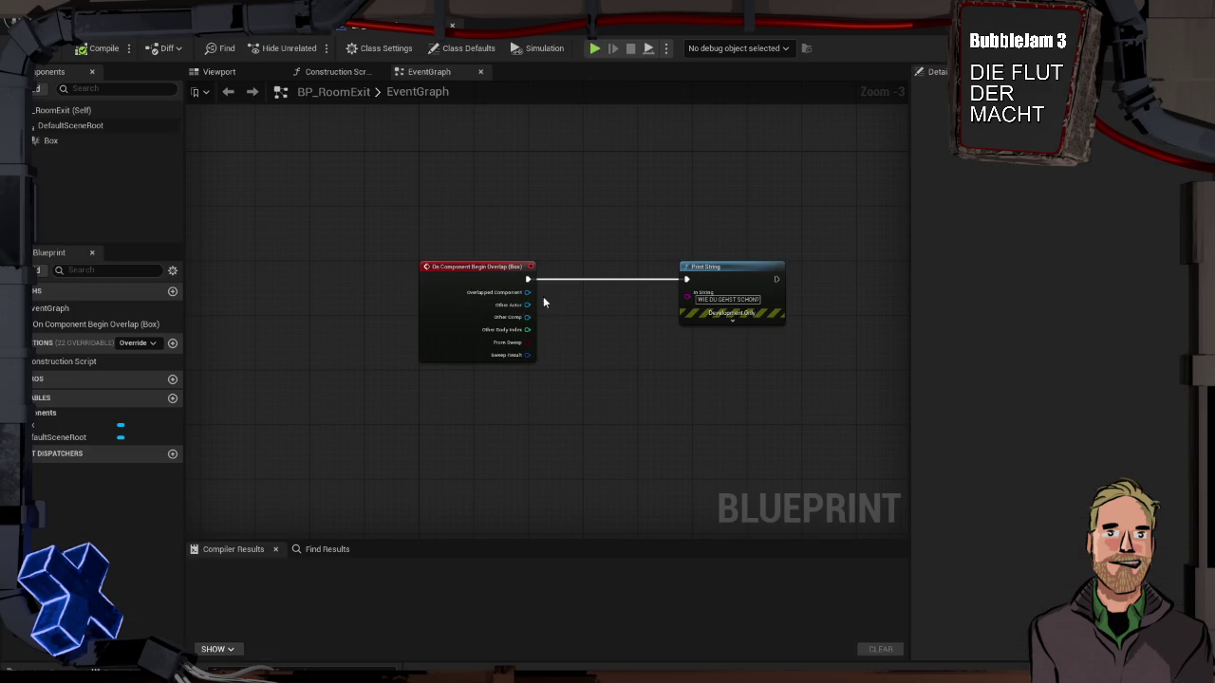
# Step: Feed Other Actor into a new Cast To BP_FirstPersonCharacter, wired between the overlap event and Print String
pyautogui.moveTo(532, 307); pyautogui.dragTo(576, 300)
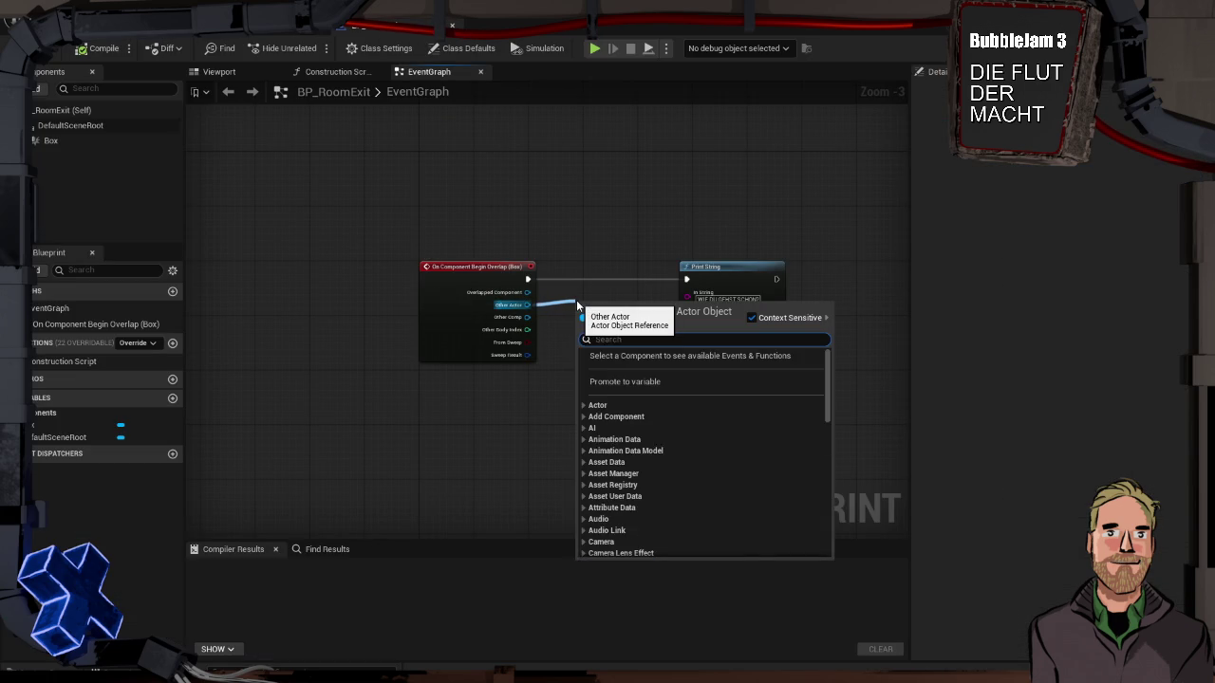
pyautogui.write('first')
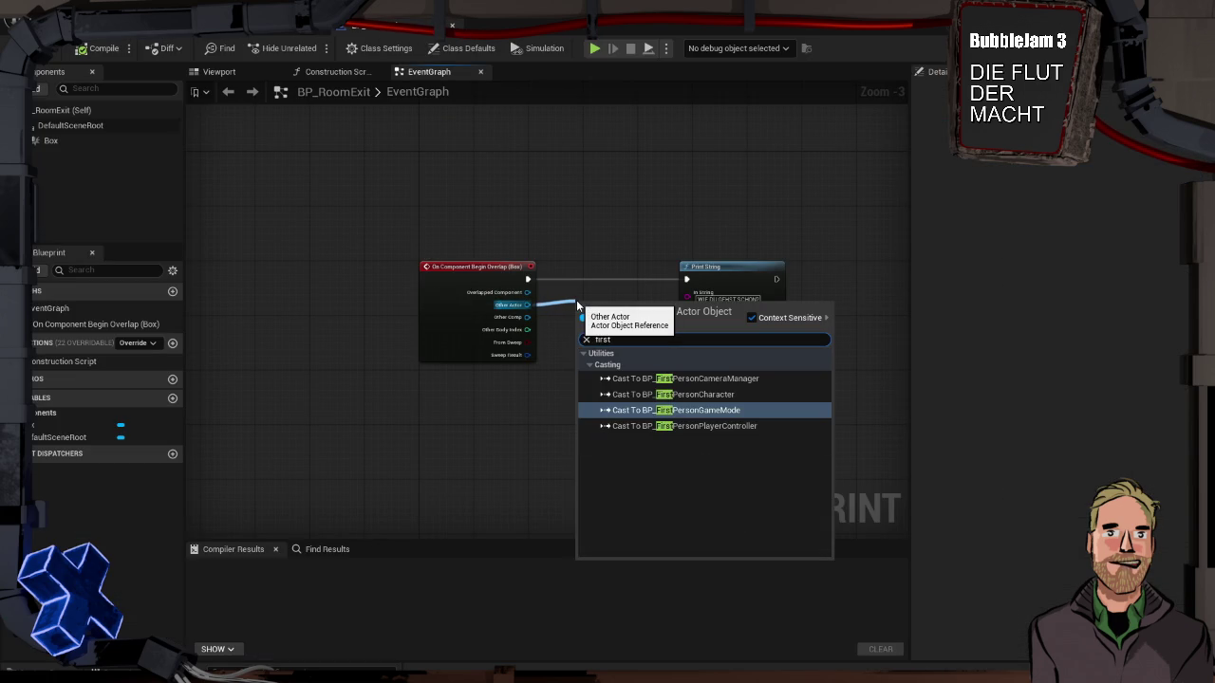
pyautogui.click(674, 394)
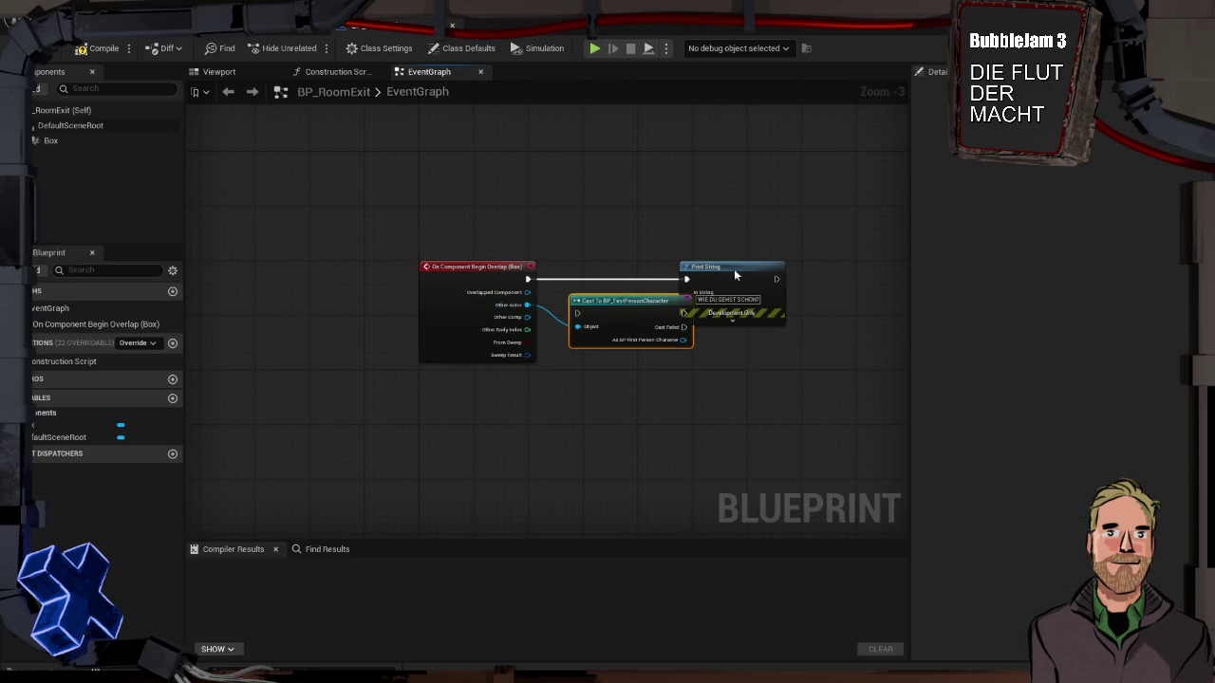
pyautogui.moveTo(734, 270); pyautogui.dragTo(836, 270)
pyautogui.moveTo(605, 310); pyautogui.dragTo(605, 276)
pyautogui.moveTo(528, 276); pyautogui.dragTo(579, 272)
pyautogui.moveTo(693, 273); pyautogui.dragTo(791, 282)
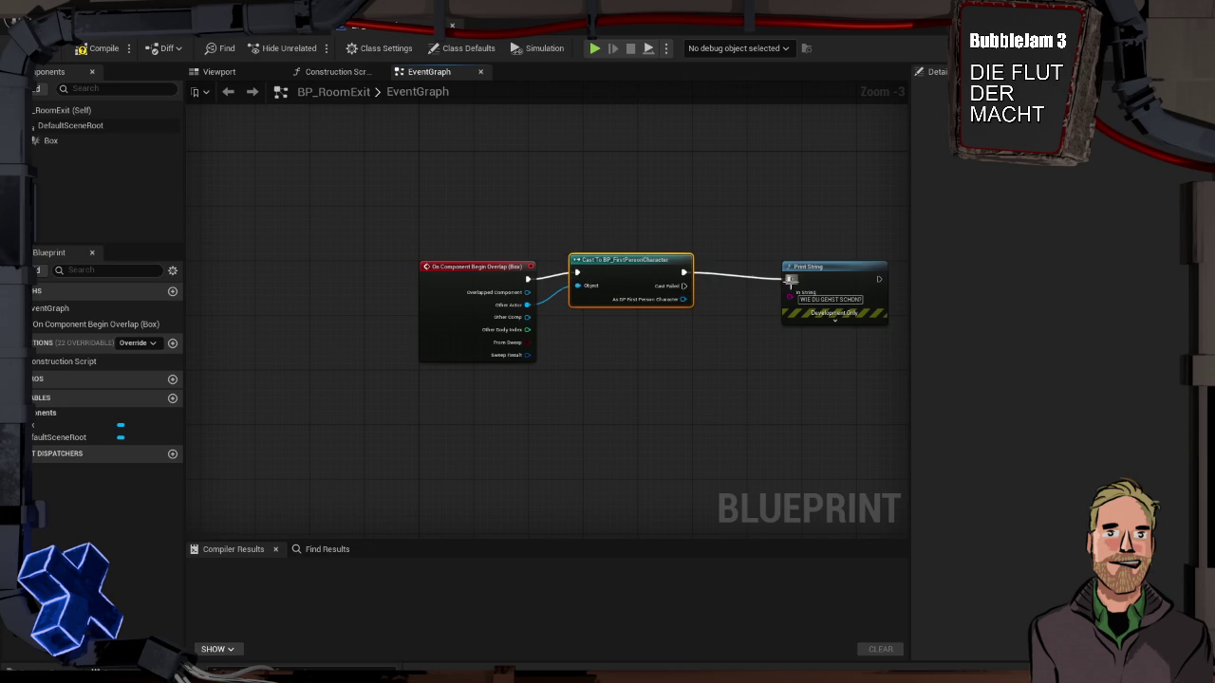
# Step: Play-test the overlap cast, then nudge the cast node and view BP_RoomExit's class defaults
pyautogui.hotkey('alt', 'p')
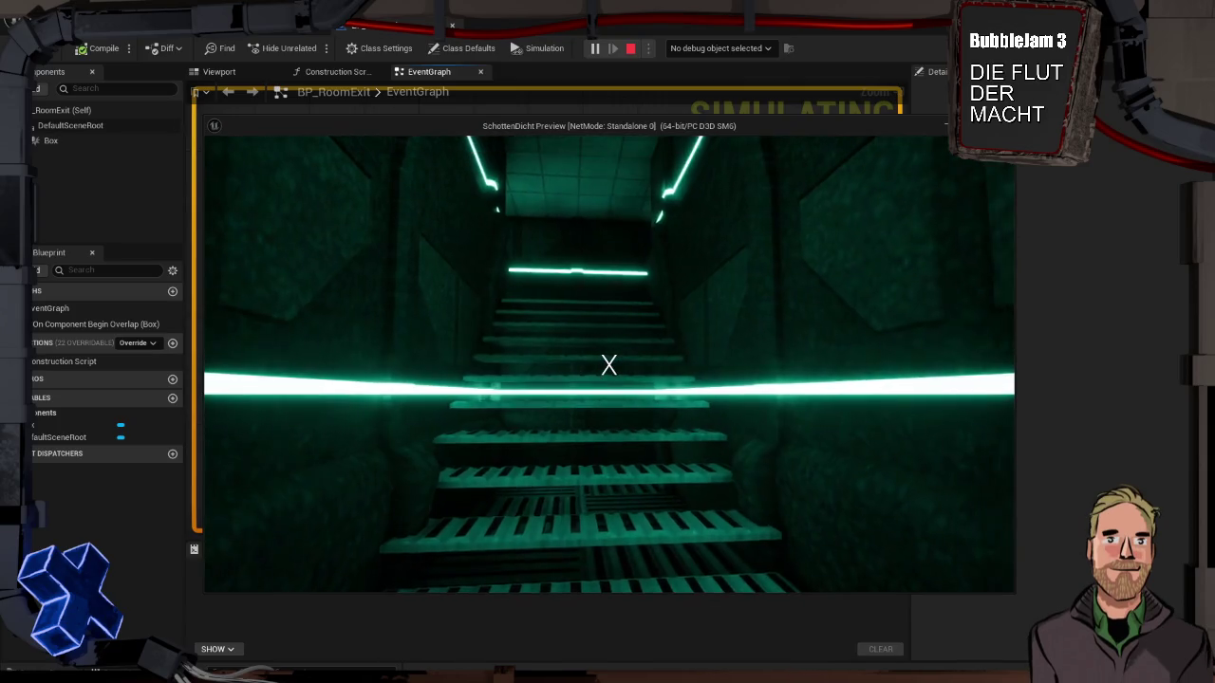
pyautogui.press('w')
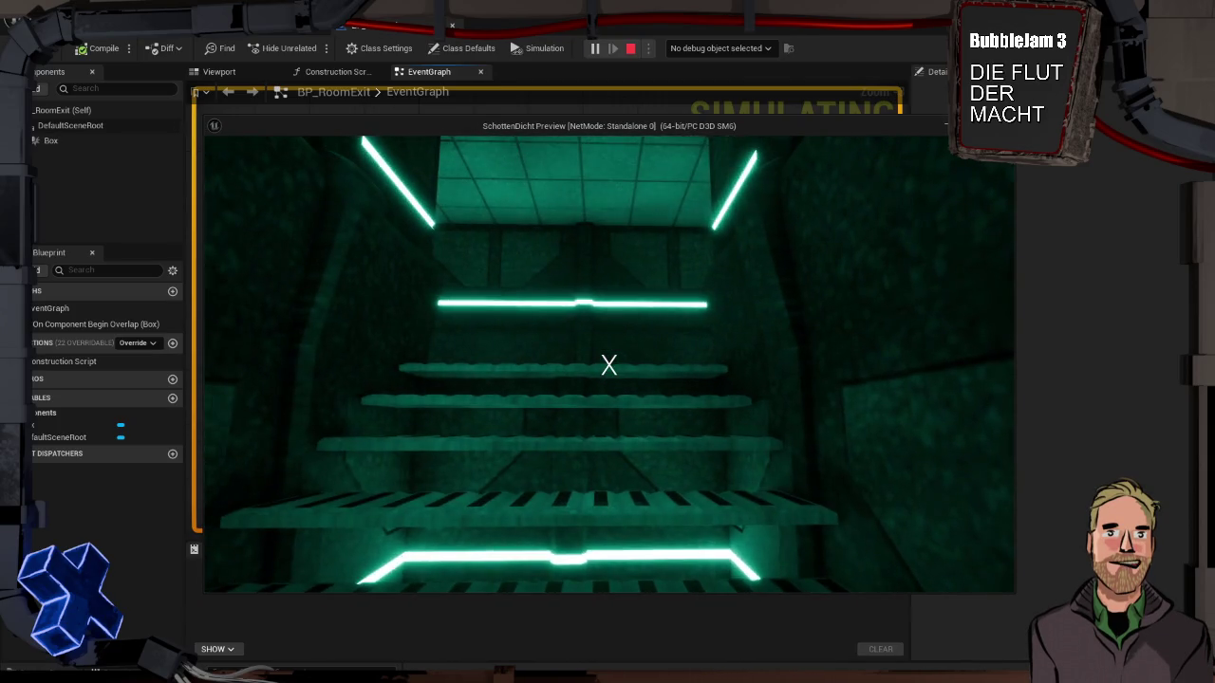
pyautogui.press('Escape')
pyautogui.moveTo(655, 275); pyautogui.dragTo(669, 274)
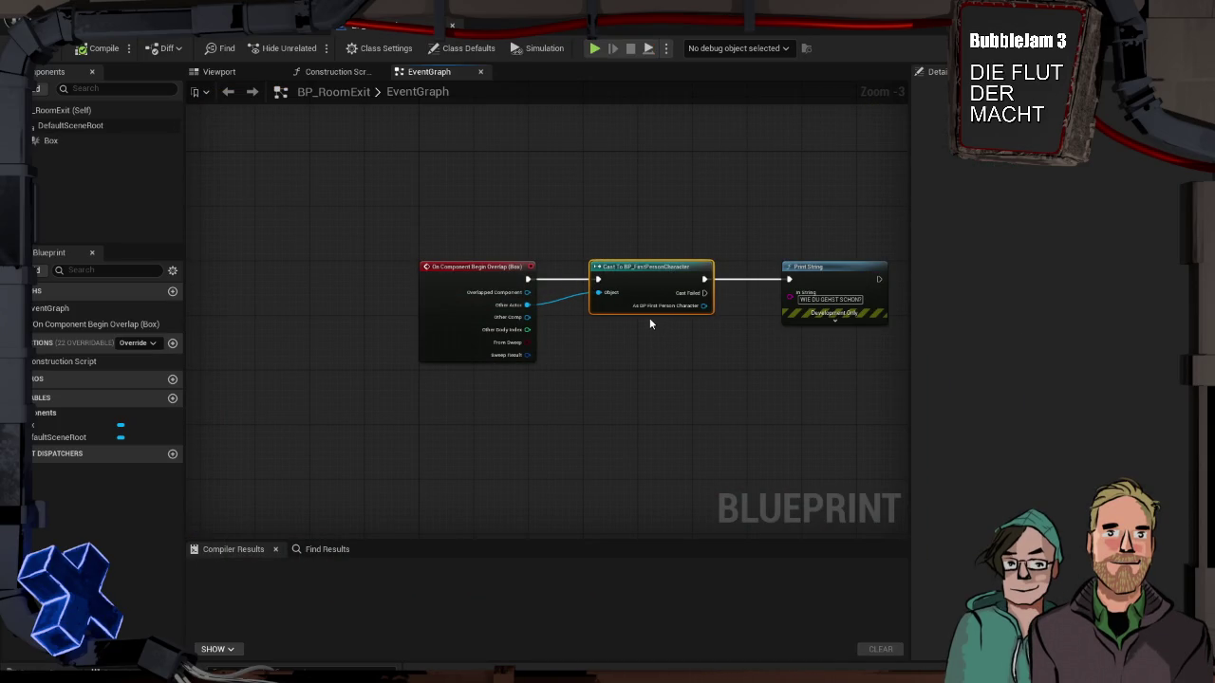
pyautogui.click(479, 268)
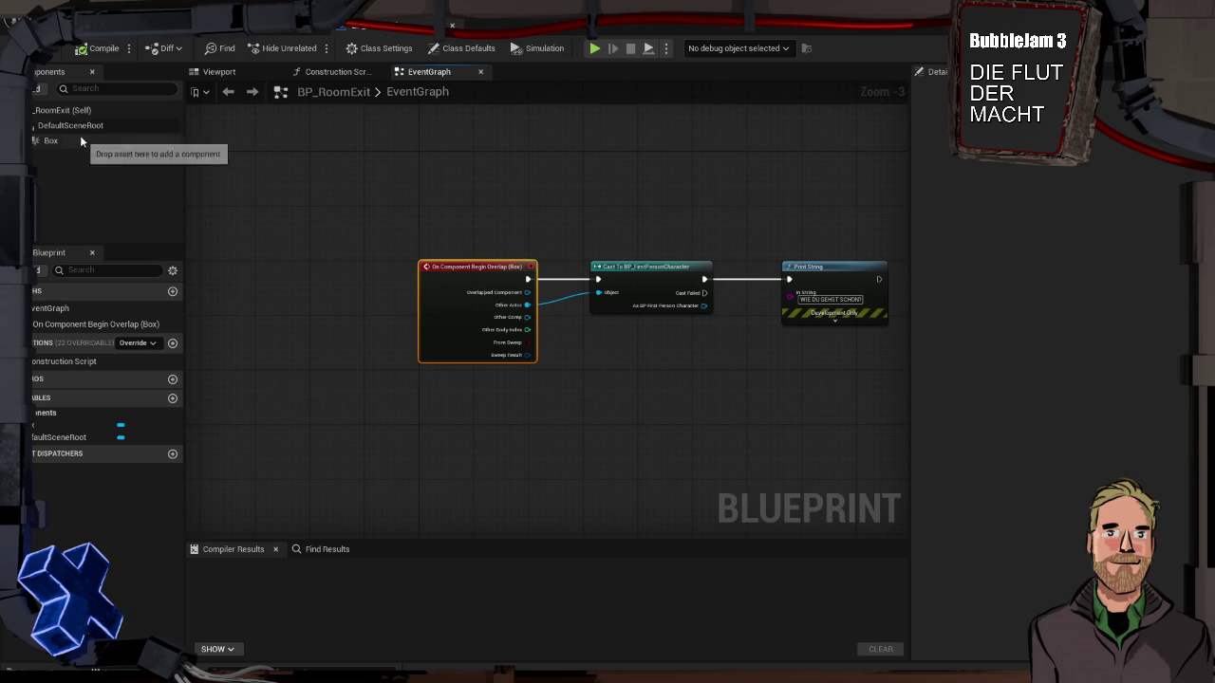
pyautogui.click(83, 111)
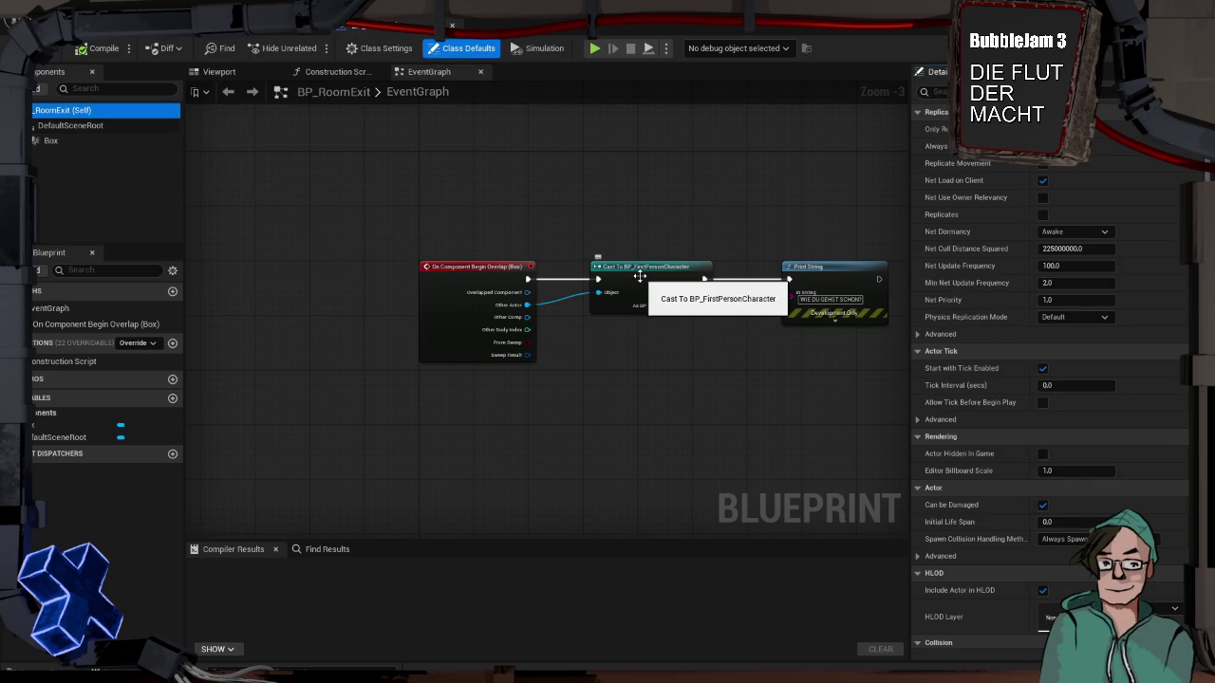
# Step: Run another play test and frame the overlap, cast and Print String nodes
pyautogui.hotkey('alt', 'p')
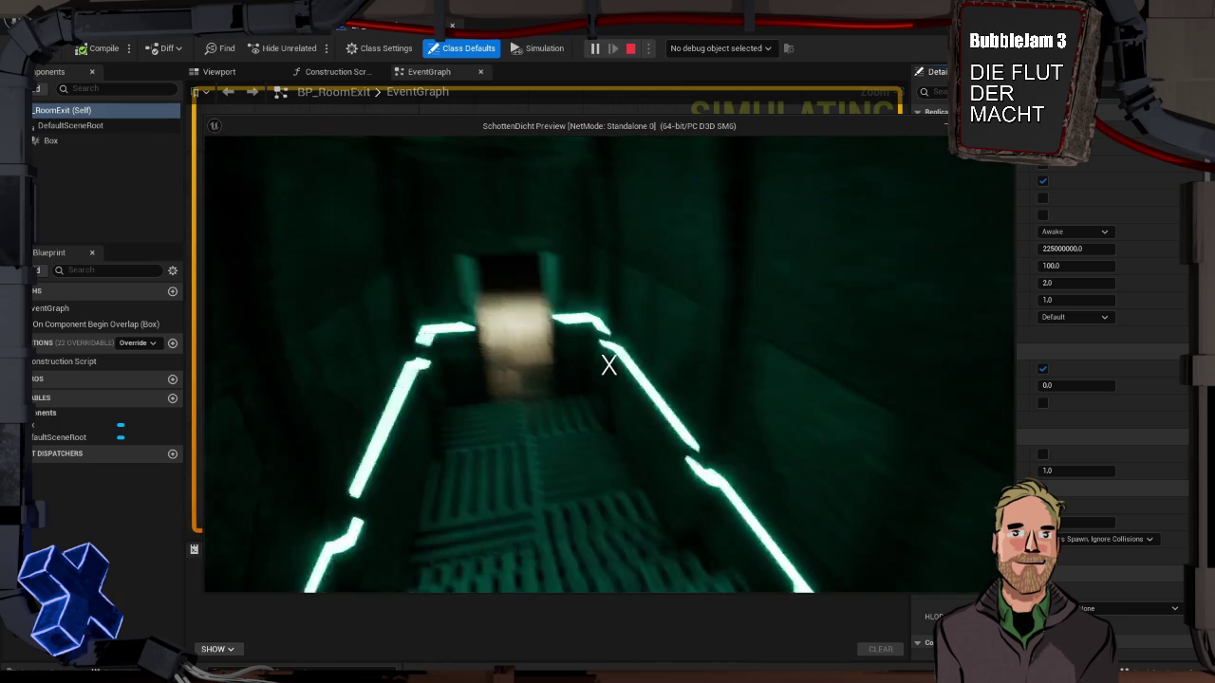
pyautogui.press('Escape')
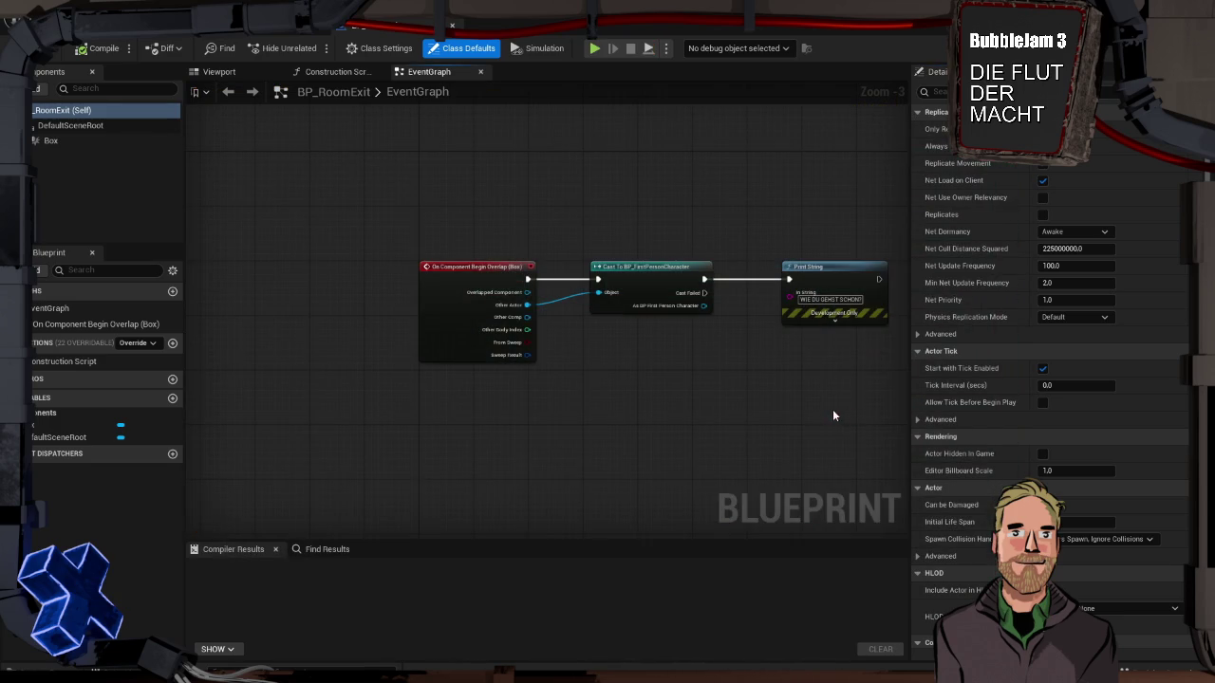
pyautogui.click(663, 269)
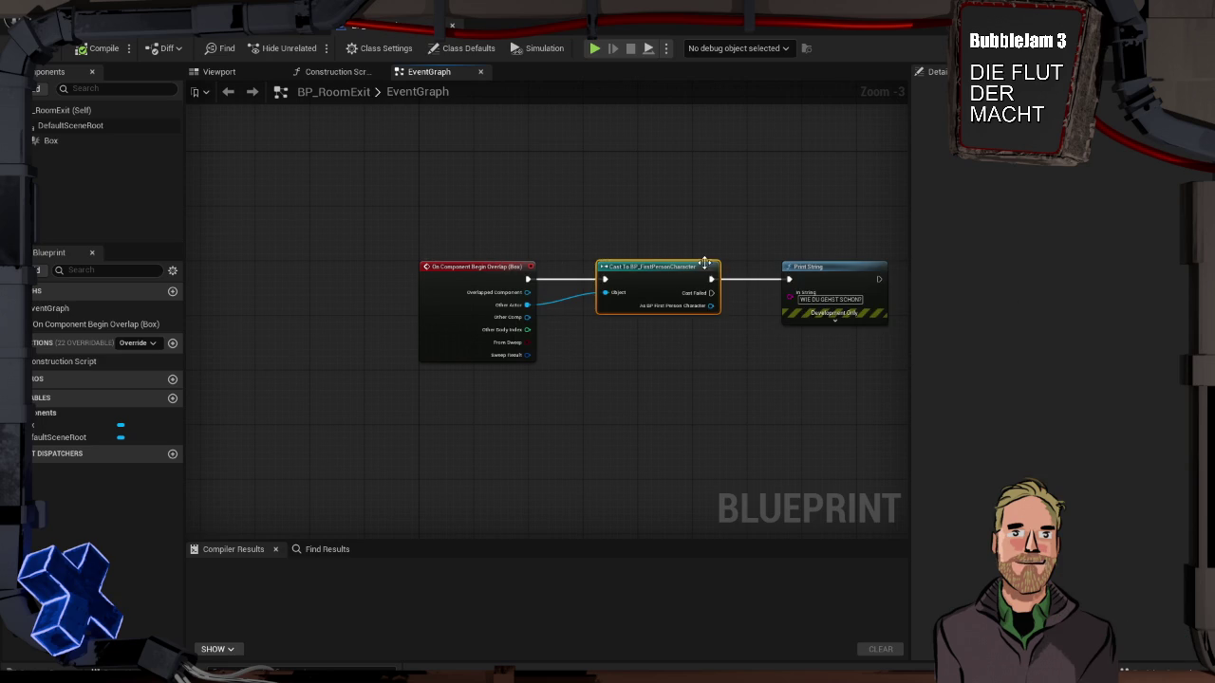
pyautogui.moveTo(671, 234); pyautogui.dragTo(546, 215)
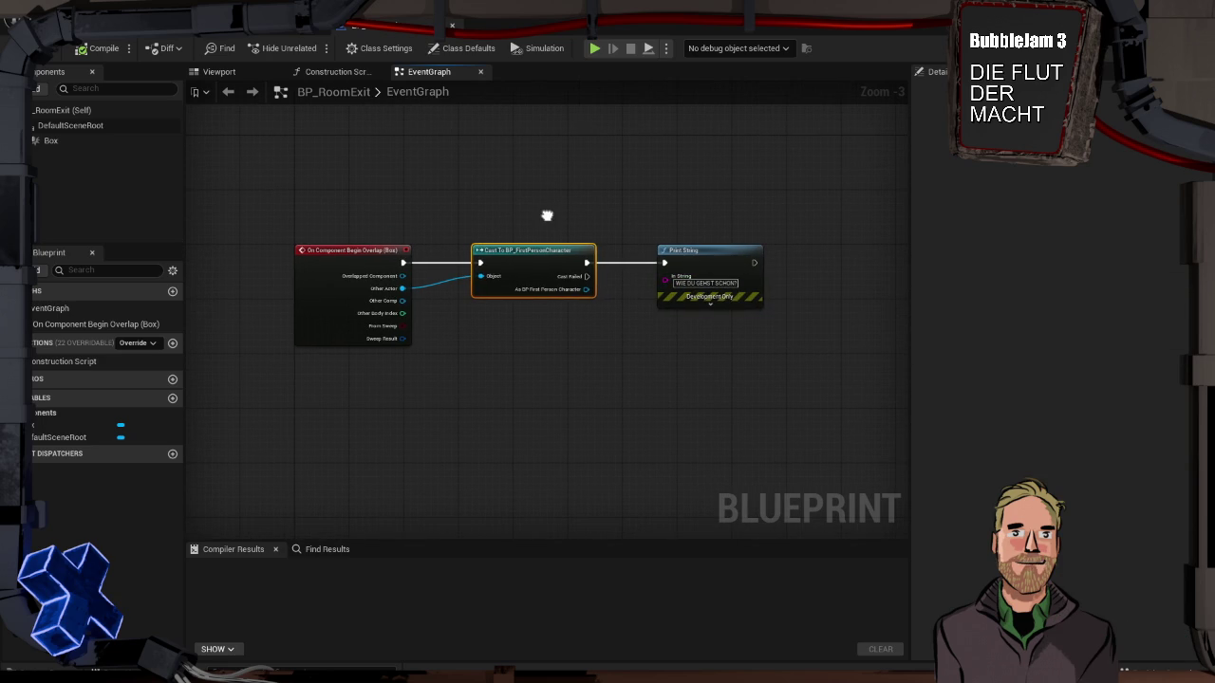
# Step: In BP_RoomExit's Viewport, select Box and check its bound On Component Begin Overlap event
pyautogui.click(220, 72)
pyautogui.click(530, 295)
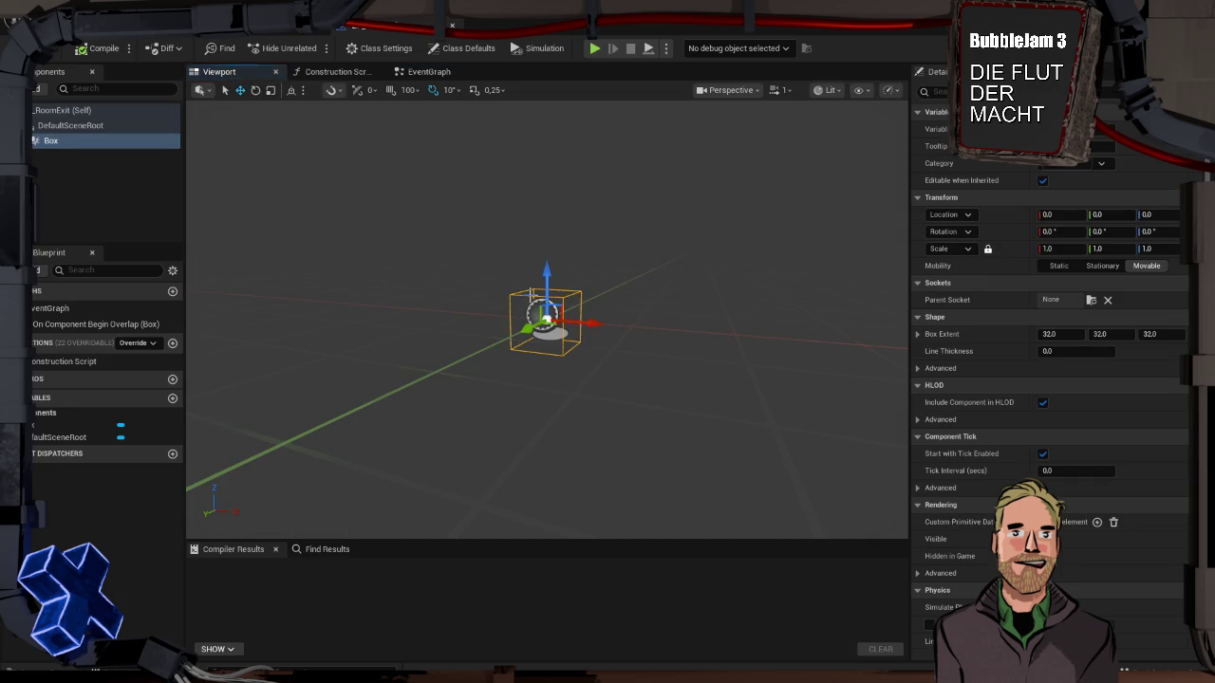
pyautogui.scroll(-10, 983, 461)
pyautogui.scroll(-15, 992, 461)
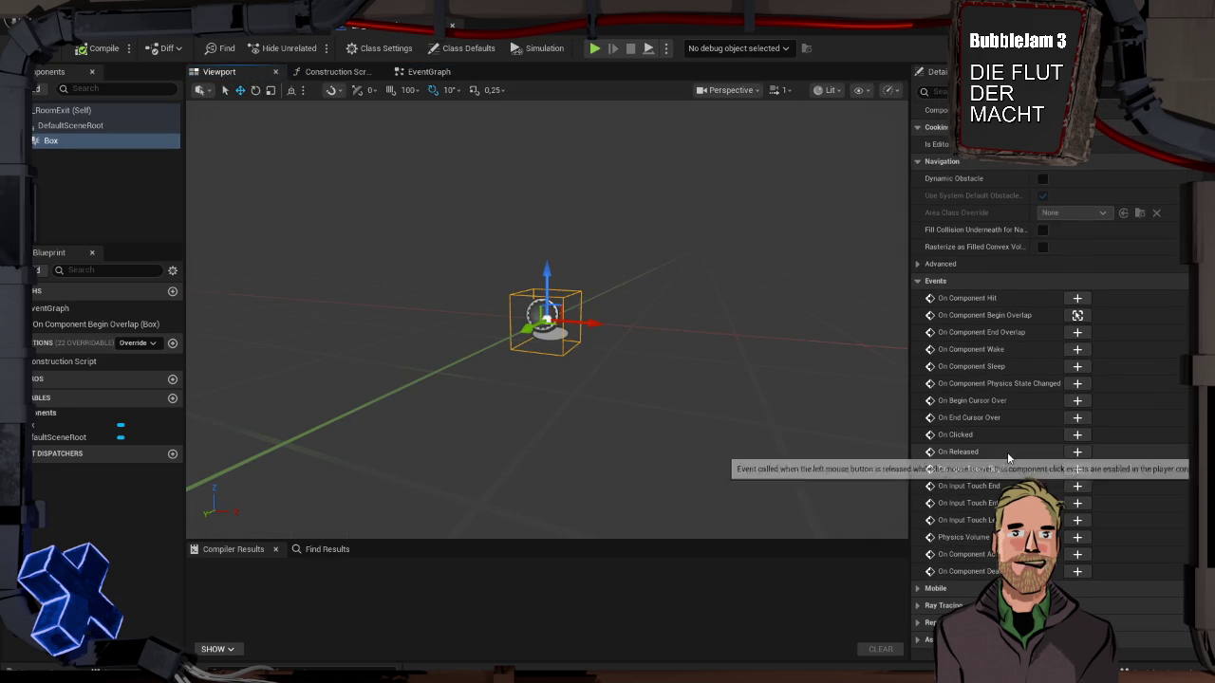
pyautogui.scroll(4, 1007, 452)
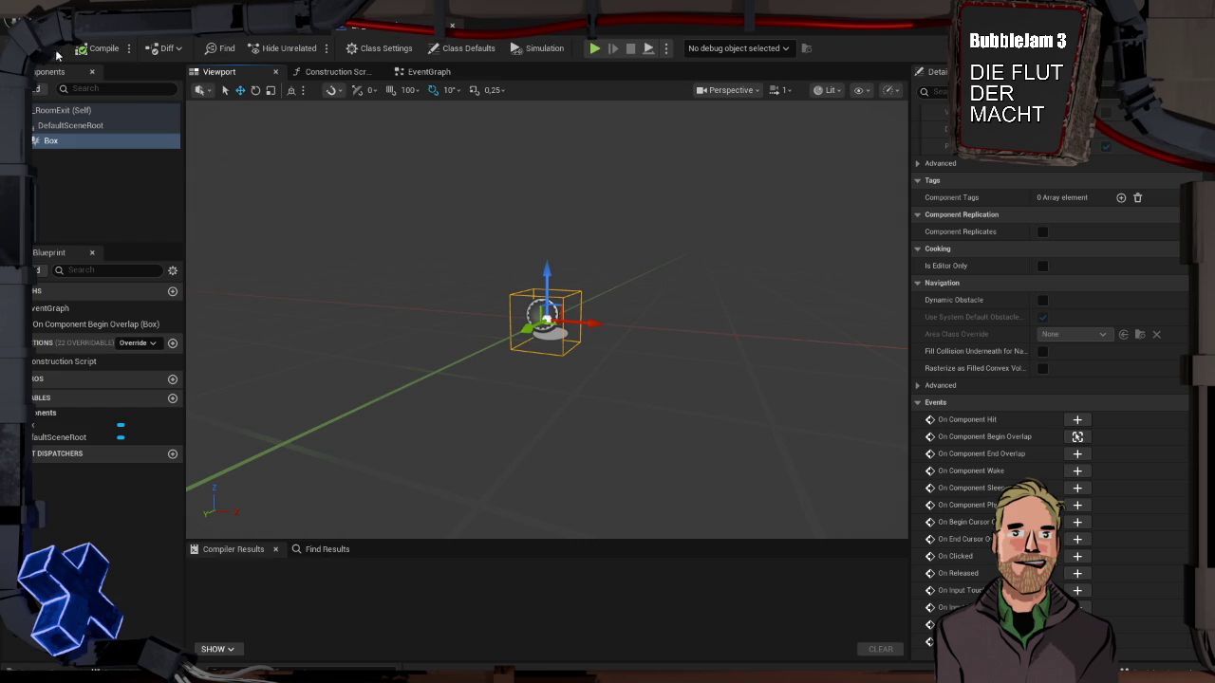
pyautogui.click(282, 28)
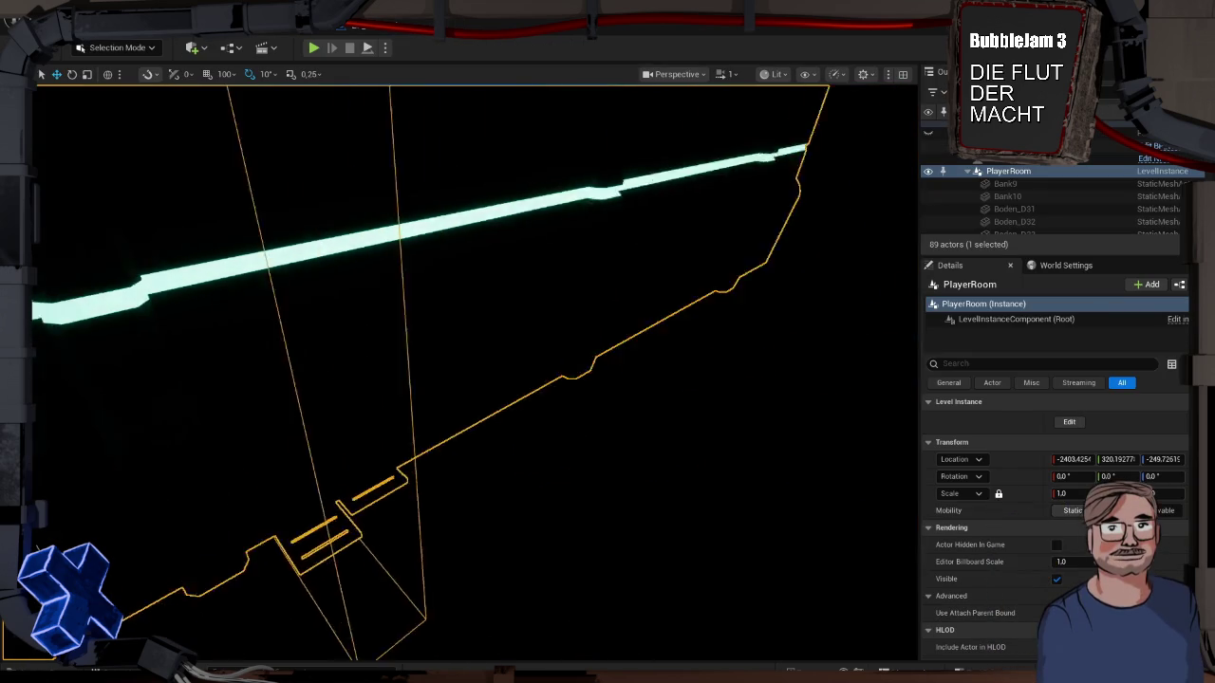
# Step: Fly to the stairs and move PlayerStart back along X to about -1089.11
pyautogui.press('w')
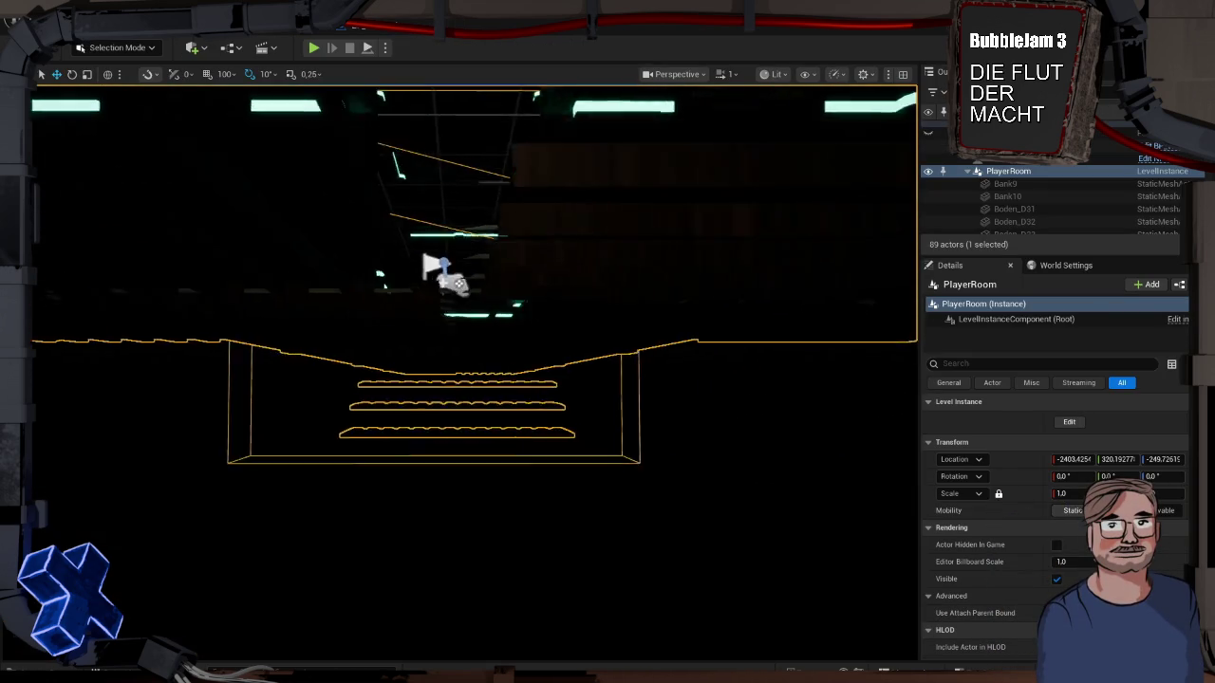
pyautogui.press('w')
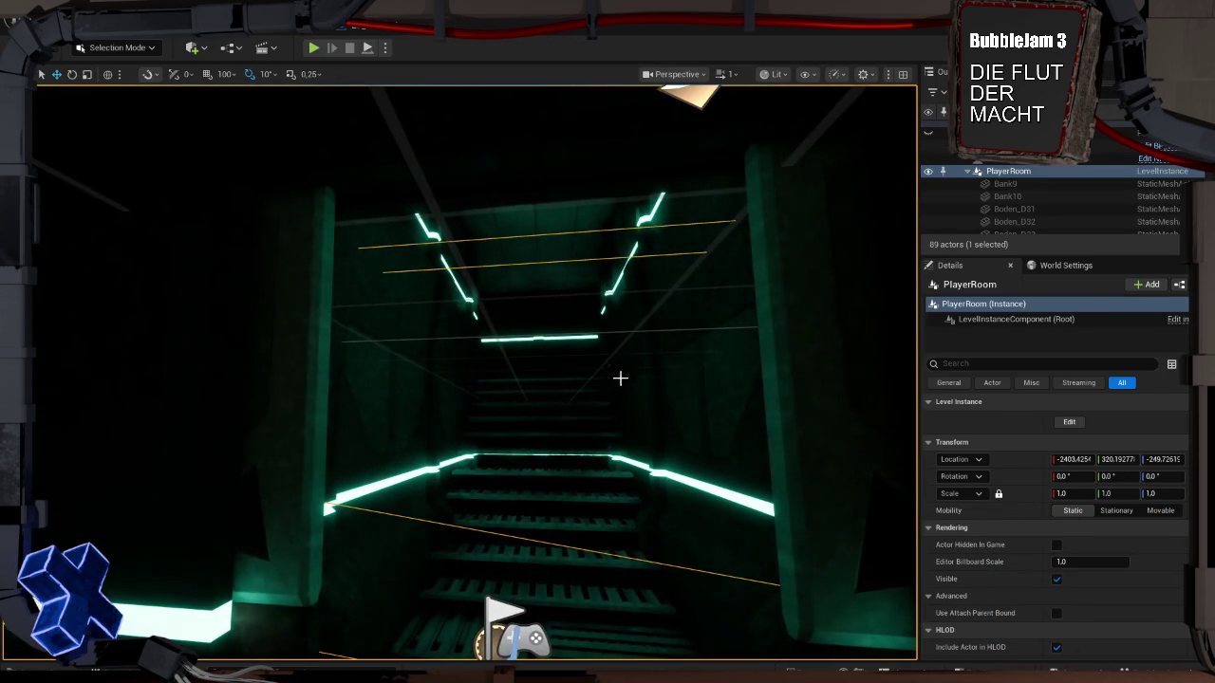
pyautogui.press('s')
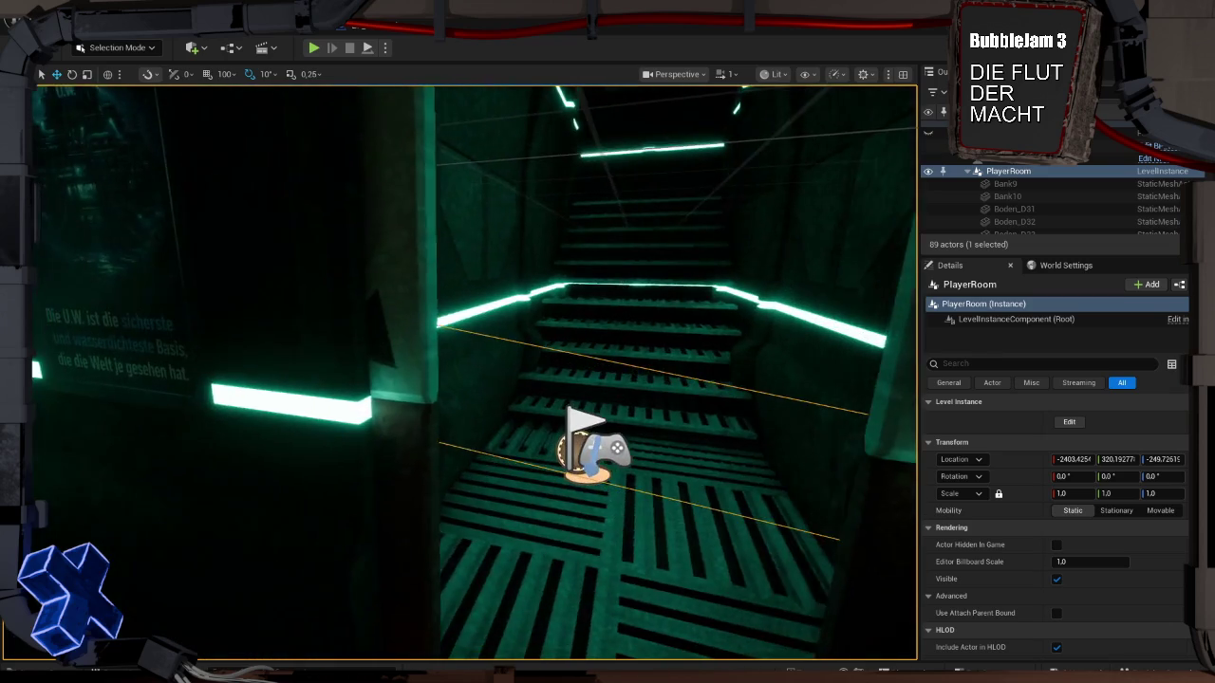
pyautogui.click(600, 454)
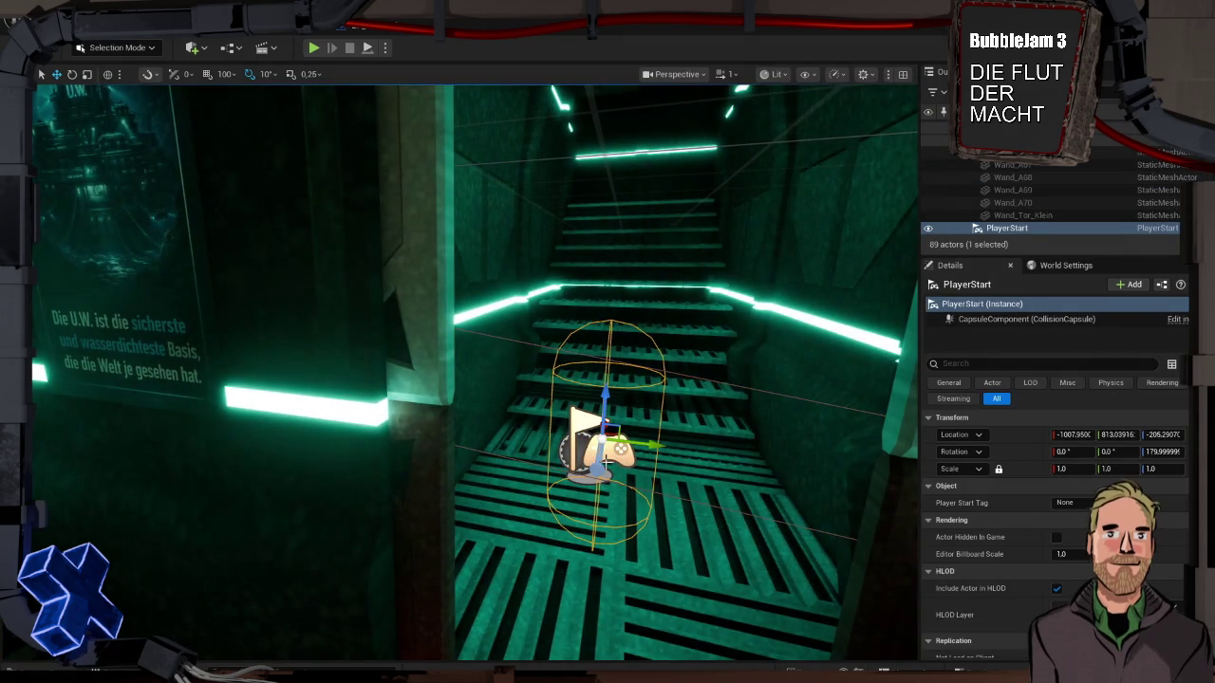
pyautogui.press('f')
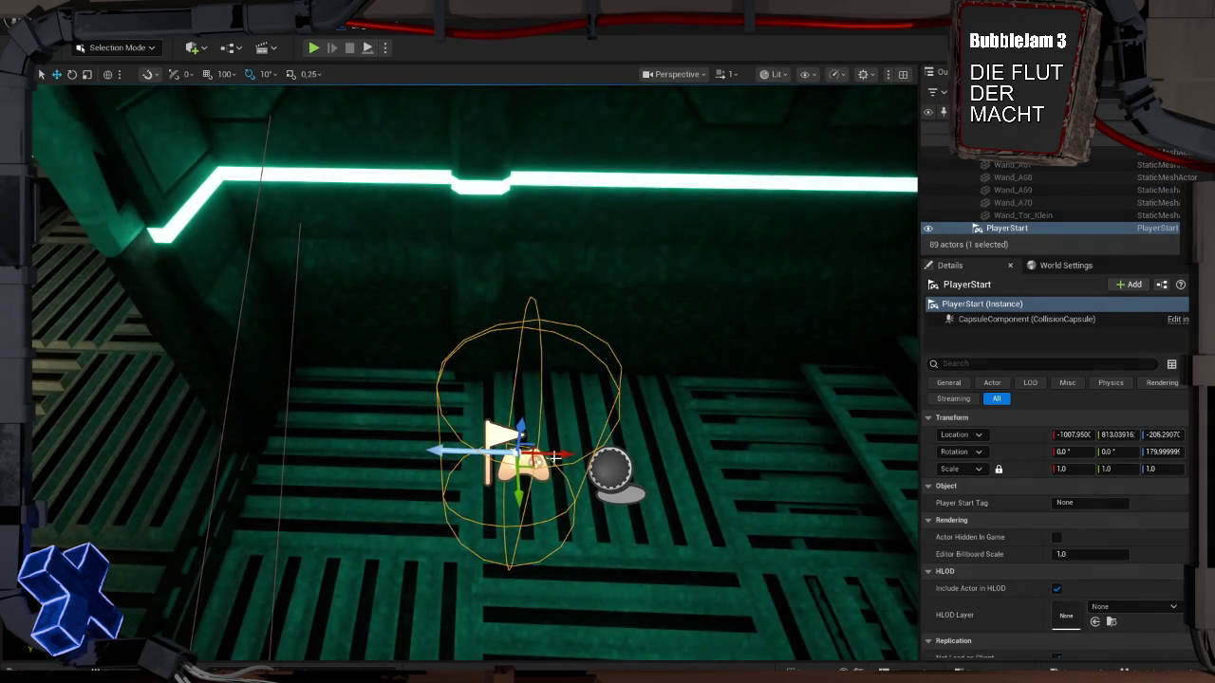
pyautogui.moveTo(553, 465)
pyautogui.mouseDown()
pyautogui.moveTo(403, 465)
pyautogui.moveTo(340, 537)
pyautogui.mouseUp()
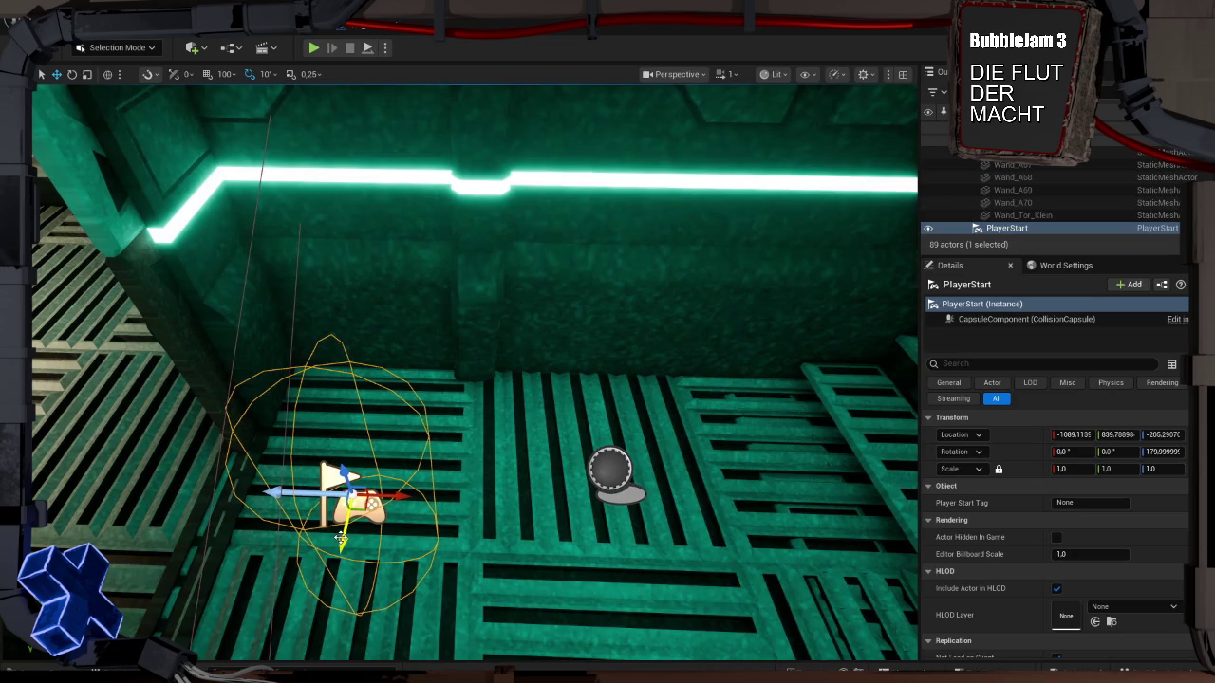
# Step: Play-test the level from the new start, then open the output log
pyautogui.hotkey('alt', 'p')
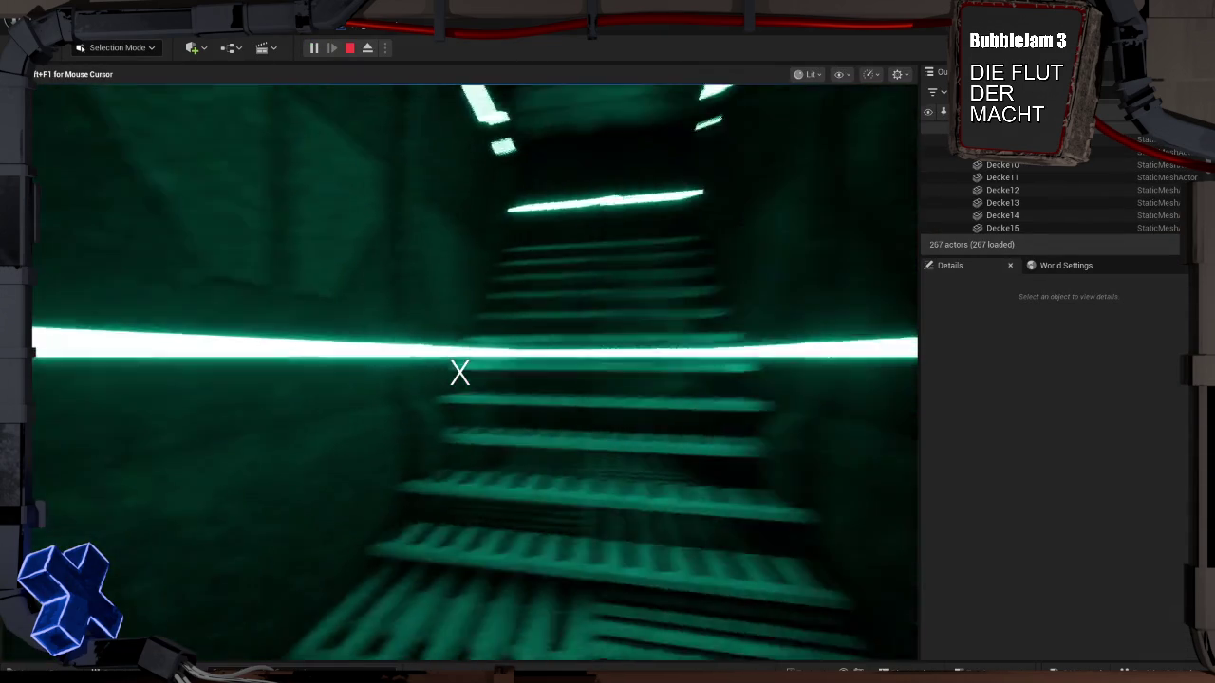
pyautogui.press('Escape')
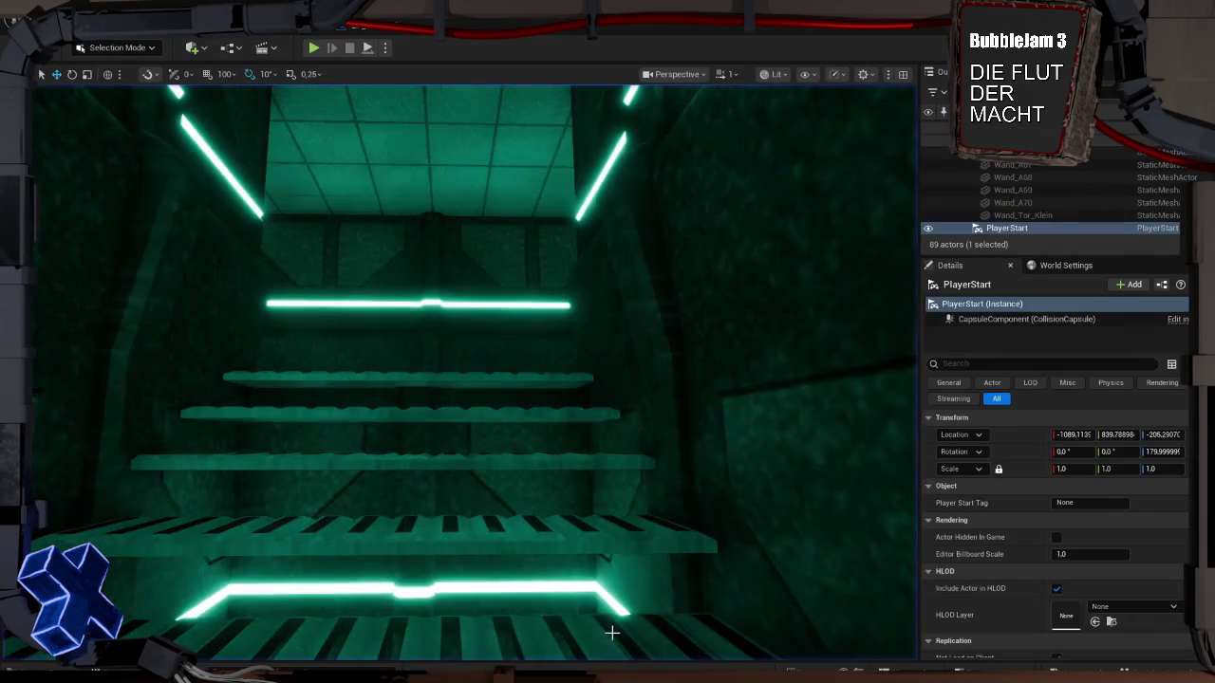
pyautogui.press('`')
pyautogui.press('`')
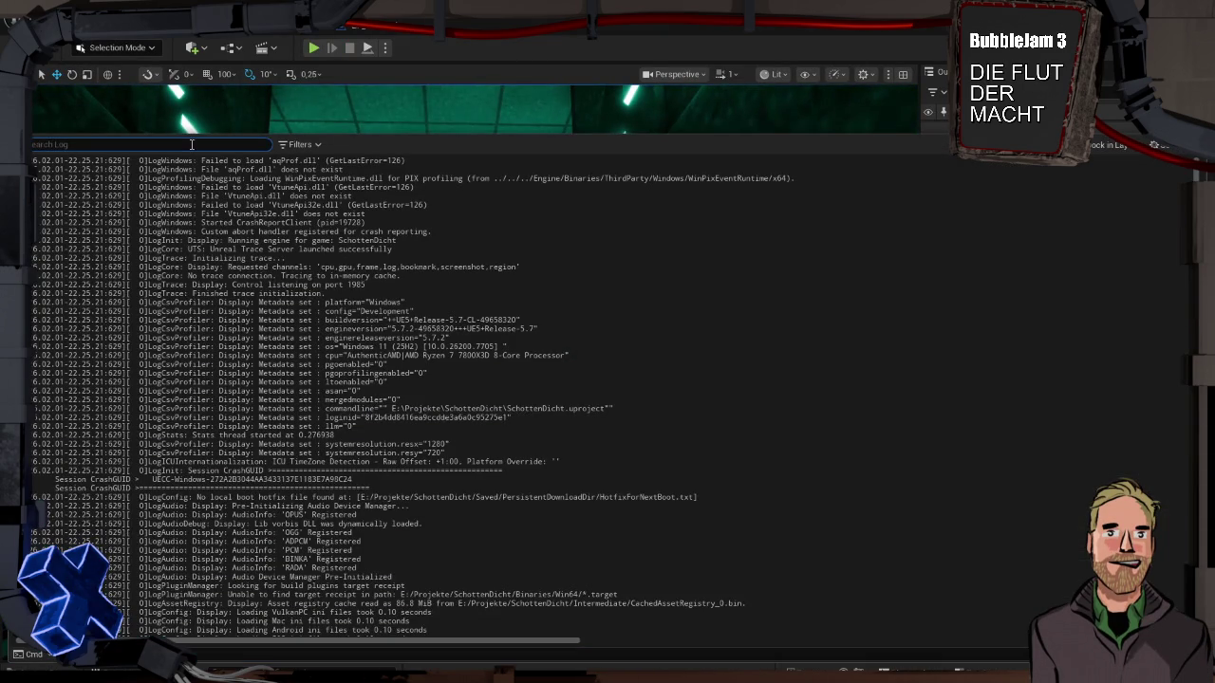
# Step: Filter the output log for 'du', clear the filter, and close the log
pyautogui.write('iedu')
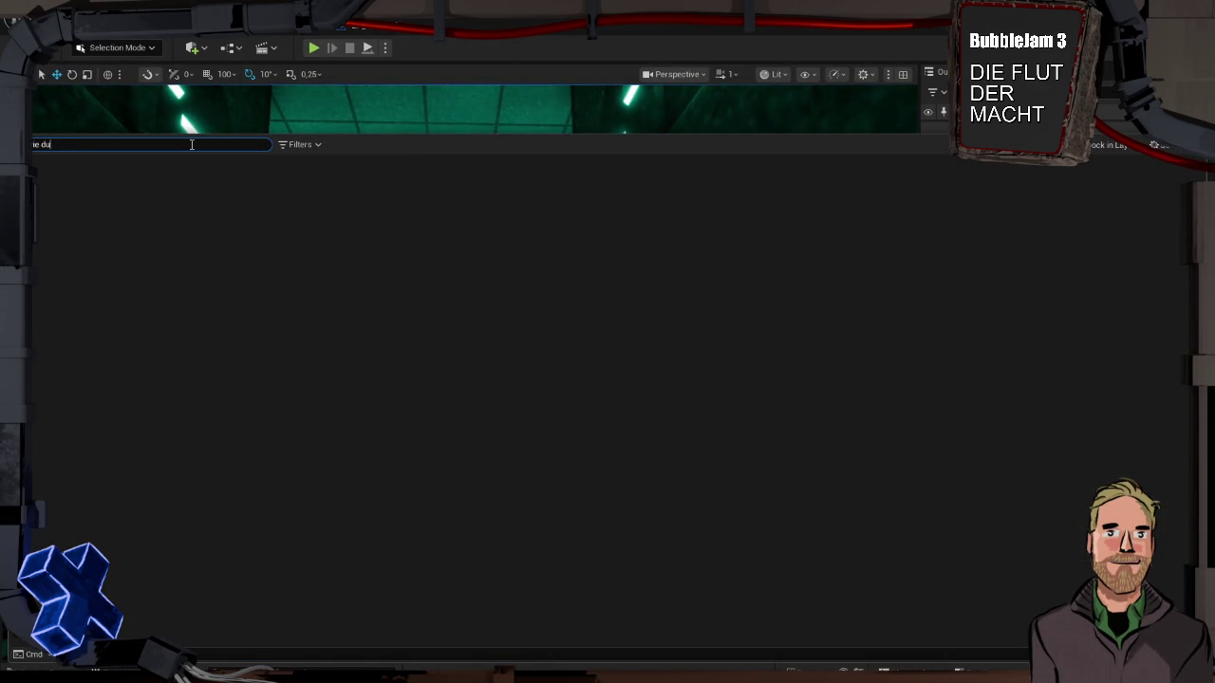
pyautogui.click(311, 161)
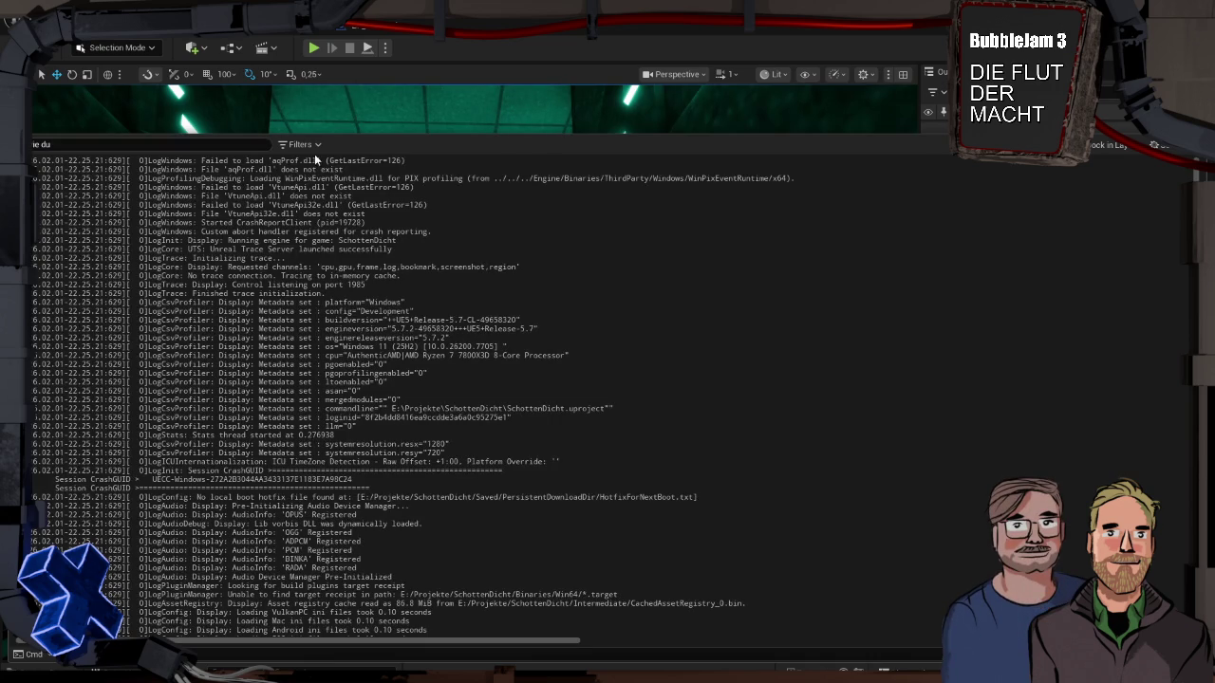
pyautogui.click(370, 116)
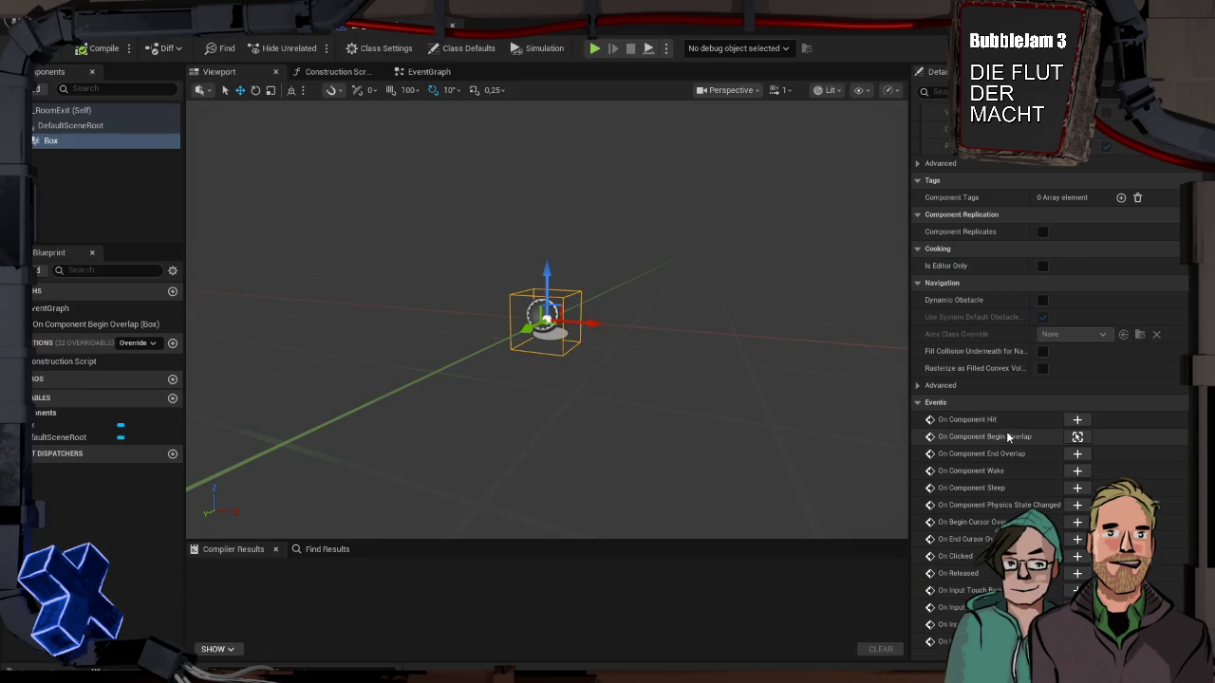
# Step: Select RoomExit (Self) and its Box, then save the BP_RoomExit Blueprint
pyautogui.click(101, 109)
pyautogui.click(114, 141)
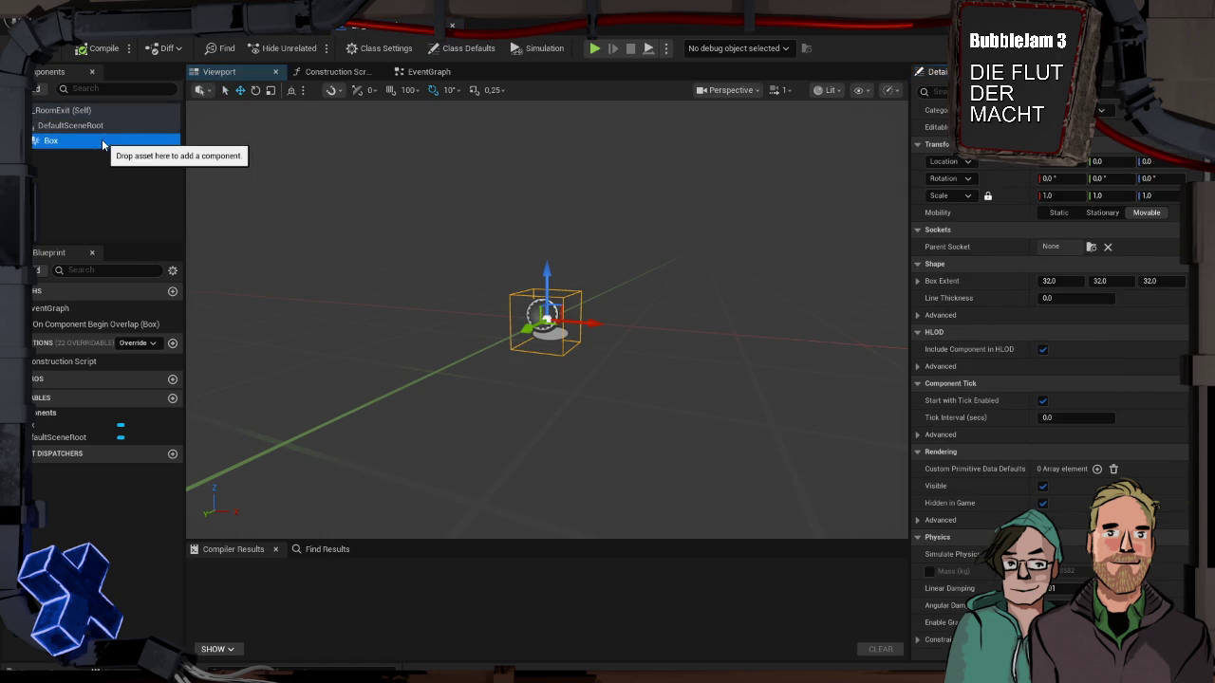
pyautogui.hotkey('ctrl', 's')
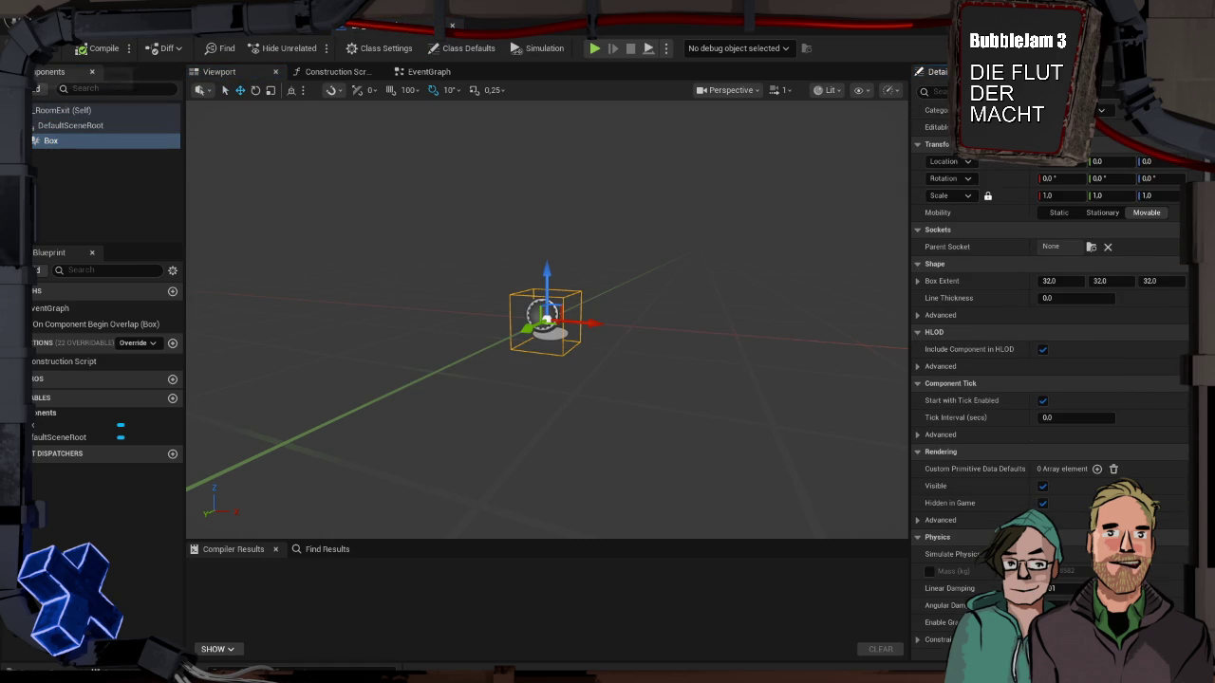
# Step: Play-test walking up the stairs through the lit doorway, then return to the EventGraph
pyautogui.hotkey('alt', 'p')
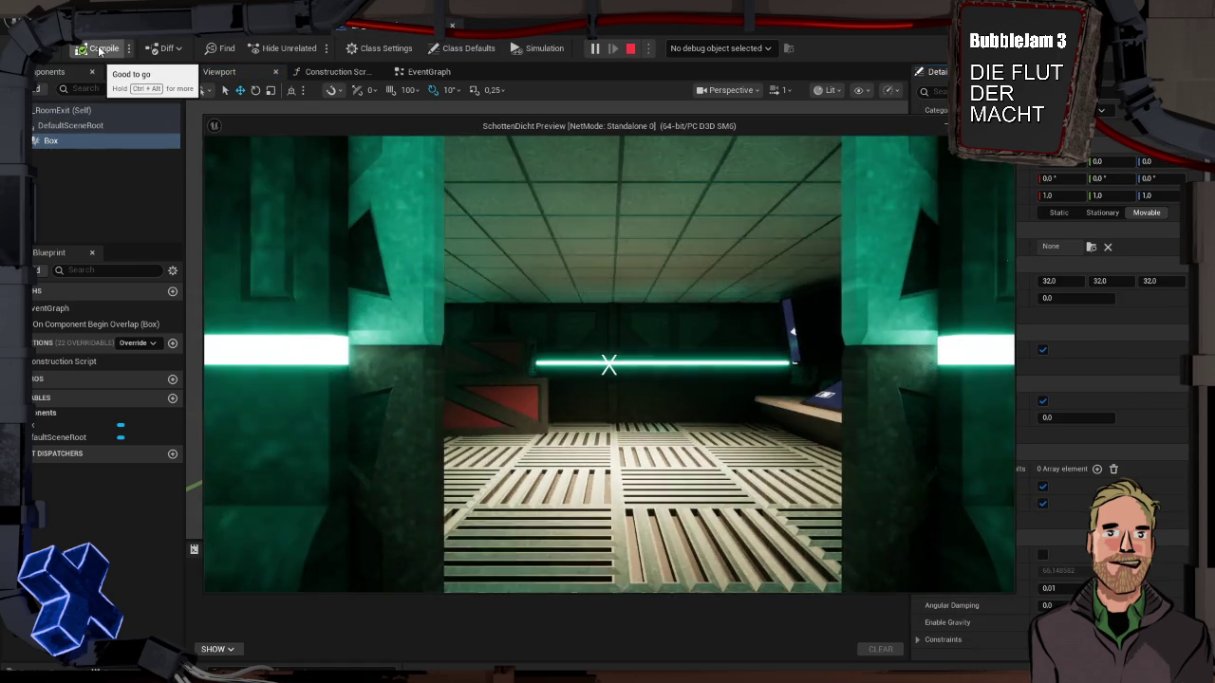
pyautogui.press('w')
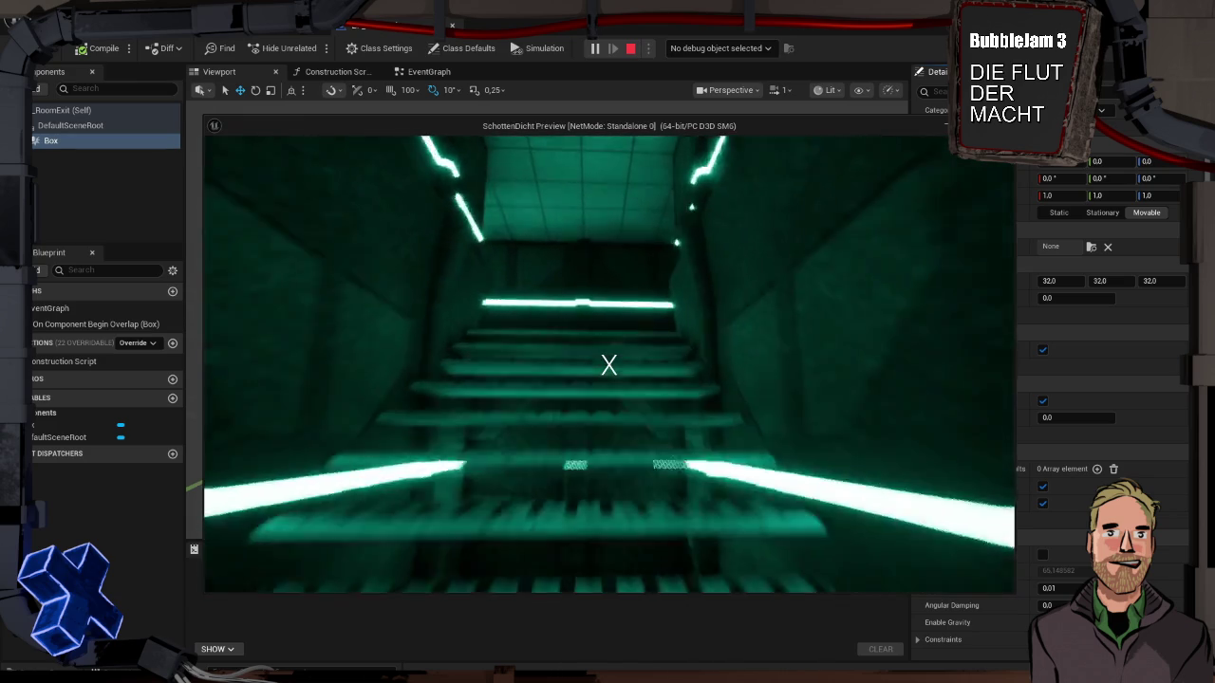
pyautogui.press('w')
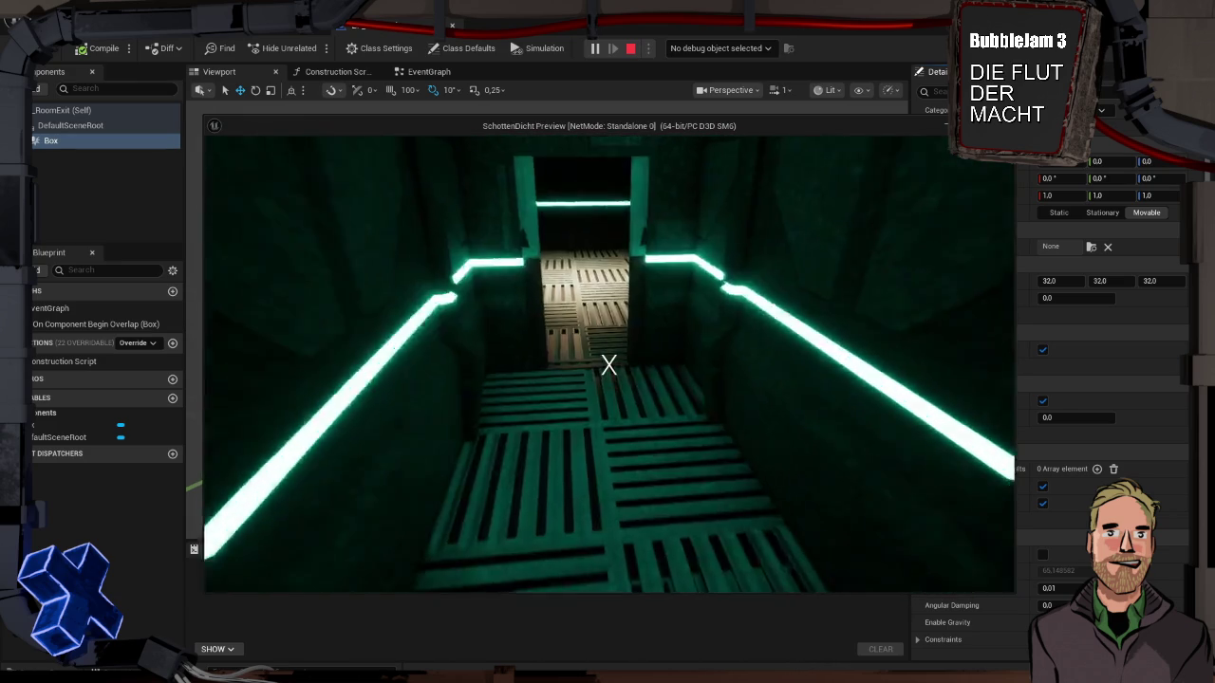
pyautogui.press('w')
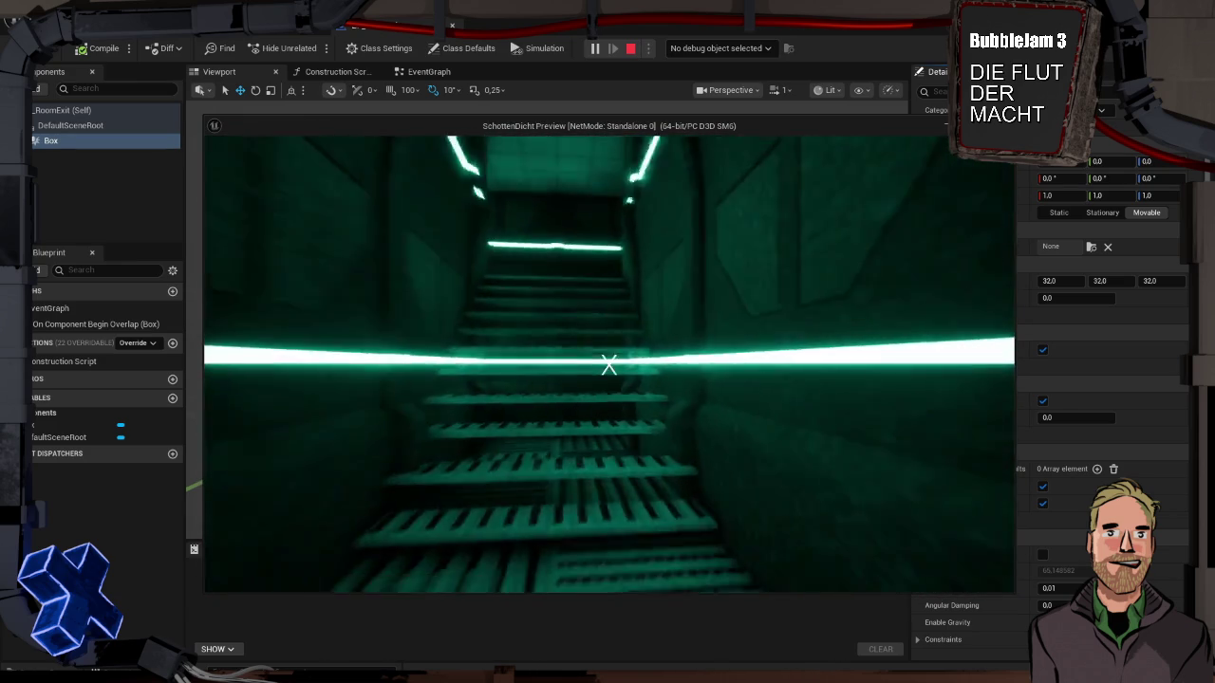
pyautogui.press('Escape')
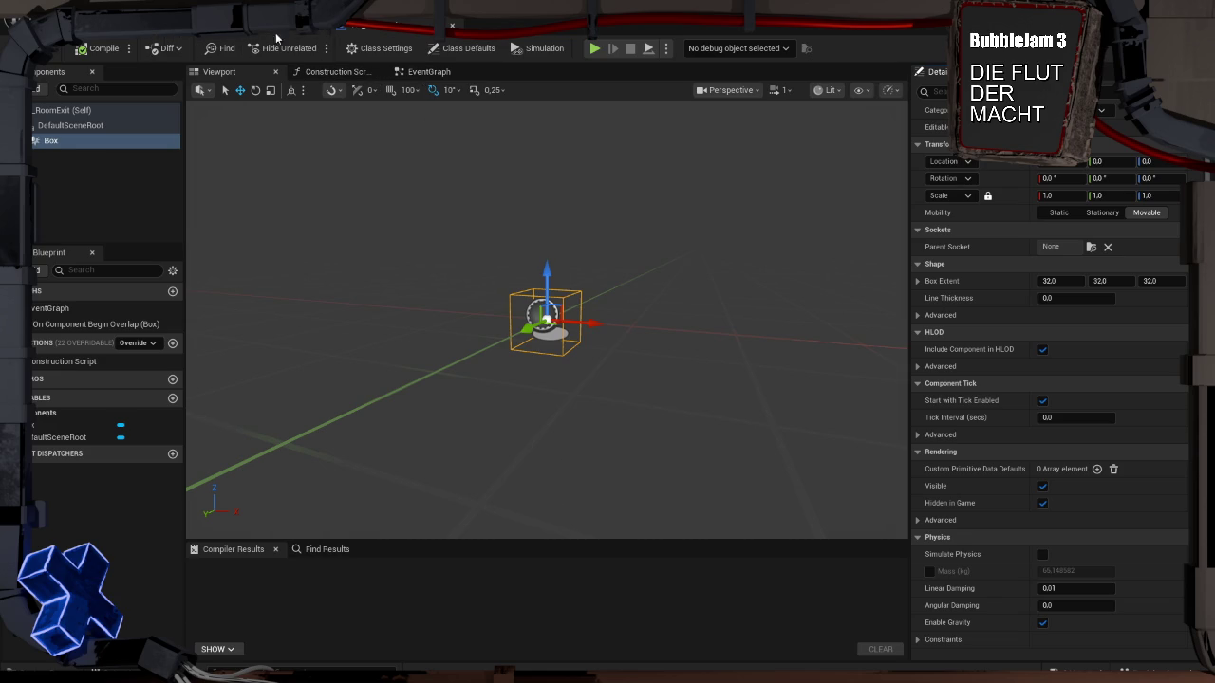
pyautogui.click(427, 71)
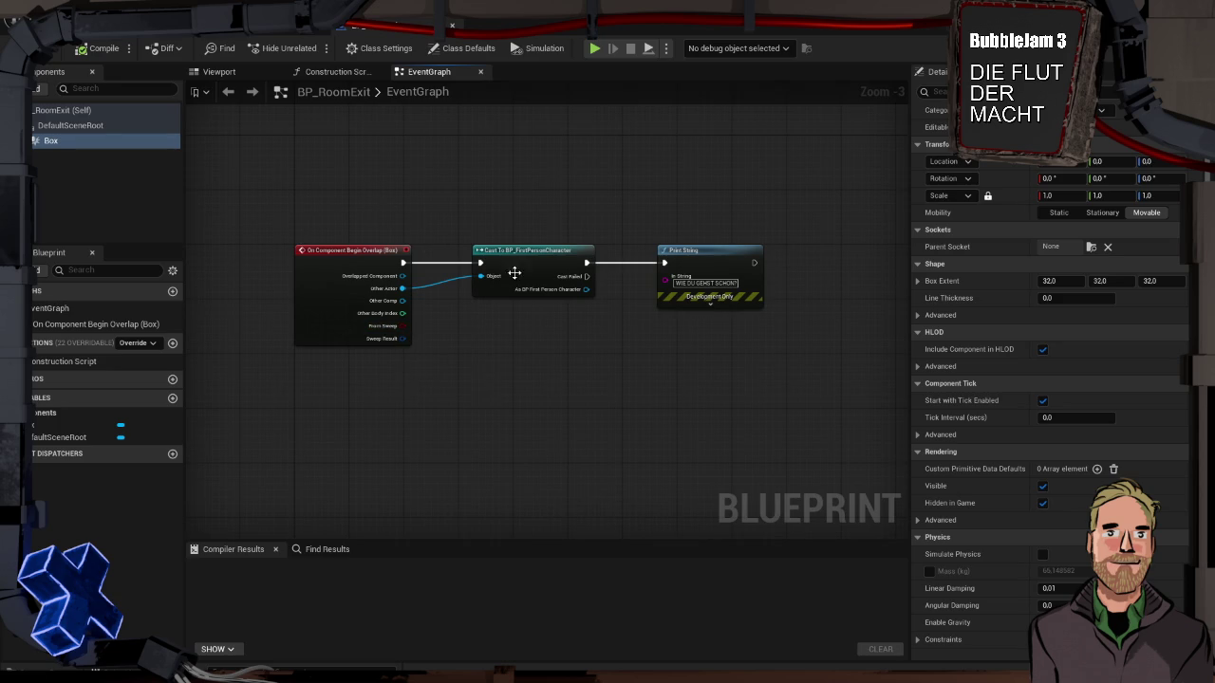
# Step: Add a second Print String showing Hello off the cast's Cast Failed output
pyautogui.moveTo(587, 277)
pyautogui.mouseDown()
pyautogui.moveTo(649, 446)
pyautogui.moveTo(638, 437)
pyautogui.mouseUp()
pyautogui.write('print')
pyautogui.press('Return')
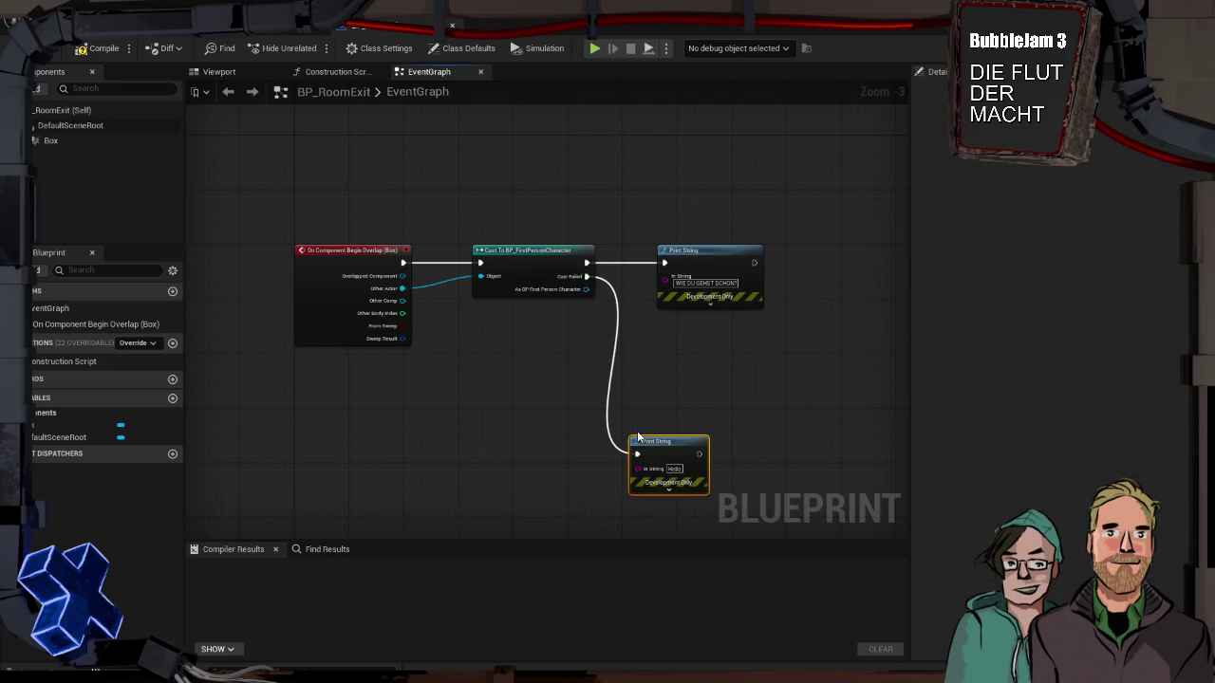
# Step: Play-test the Cast Failed fallback by walking down the staircase, then return to PlayerRoom
pyautogui.hotkey('alt', 'p')
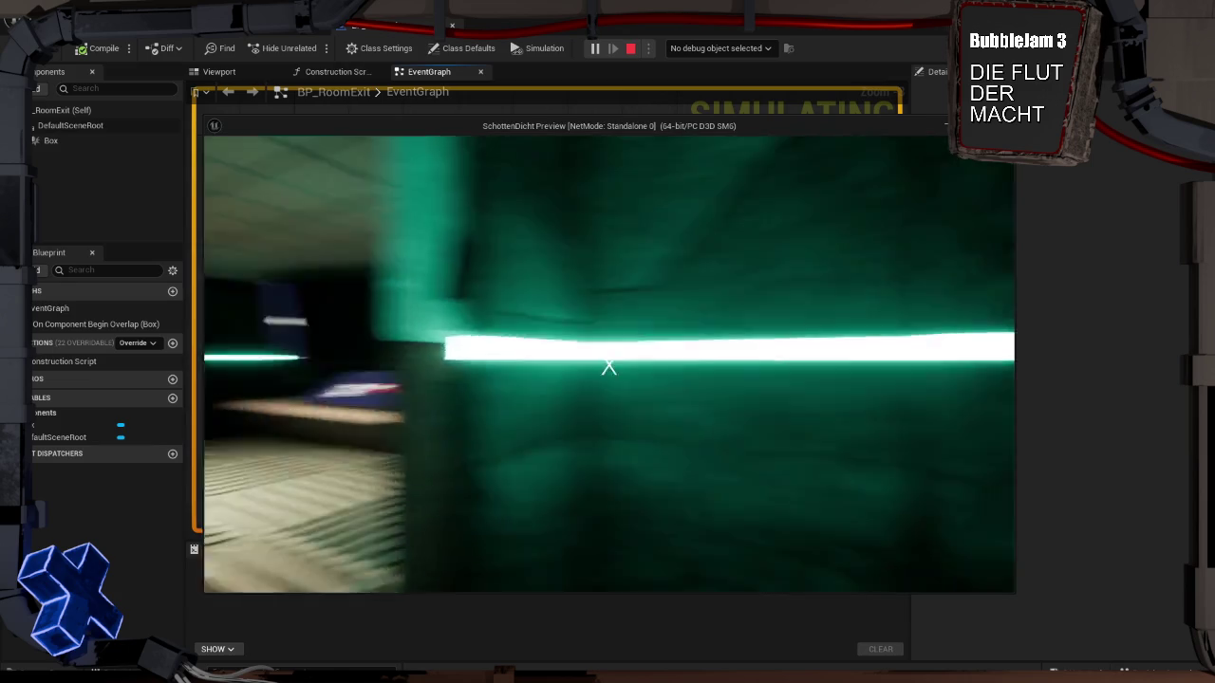
pyautogui.press('w')
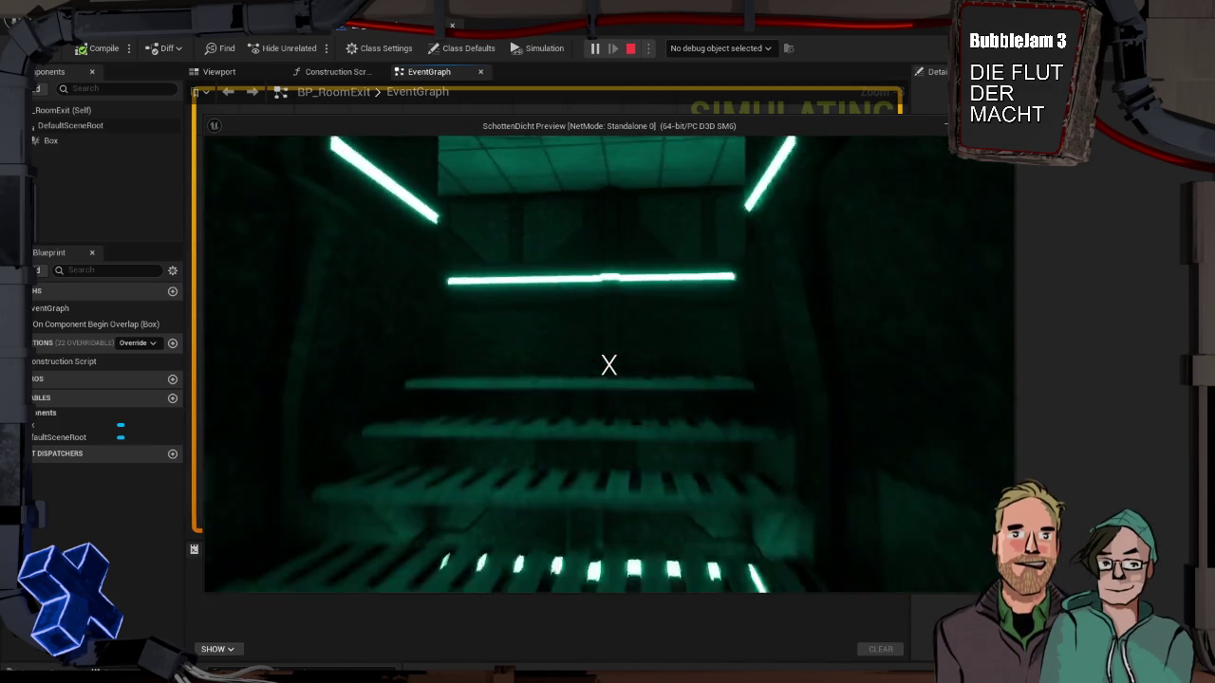
pyautogui.press('Escape')
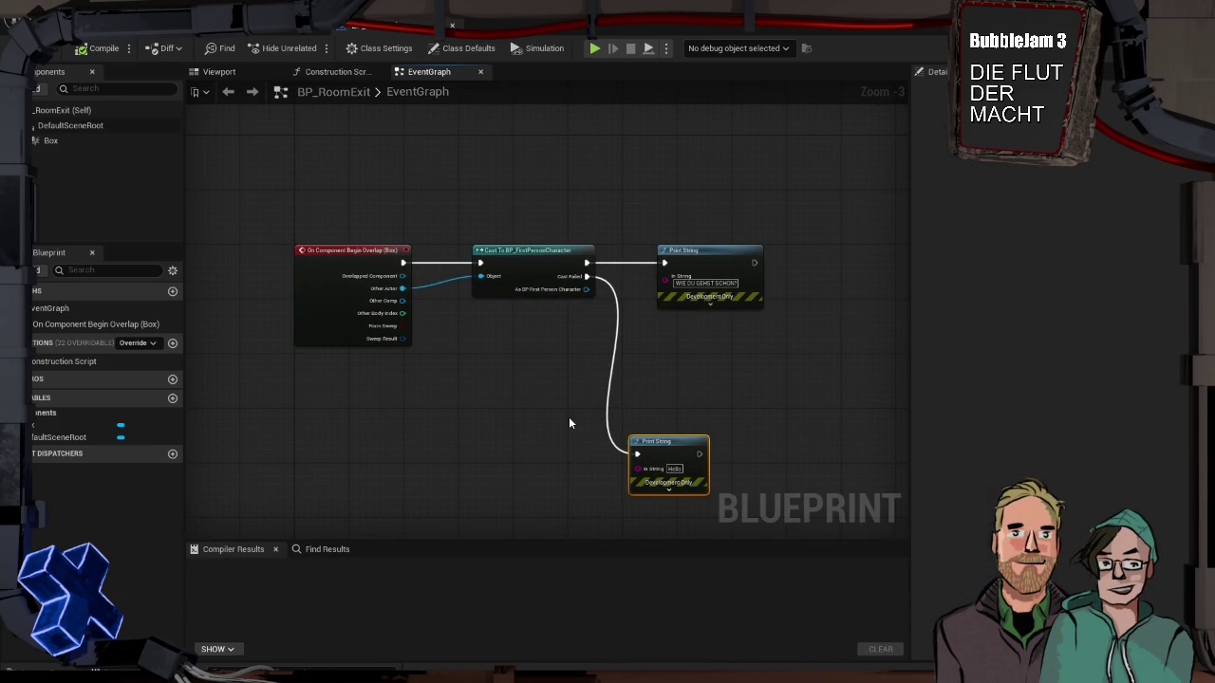
pyautogui.click(175, 36)
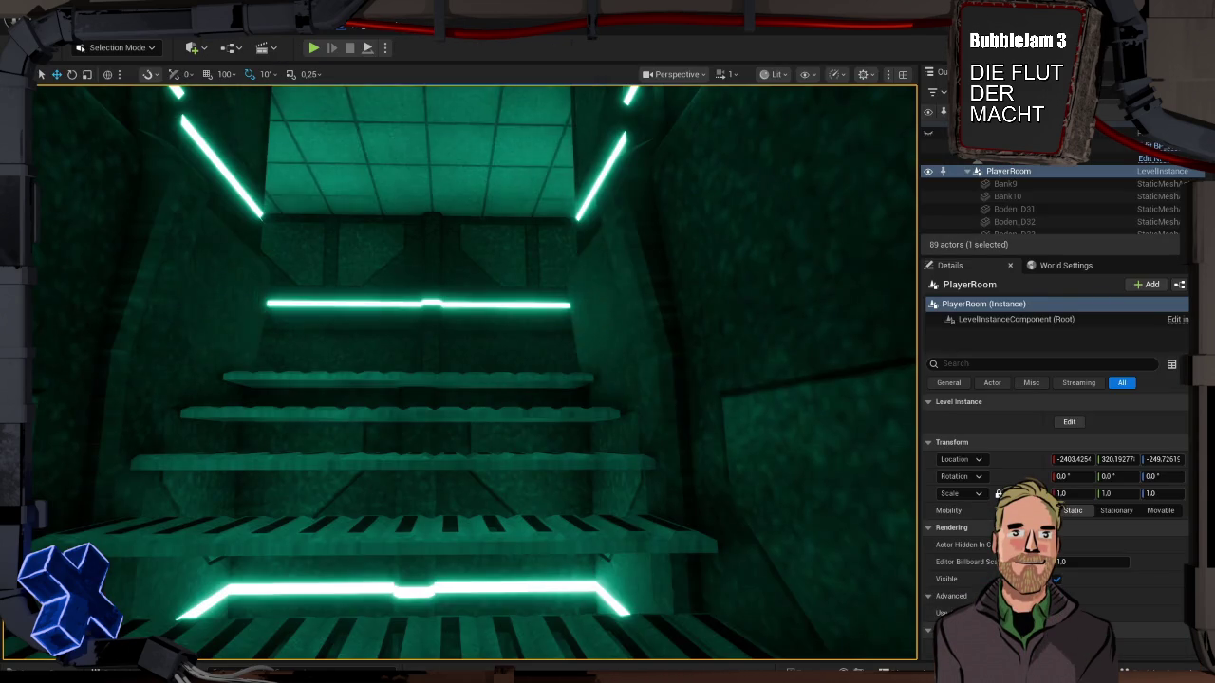
# Step: Delete BP_RoomExit inside the PlayerRoom level instance, save the instance, then restore the actor
pyautogui.moveTo(424, 351)
pyautogui.mouseDown()
pyautogui.moveTo(380, 353)
pyautogui.moveTo(427, 332)
pyautogui.mouseUp()
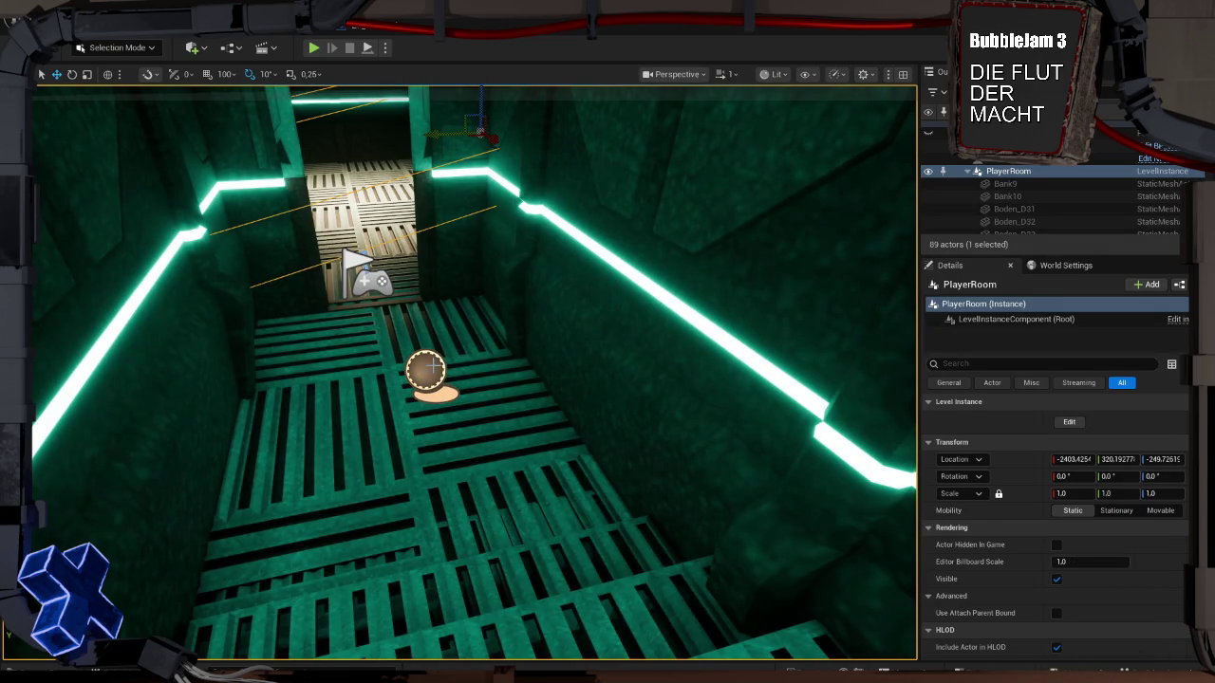
pyautogui.doubleClick(429, 365)
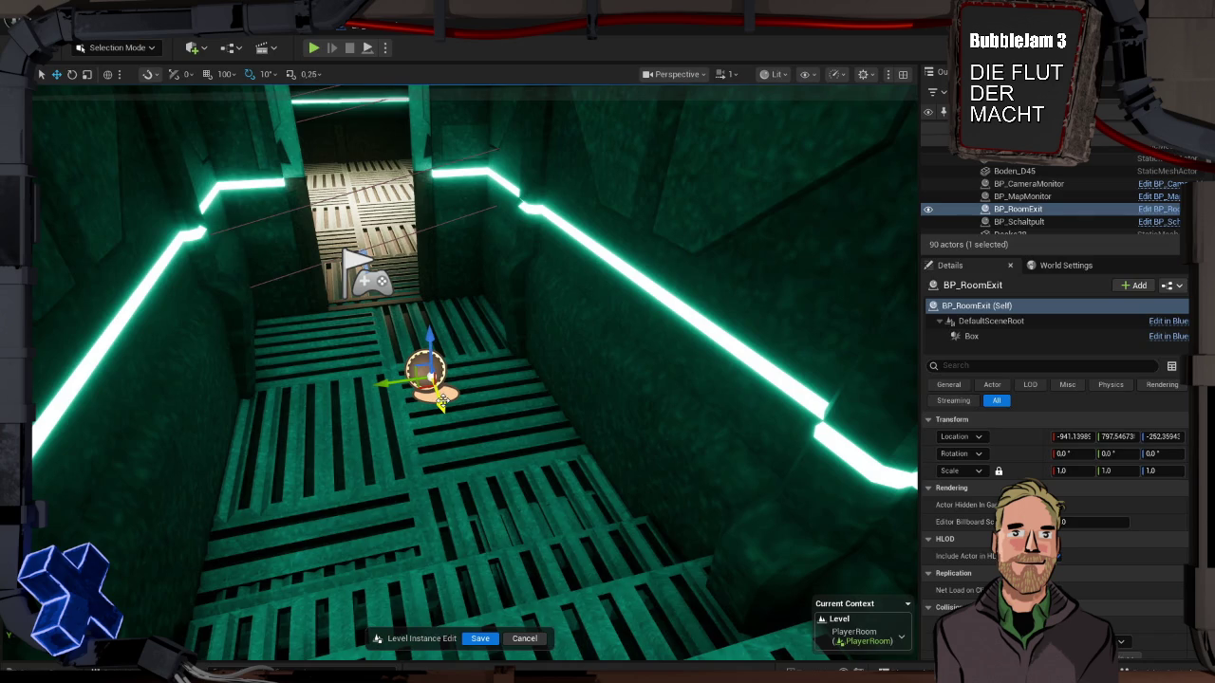
pyautogui.press('Delete')
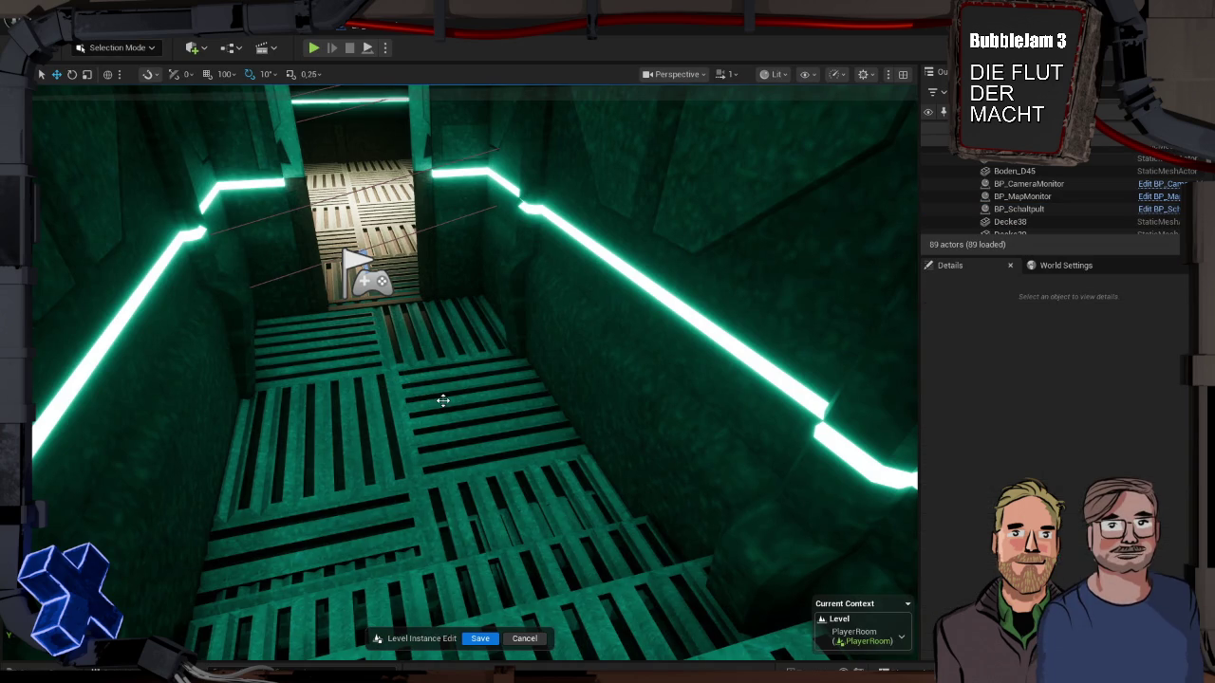
pyautogui.click(482, 638)
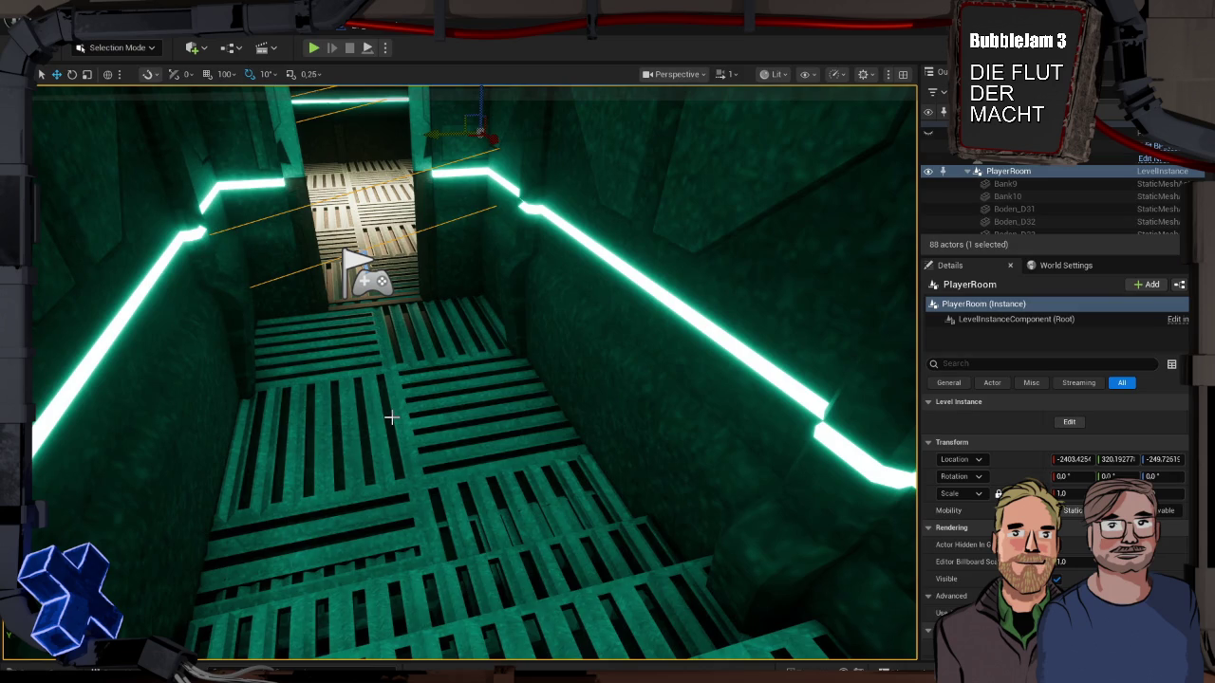
pyautogui.hotkey('ctrl', 'v')
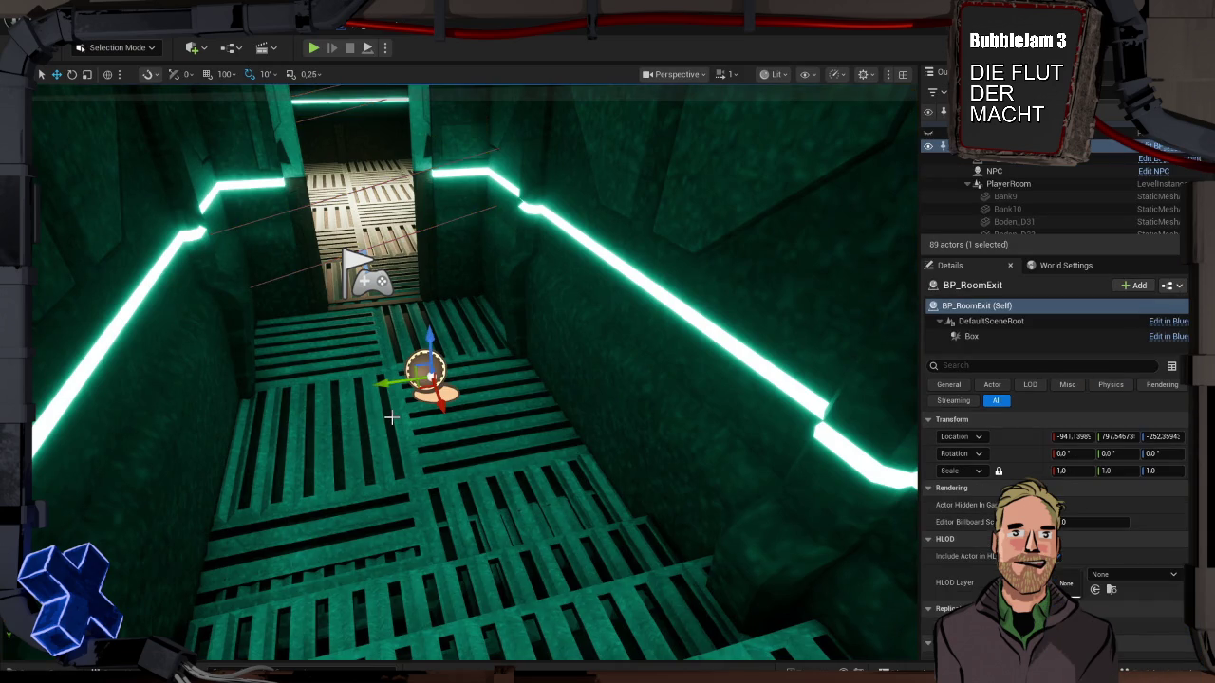
# Step: Play-test the level in the editor to trigger the stairwell message, then stop
pyautogui.hotkey('alt', 'p')
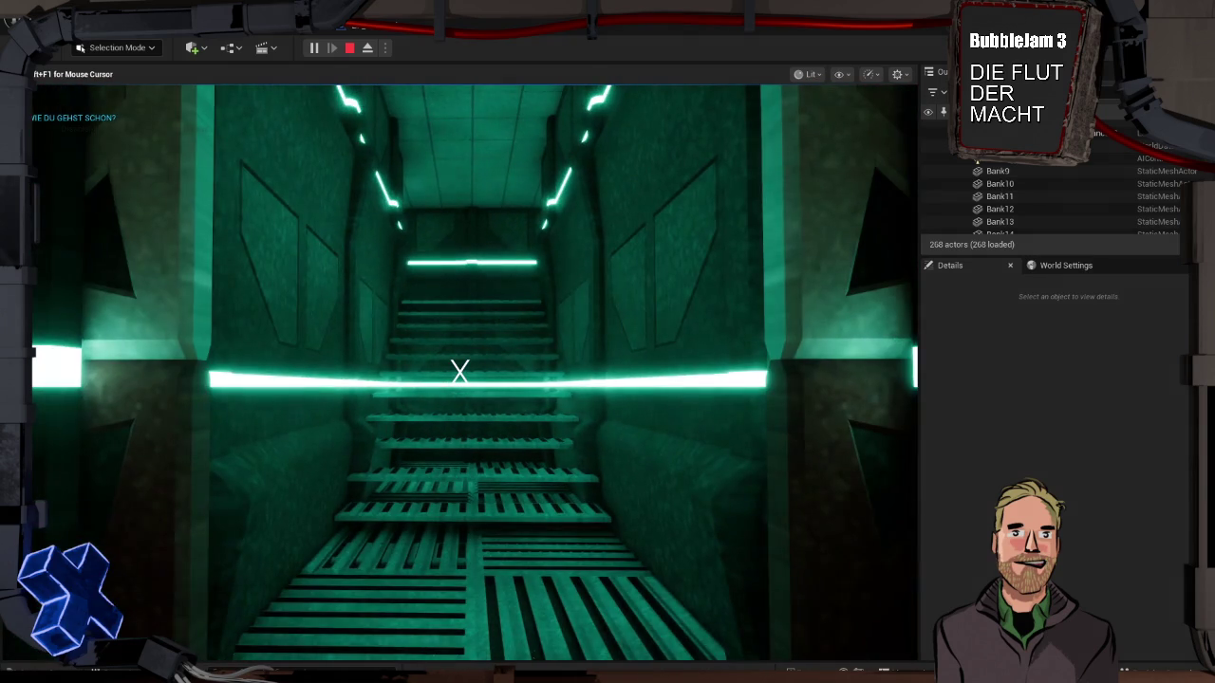
pyautogui.press('Escape')
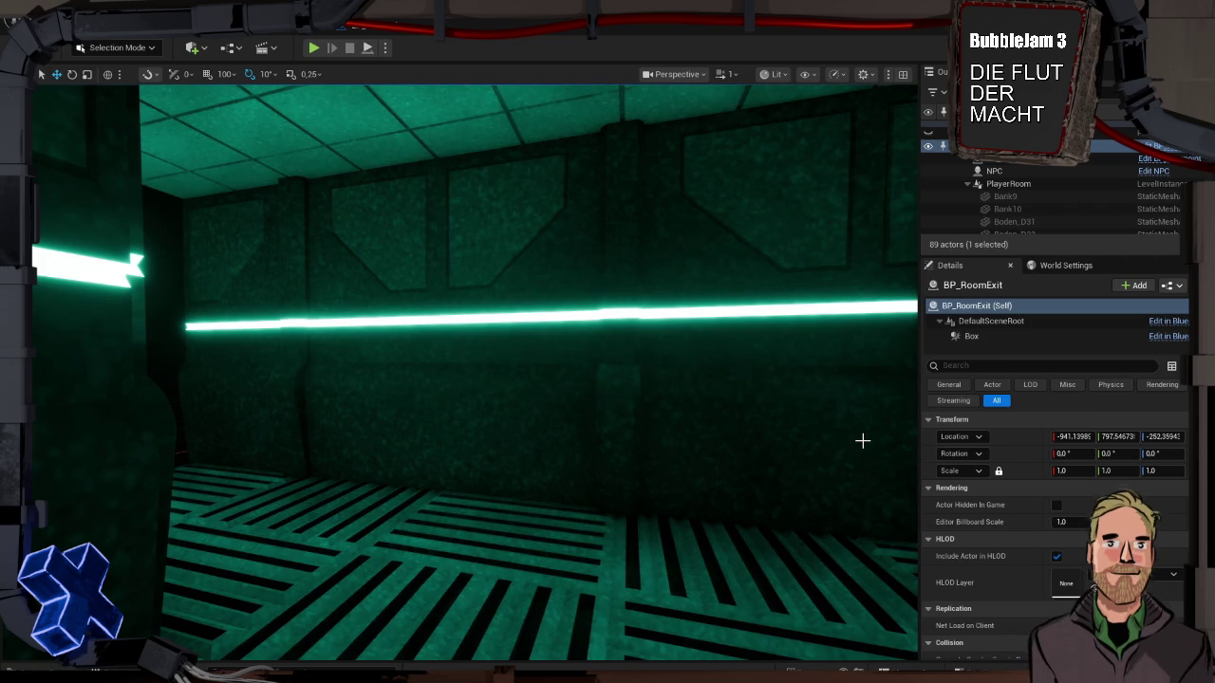
# Step: Frame BP_RoomExit, then play-test by walking toward the table and back to the wall screen
pyautogui.press('f')
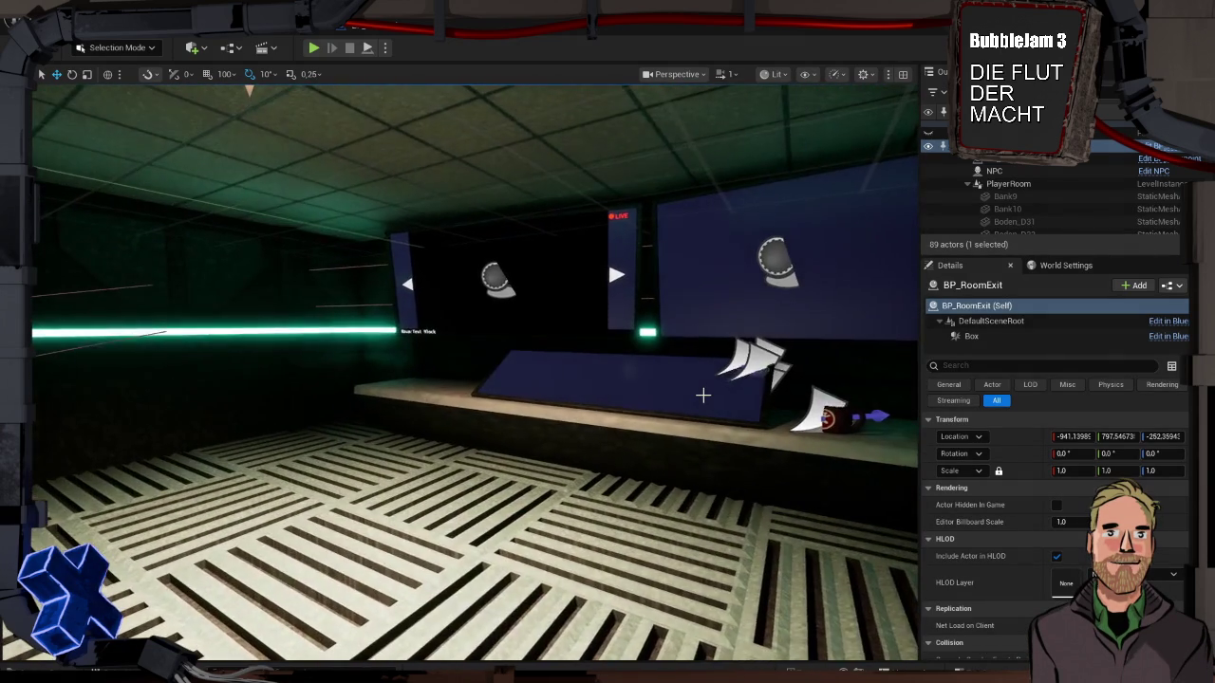
pyautogui.hotkey('alt', 'p')
pyautogui.click(642, 403)
pyautogui.press('w')
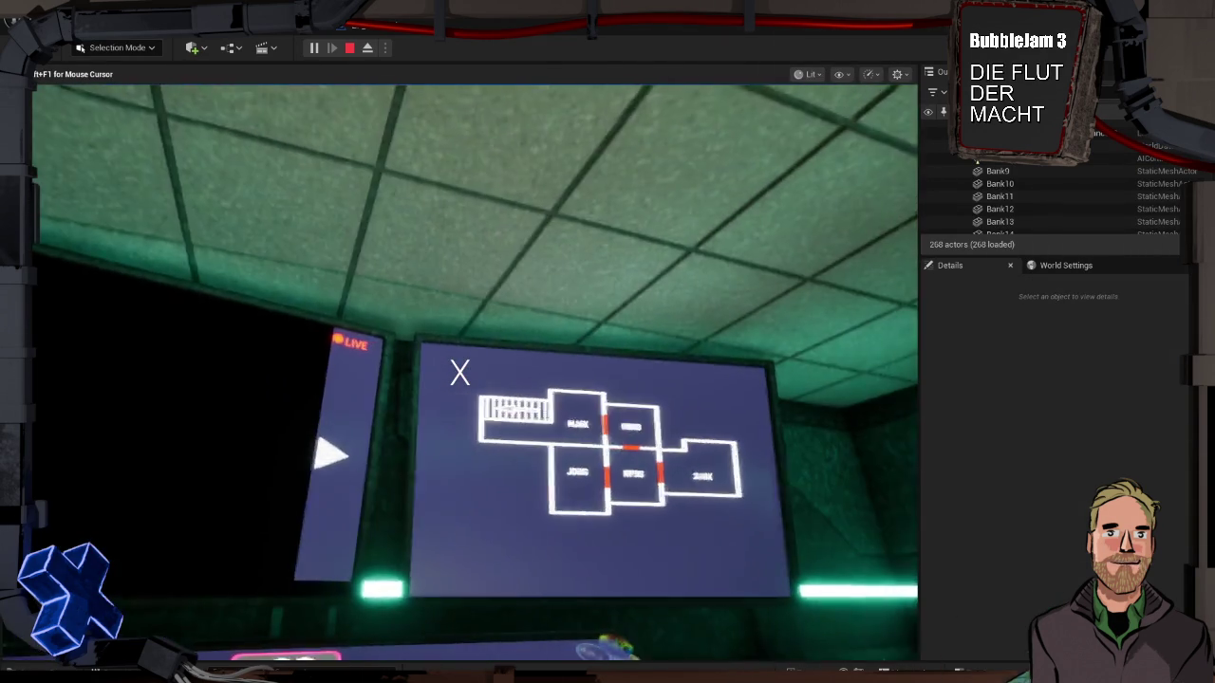
pyautogui.press('s')
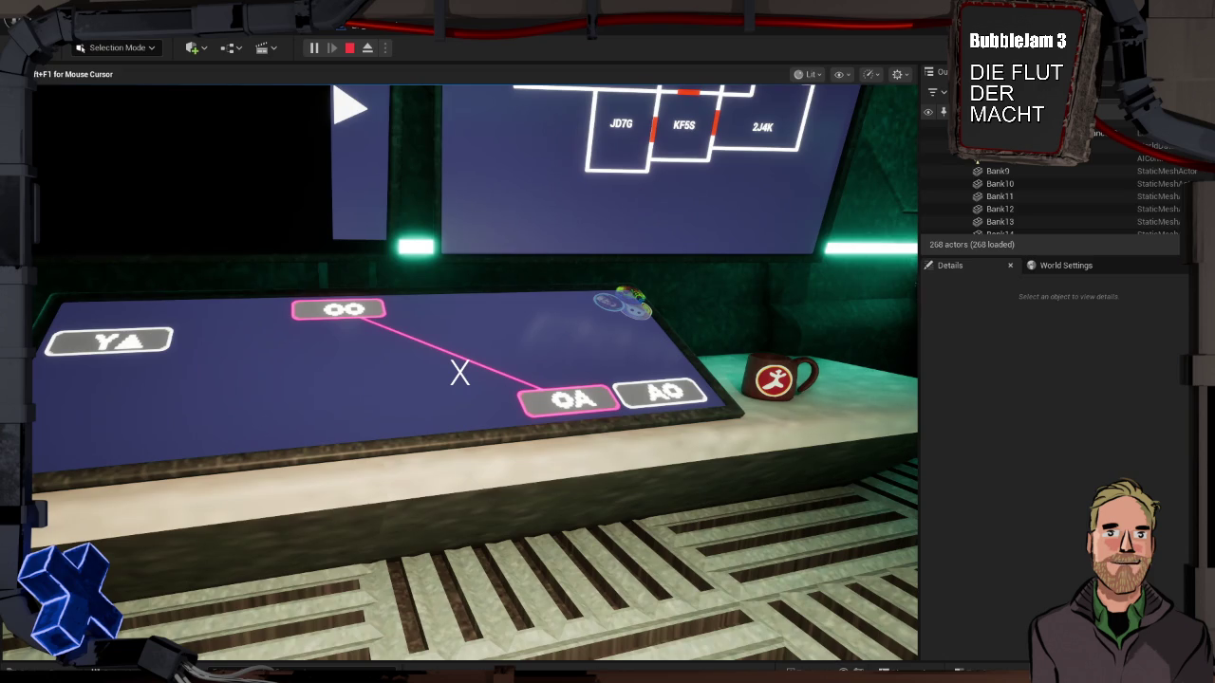
pyautogui.moveTo(459, 372)
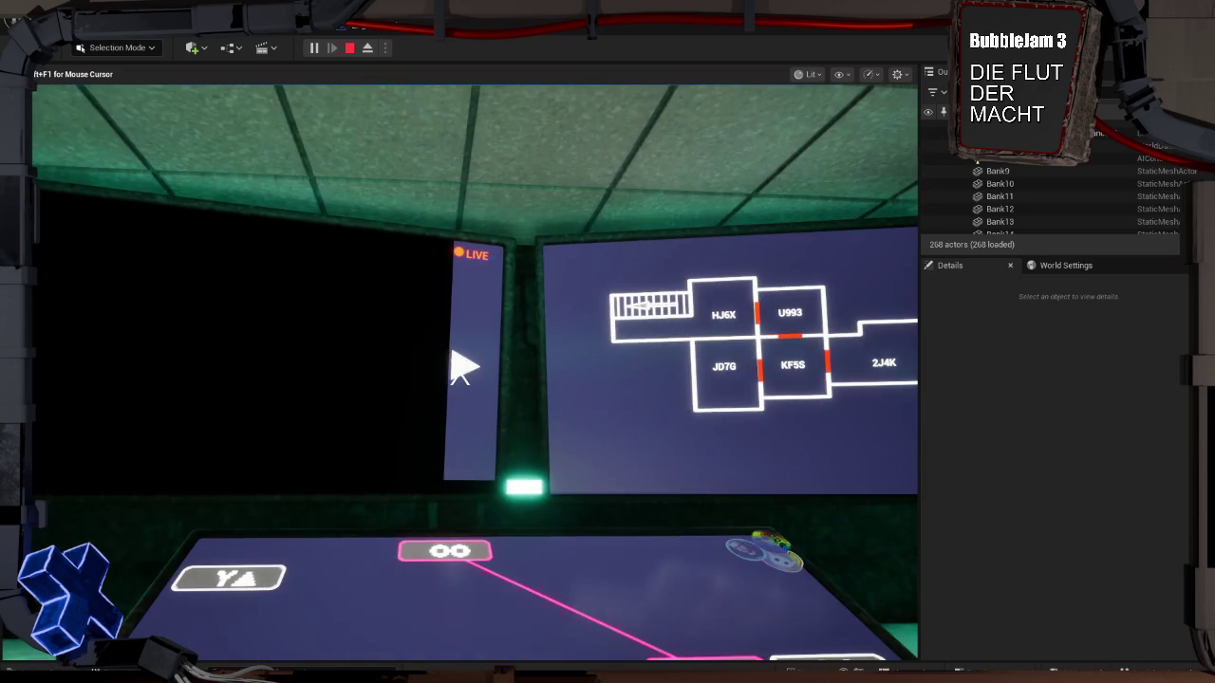
pyautogui.press('Escape')
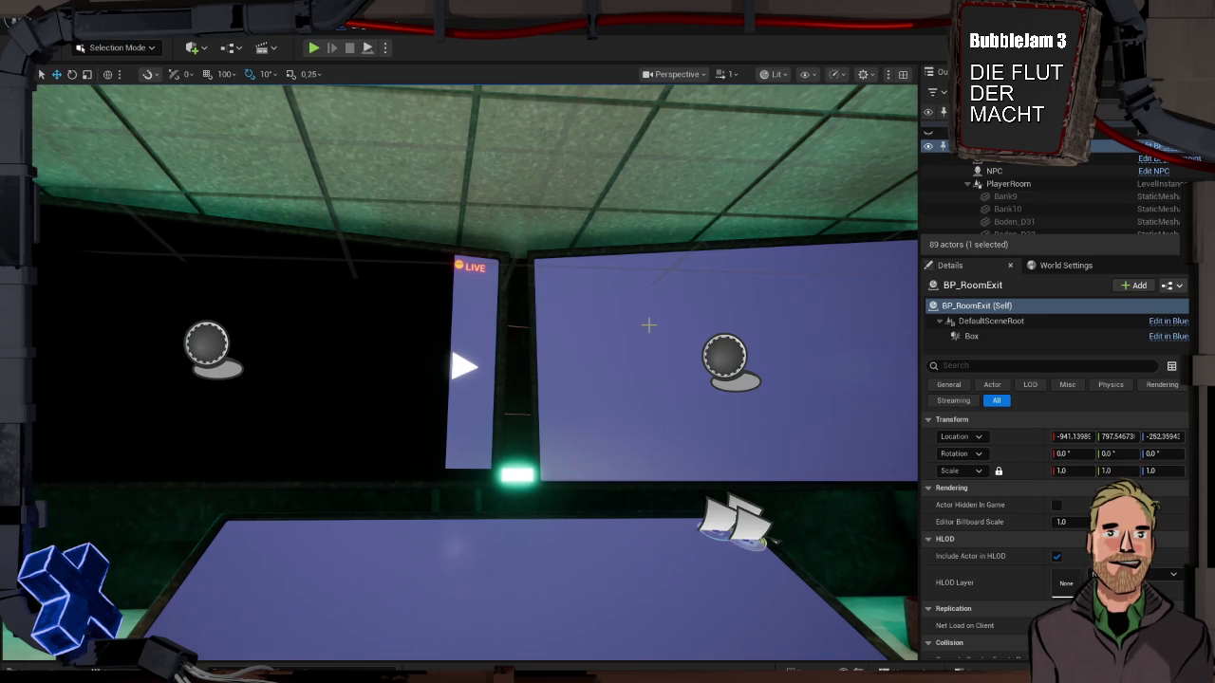
# Step: Open Level_1 from the LevelBPs > Level folder, saving pending changes with Save Selected
pyautogui.press('f')
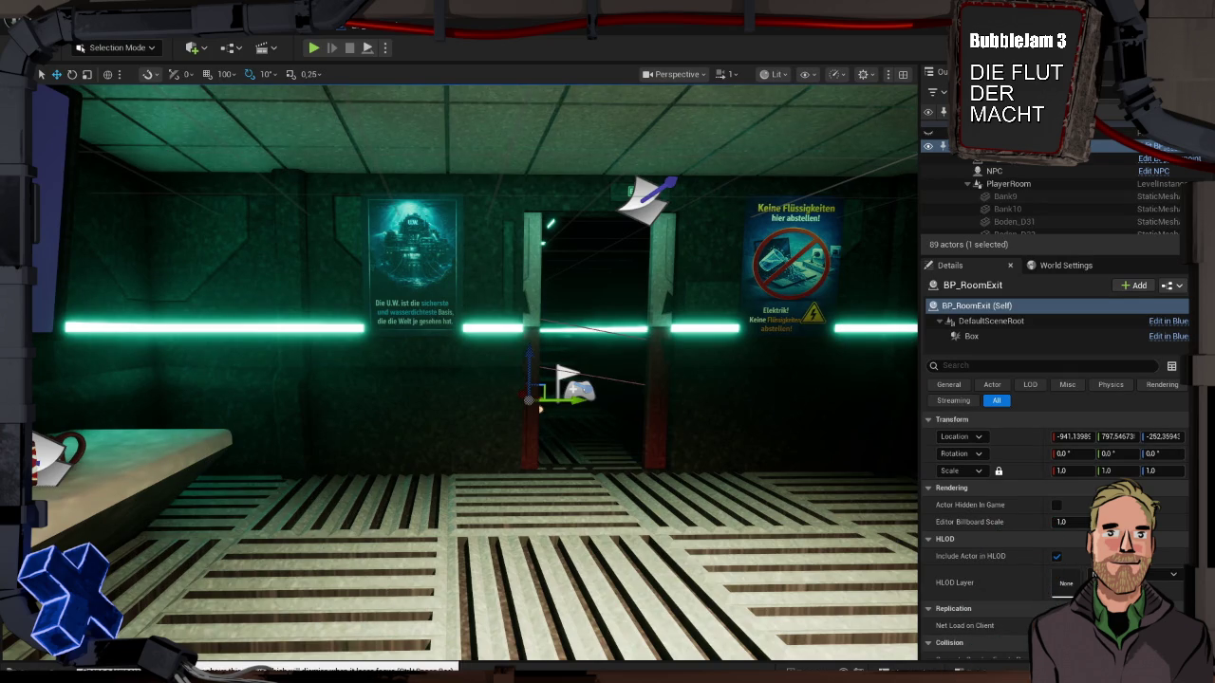
pyautogui.hotkey('ctrl', 'b')
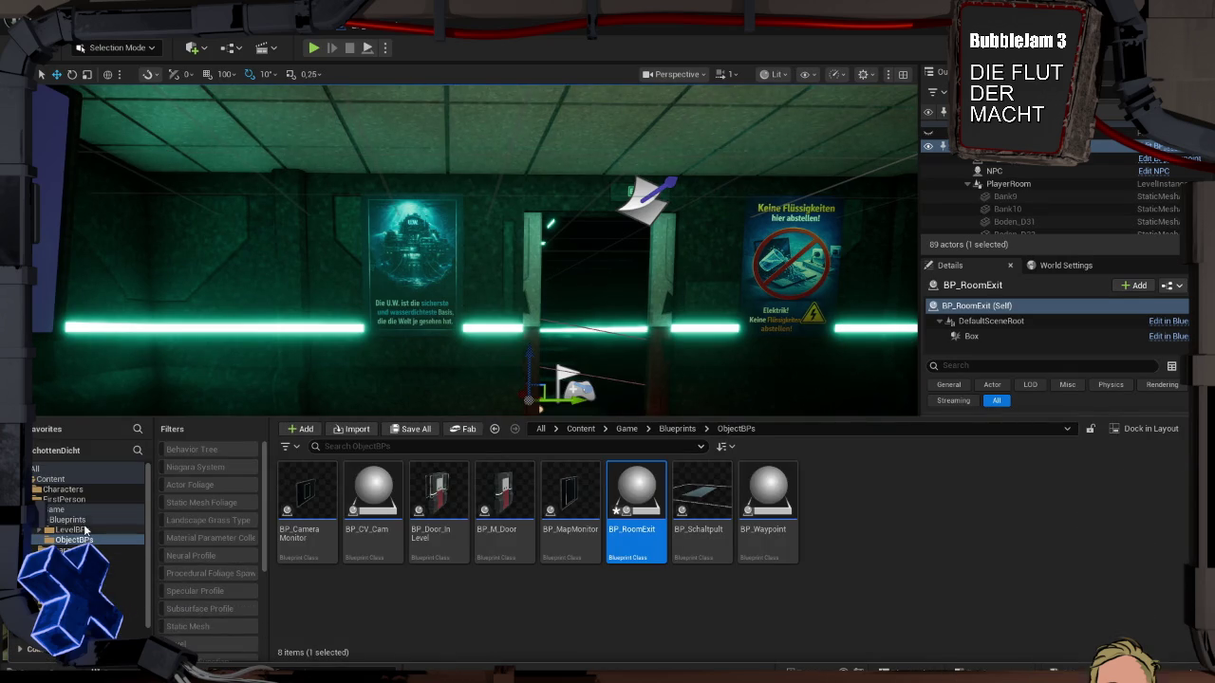
pyautogui.click(72, 529)
pyautogui.doubleClick(315, 511)
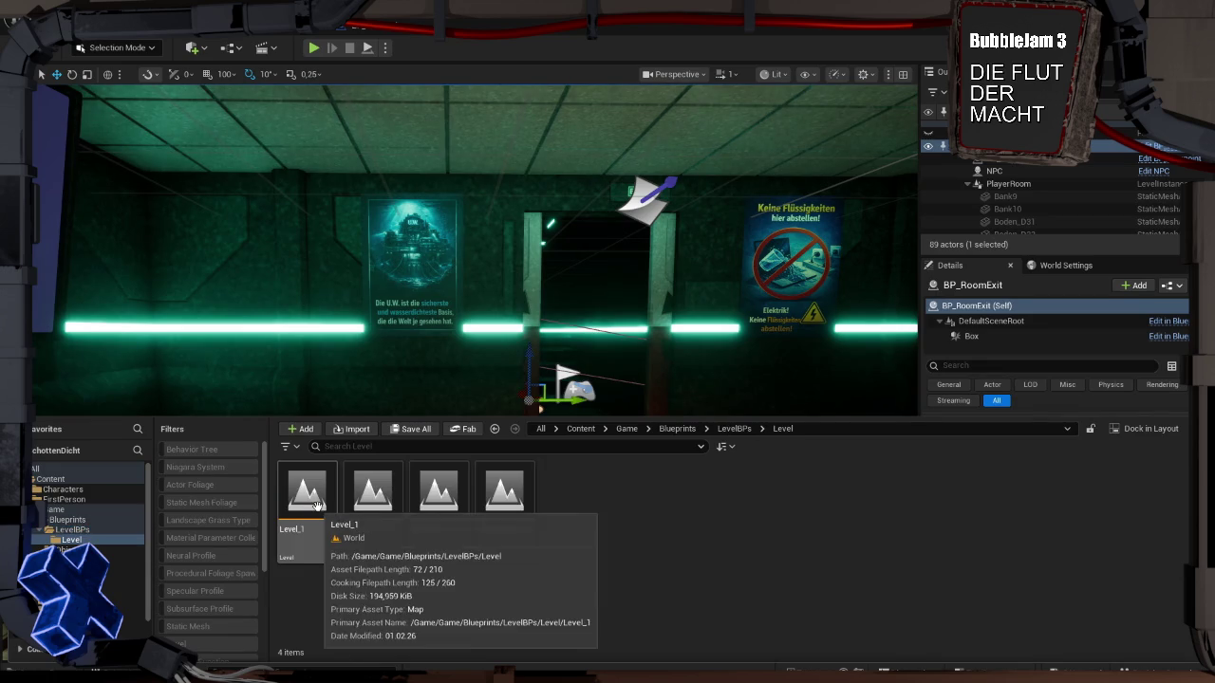
pyautogui.doubleClick(320, 554)
pyautogui.click(638, 491)
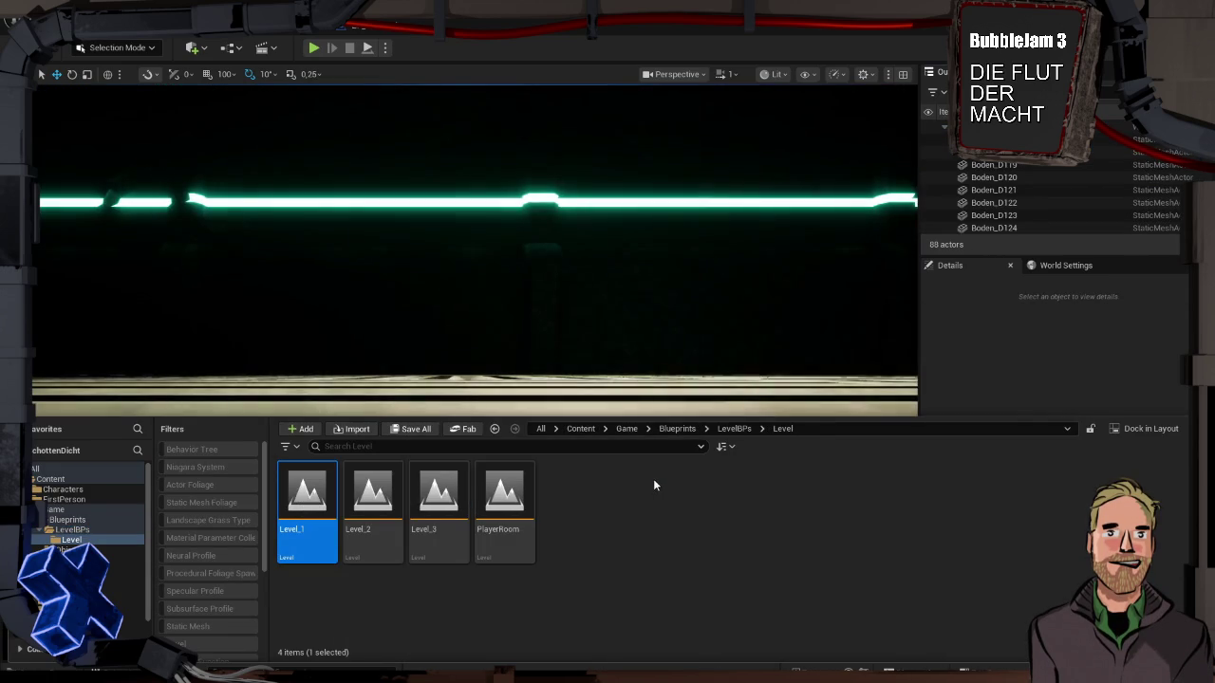
pyautogui.moveTo(583, 313)
pyautogui.mouseDown()
pyautogui.moveTo(583, 342)
pyautogui.moveTo(551, 360)
pyautogui.moveTo(550, 399)
pyautogui.moveTo(550, 322)
pyautogui.mouseUp()
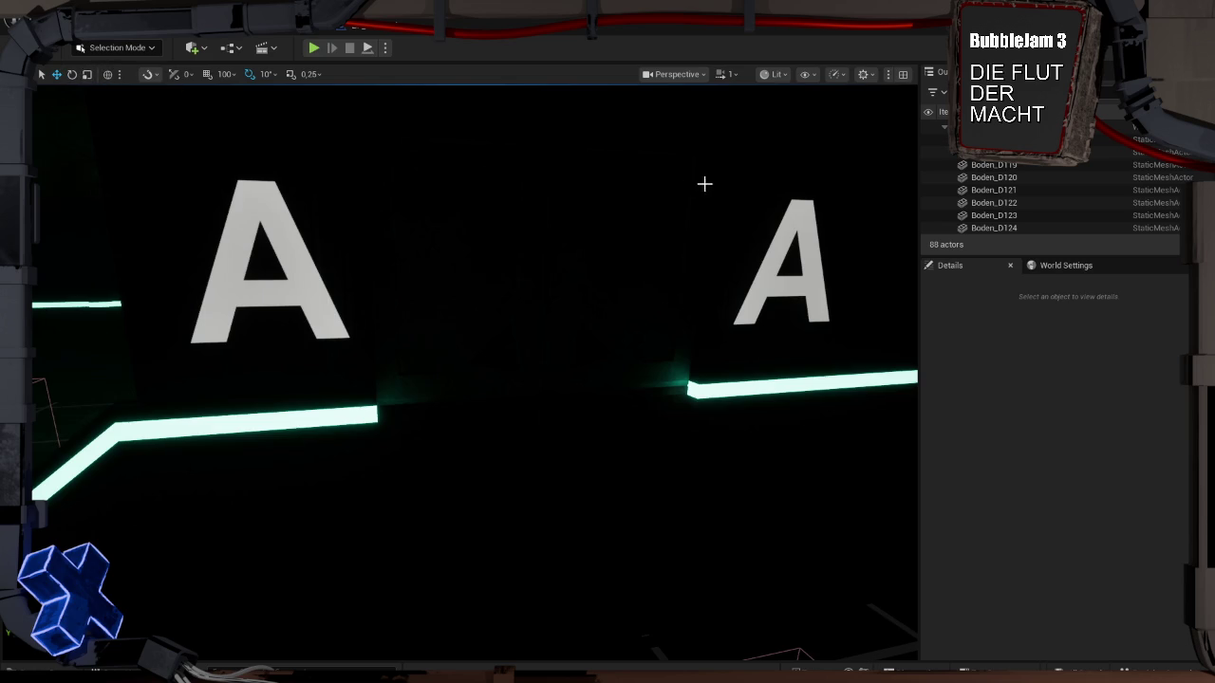
# Step: Set the viewport camera speed to 0,4 and fly back and forth to test it
pyautogui.scroll(-1, 711, 189)
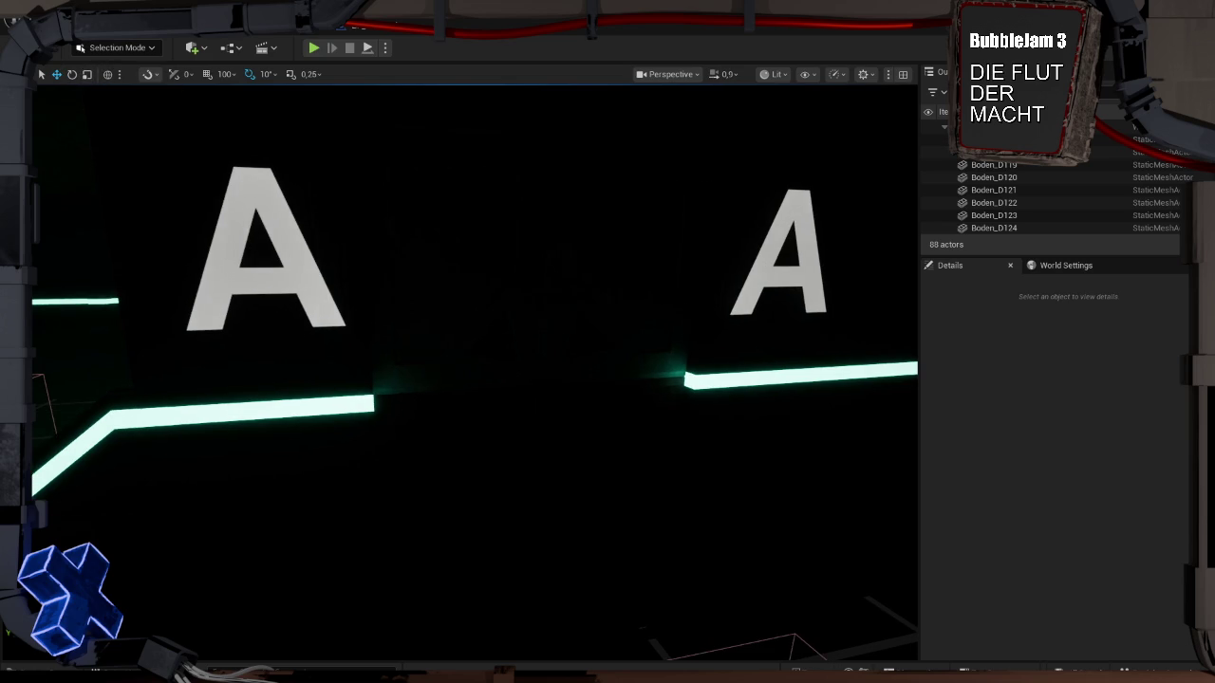
pyautogui.scroll(-2, 719, 176)
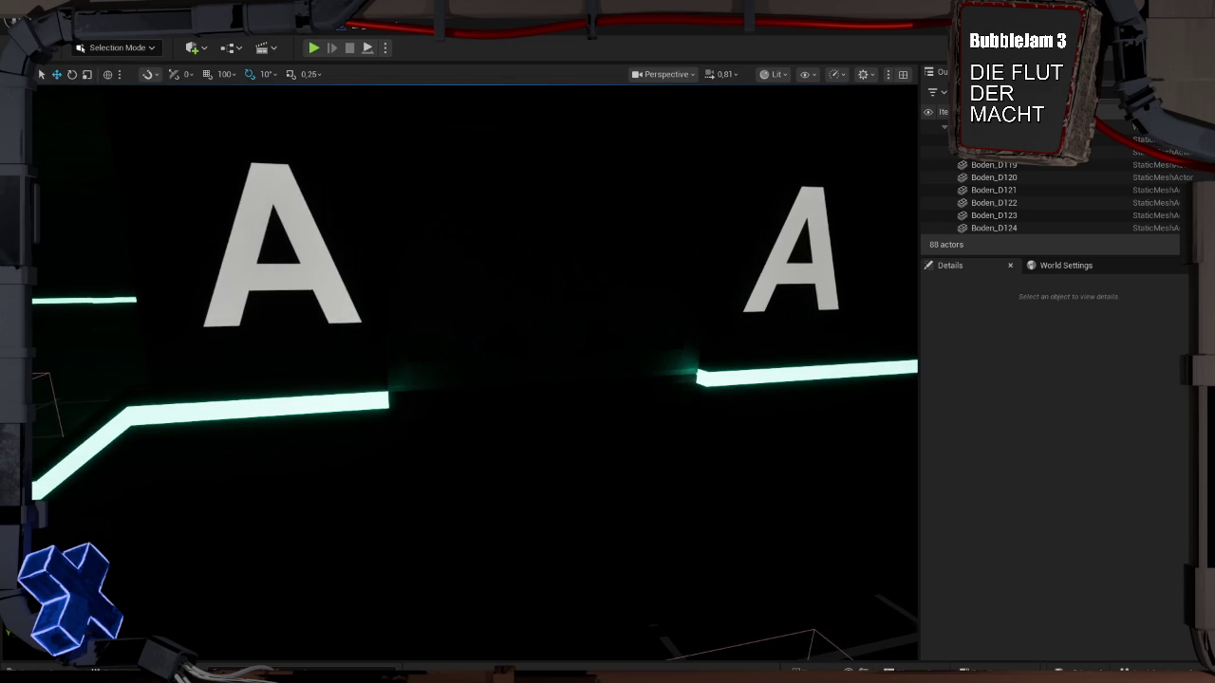
pyautogui.click(719, 74)
pyautogui.click(627, 110)
pyautogui.write('0,4')
pyautogui.press('Return')
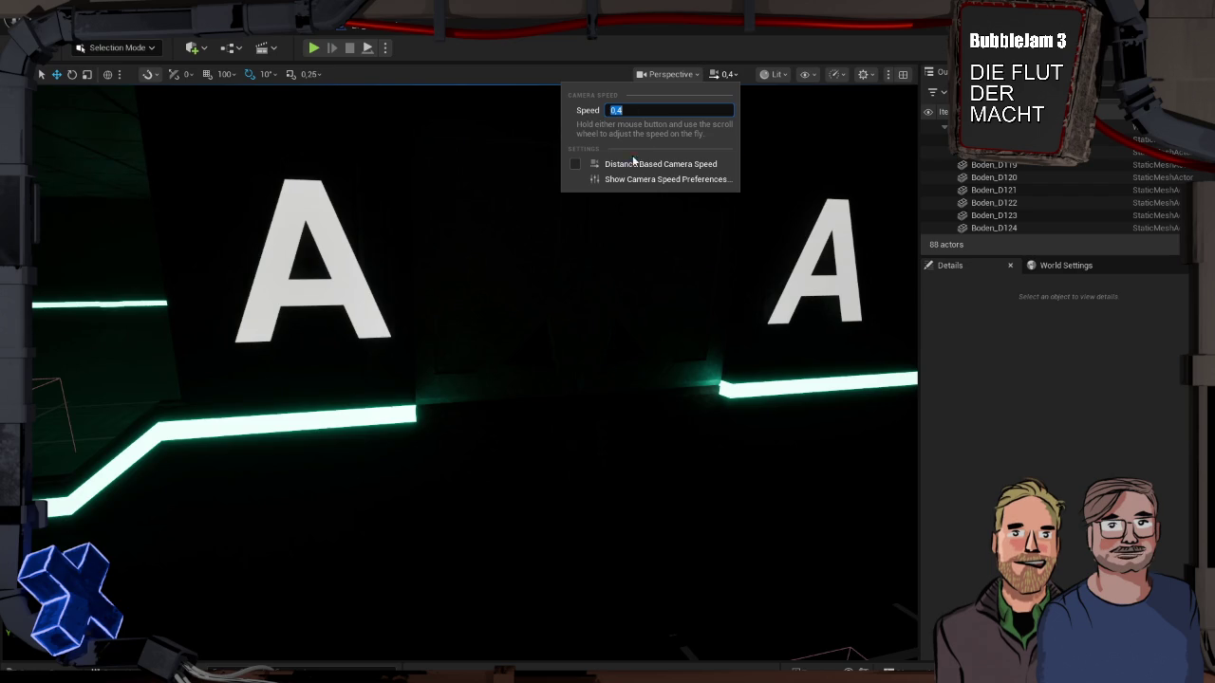
pyautogui.click(723, 75)
pyautogui.moveTo(732, 149); pyautogui.dragTo(736, 133)
pyautogui.press('s')
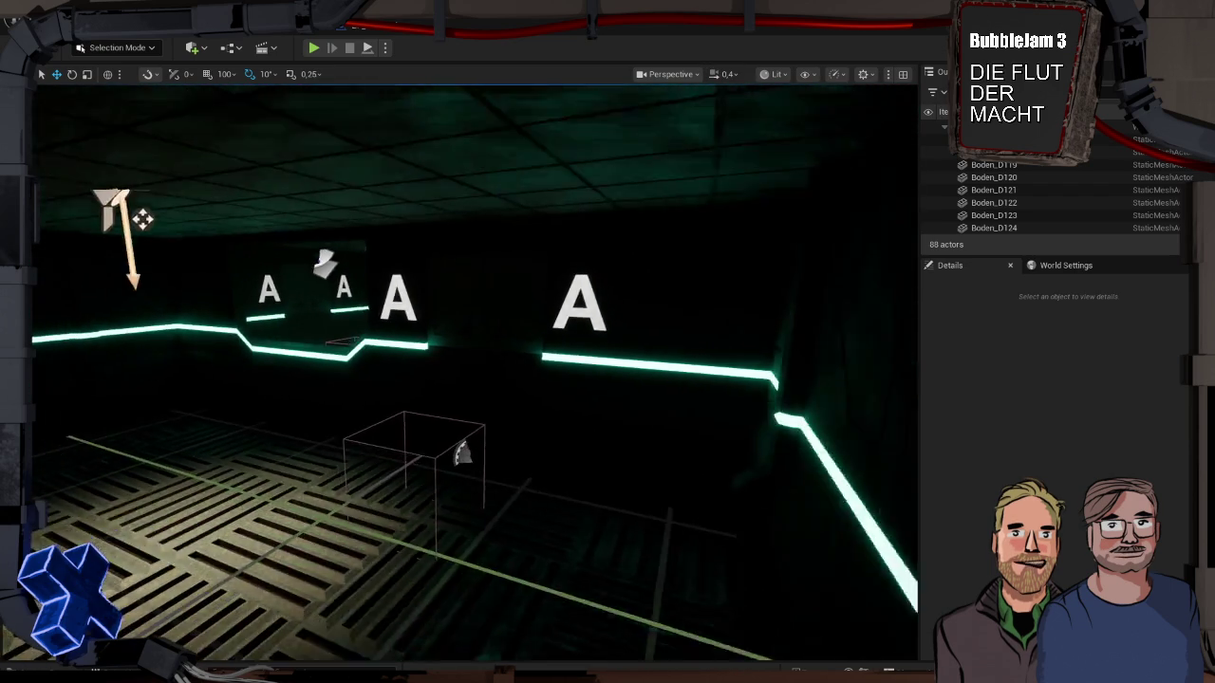
pyautogui.press('w')
# Step: Lower the camera speed to 0,33 and frame the door actor BP_Door_InLevel6
pyautogui.click(723, 75)
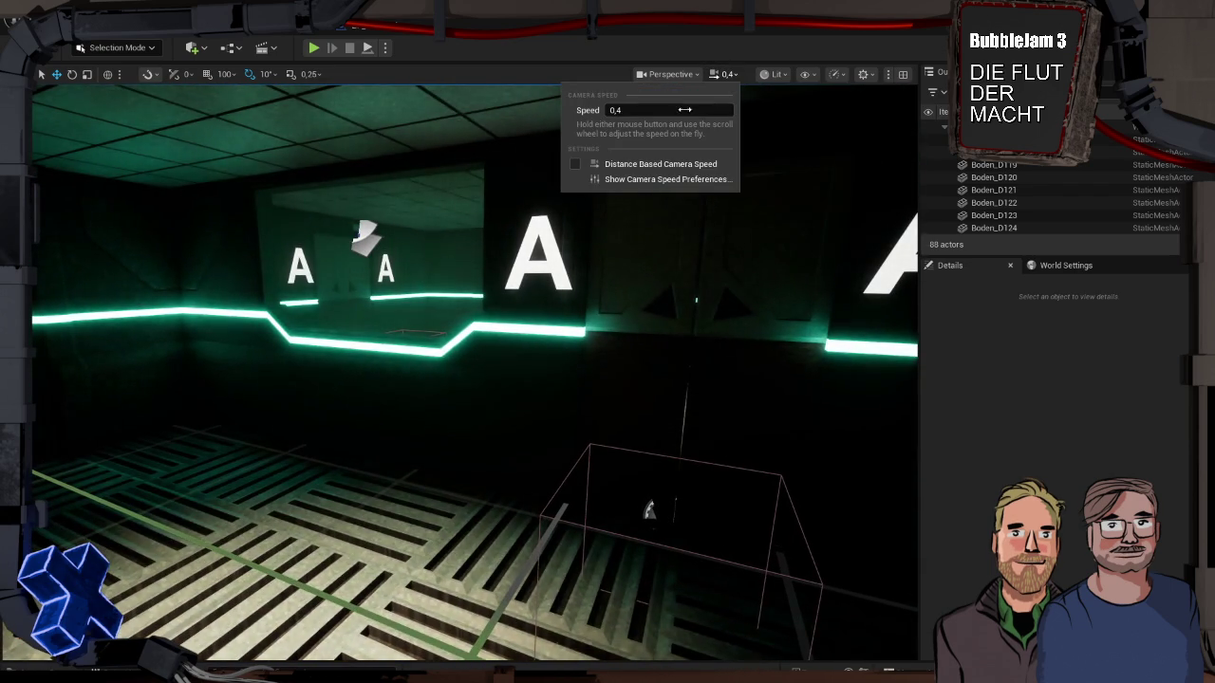
pyautogui.moveTo(639, 110); pyautogui.dragTo(638, 110)
pyautogui.press('Escape')
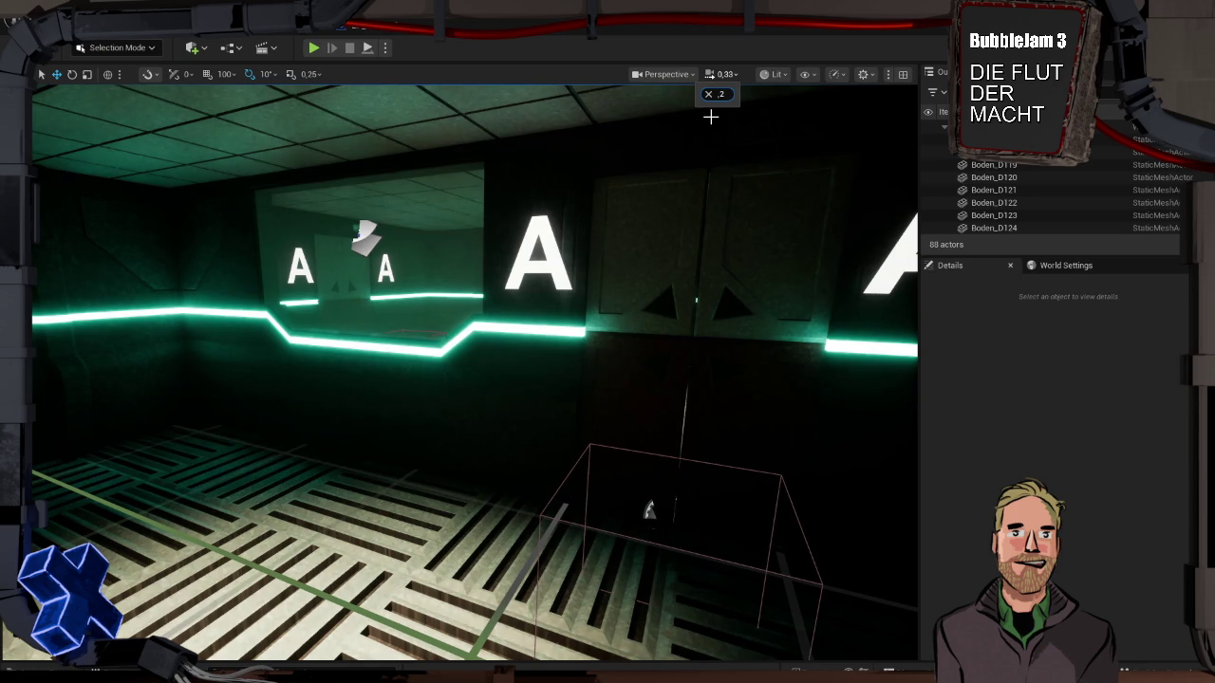
pyautogui.write('0,')
pyautogui.press('Return')
pyautogui.click(702, 142)
pyautogui.click(721, 74)
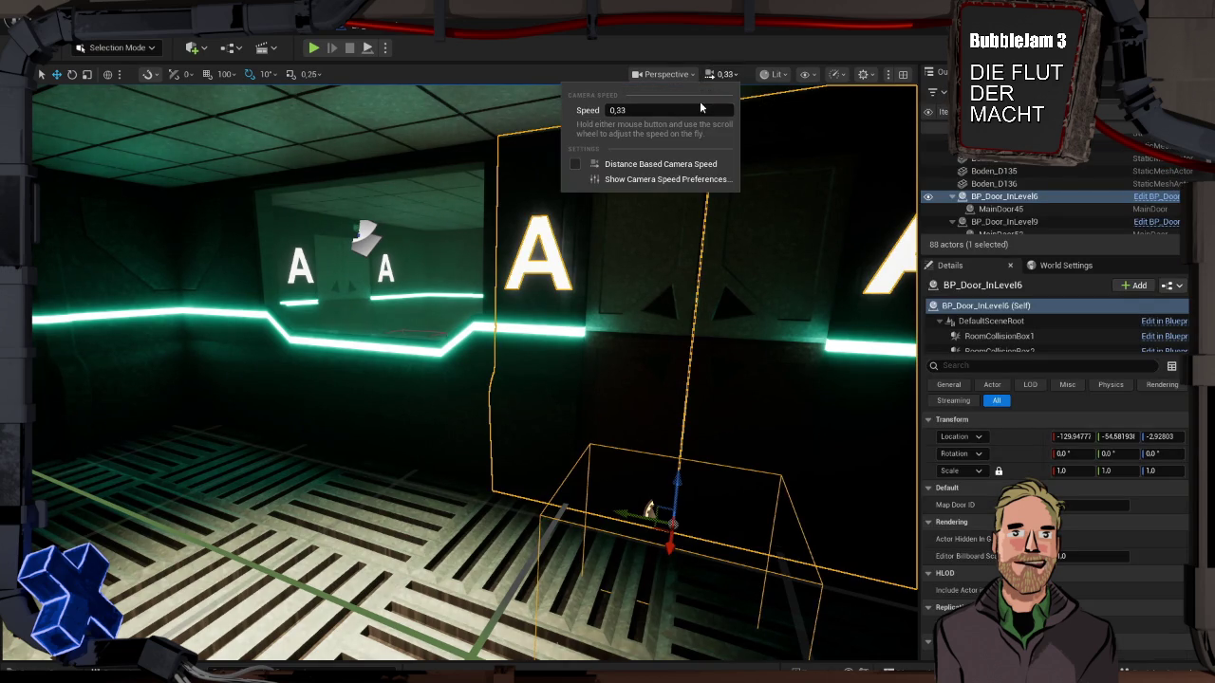
pyautogui.click(633, 111)
pyautogui.press('Escape')
pyautogui.press('f')
# Step: Fly through Level_1's rooms past the A door frames and poster walls
pyautogui.moveTo(475, 380)
pyautogui.mouseDown()
pyautogui.moveTo(399, 366)
pyautogui.moveTo(398, 247)
pyautogui.moveTo(360, 223)
pyautogui.mouseUp()
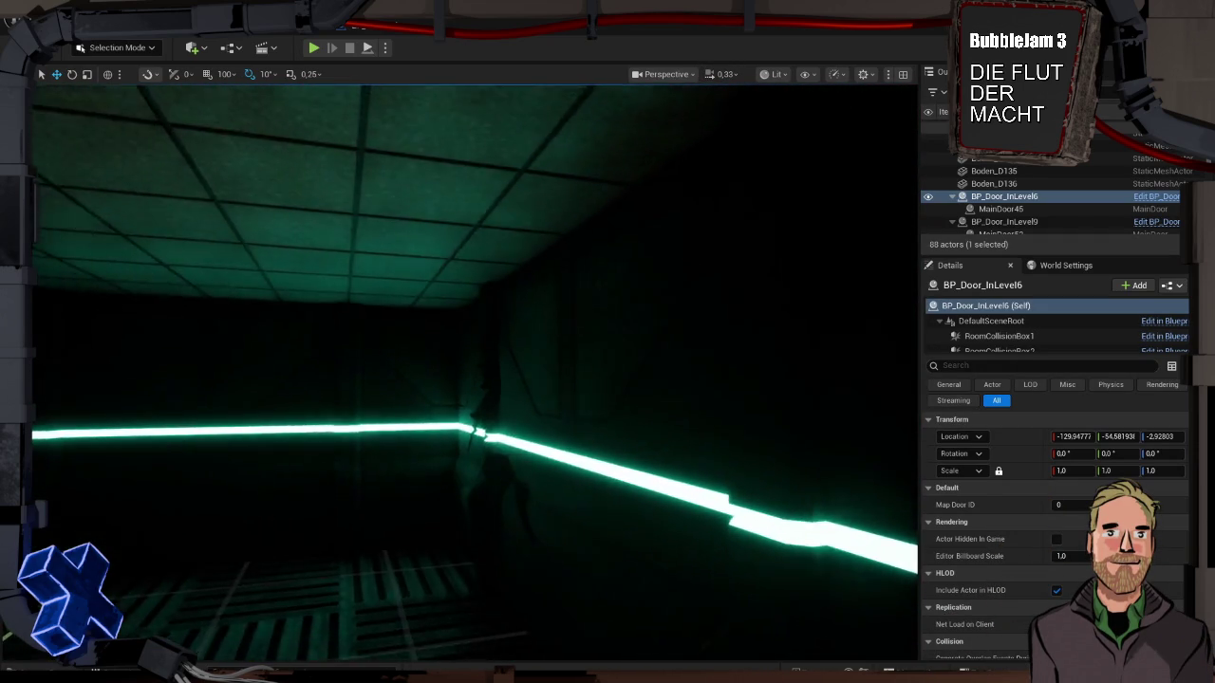
pyautogui.press('a')
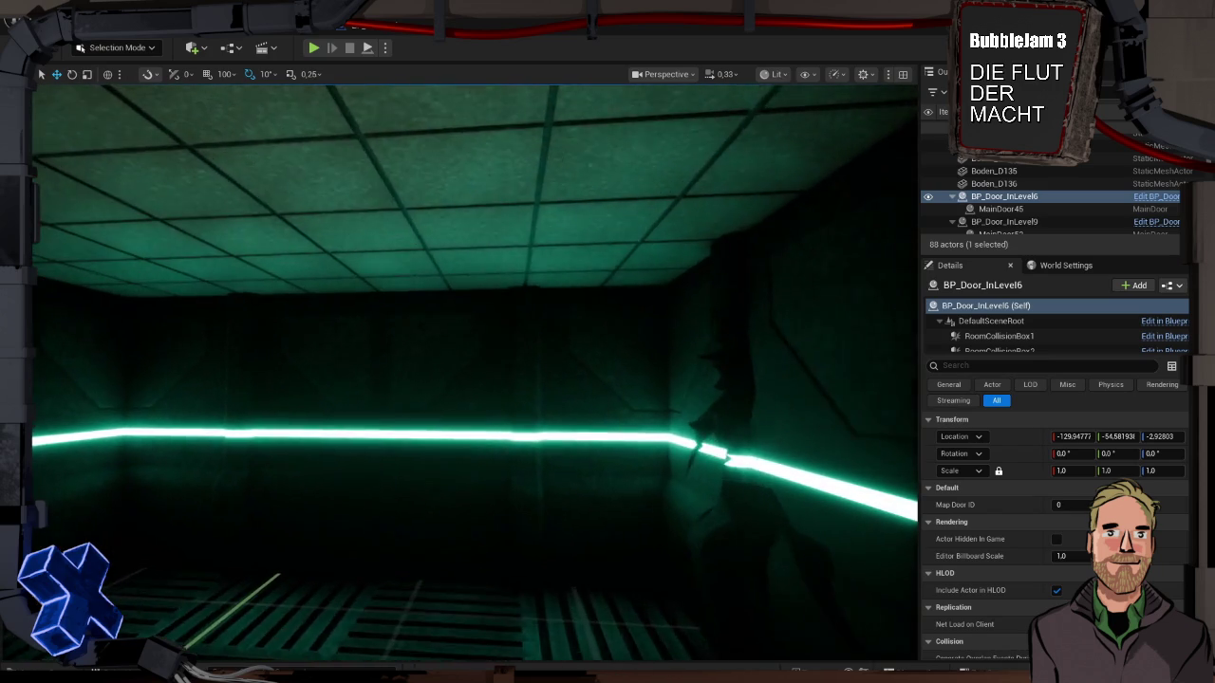
pyautogui.press('s')
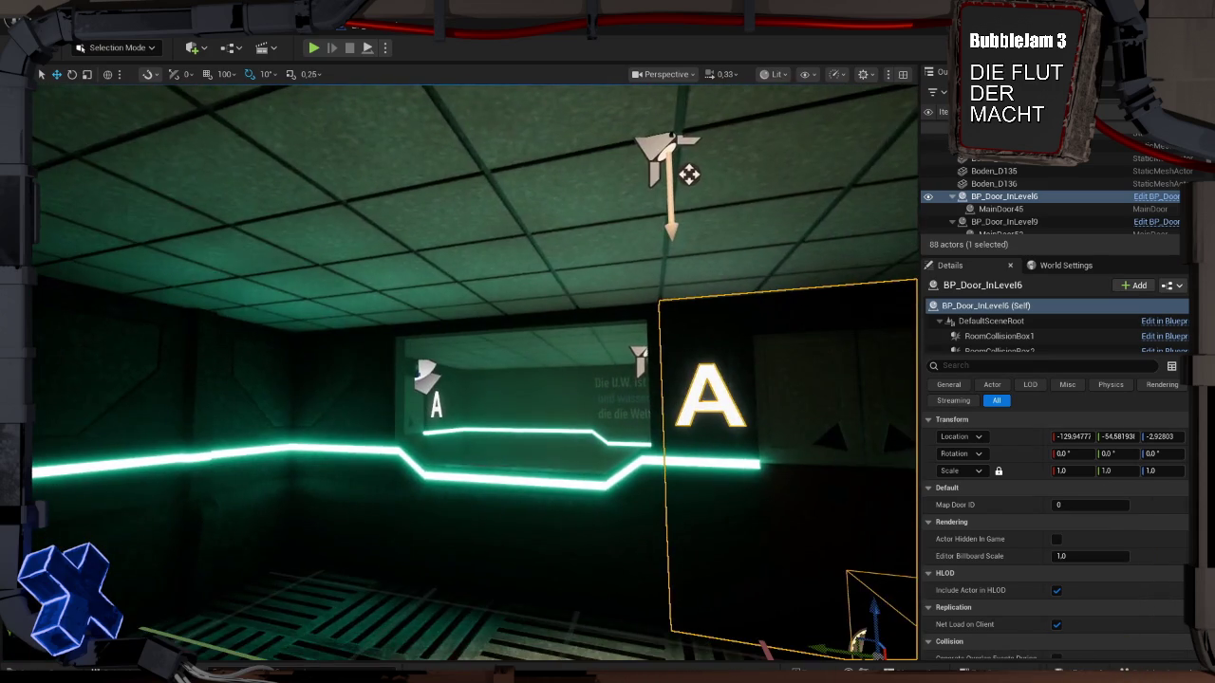
pyautogui.press('w')
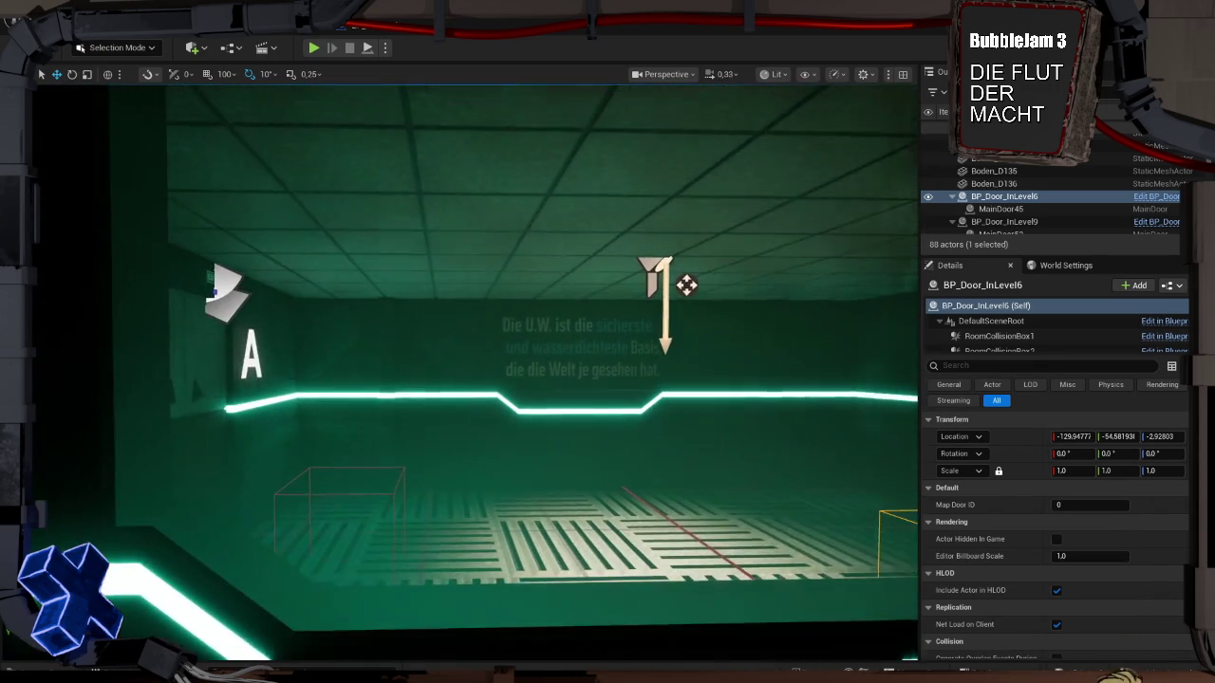
pyautogui.press('d')
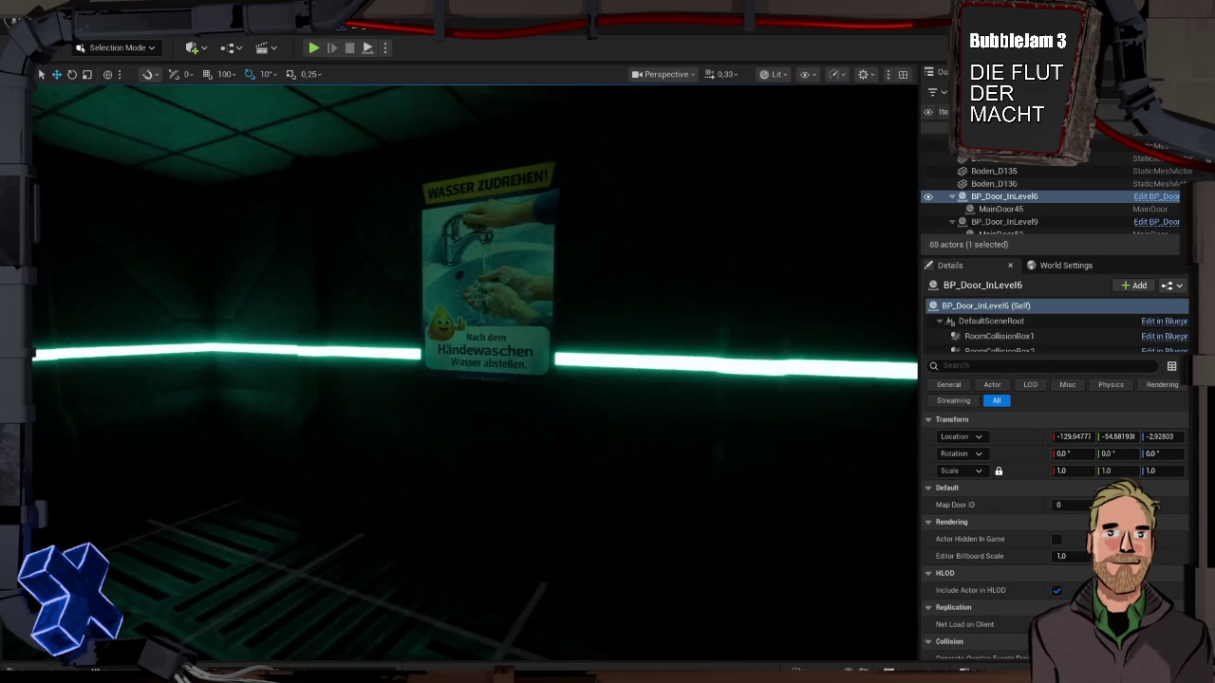
pyautogui.press('e')
pyautogui.press('a')
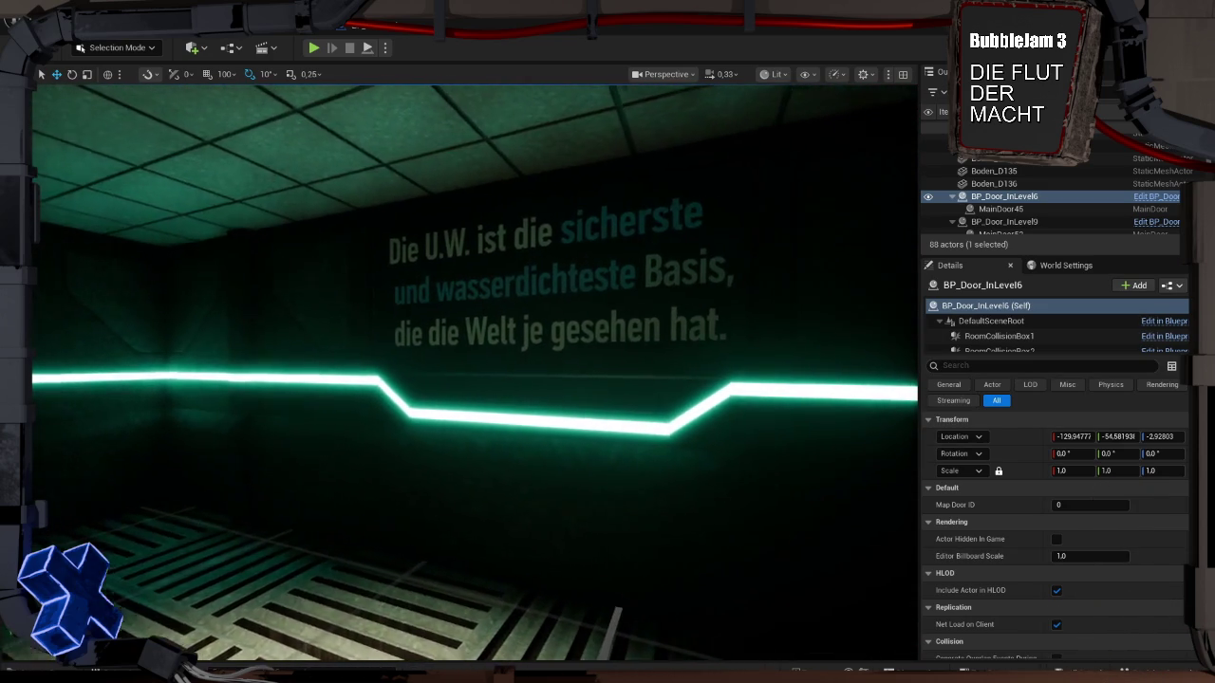
pyautogui.press('a')
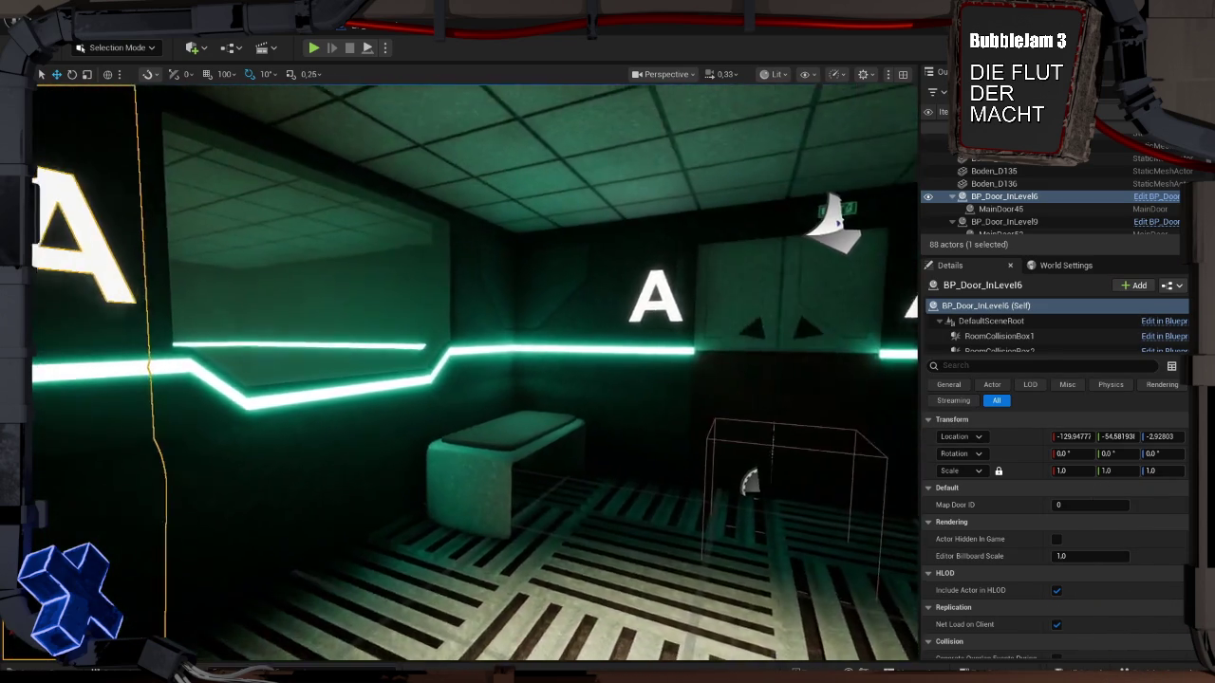
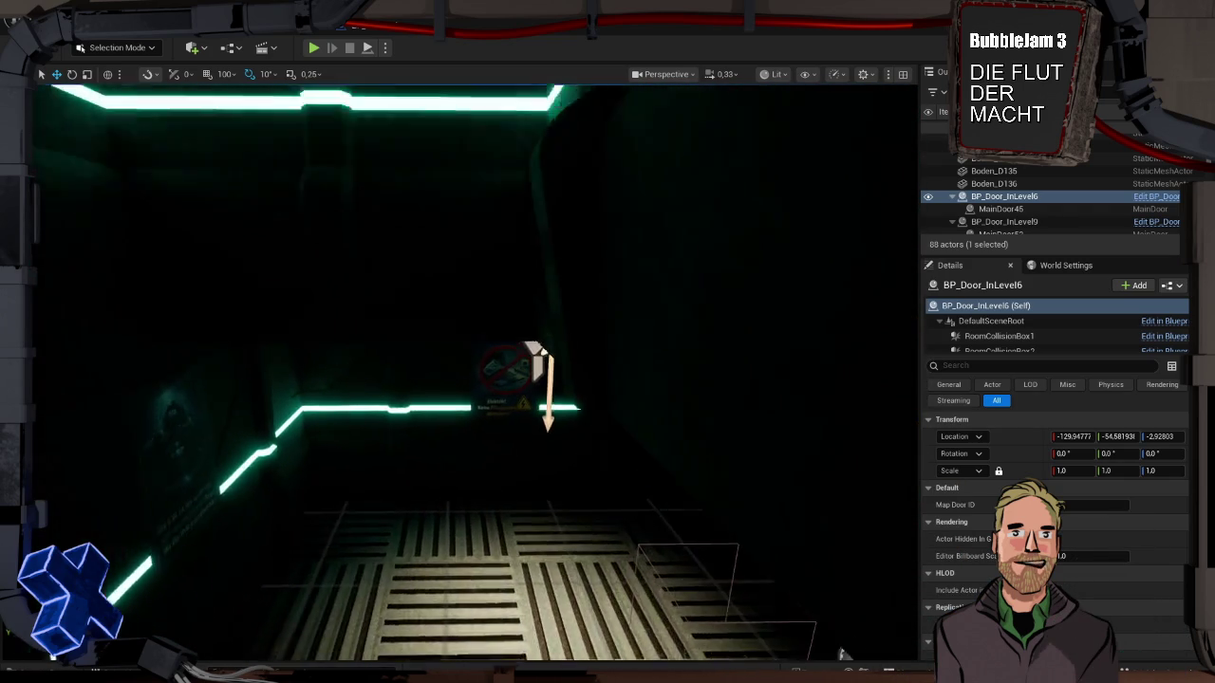
# Step: Raise SpotLight15 and SpotLight16 to 20 cd intensity
pyautogui.click(725, 230)
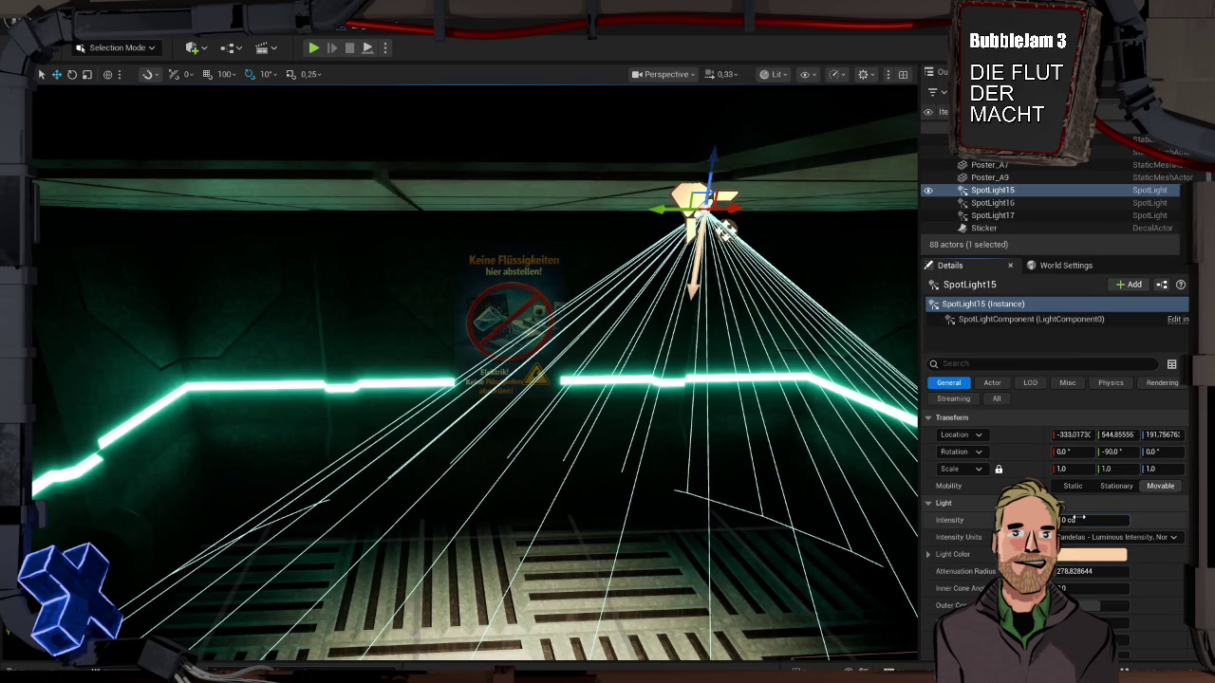
pyautogui.write('20')
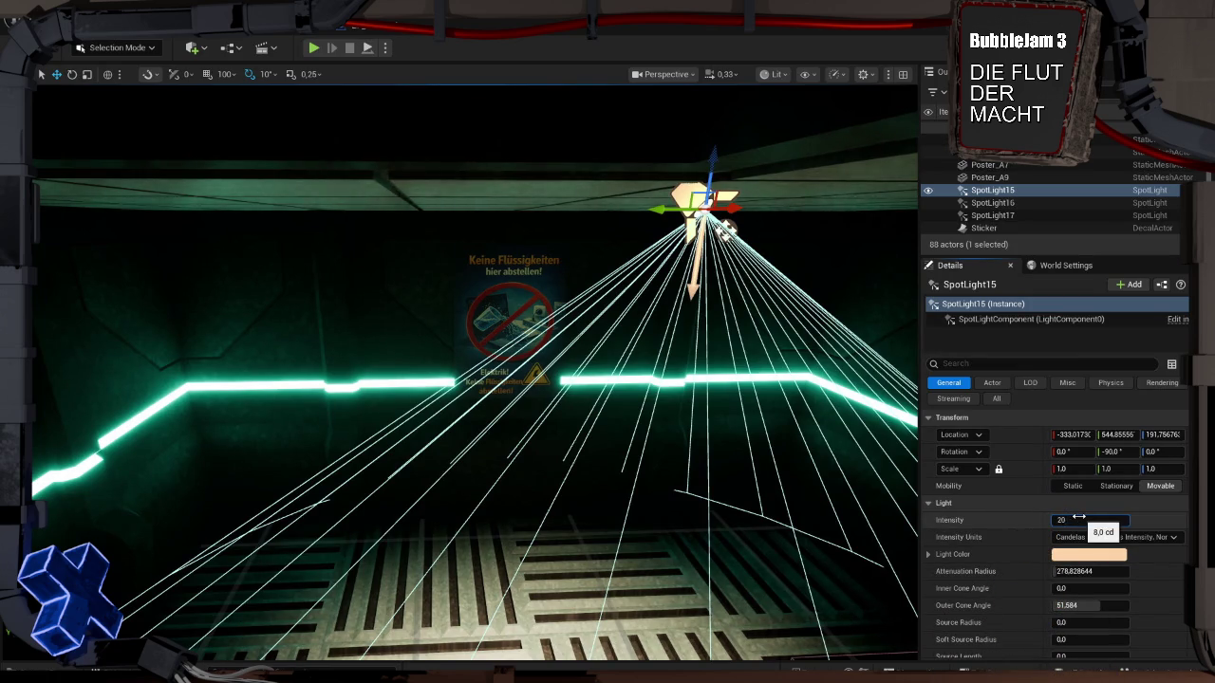
pyautogui.press('Return')
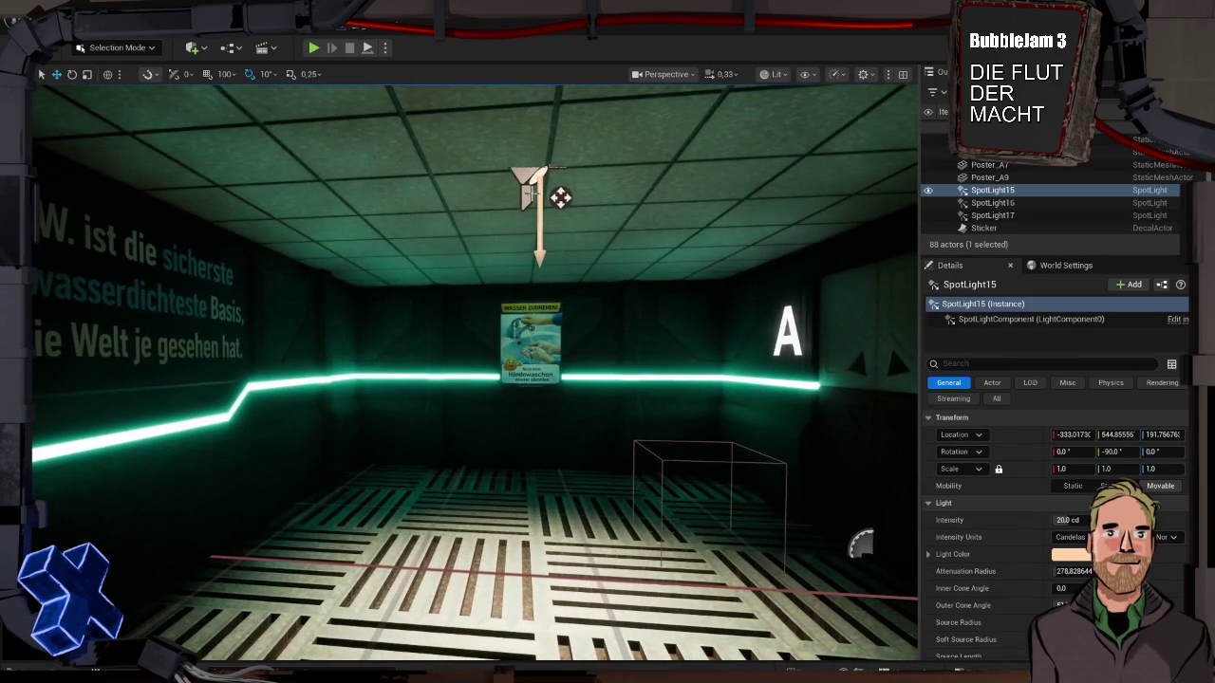
pyautogui.click(560, 196)
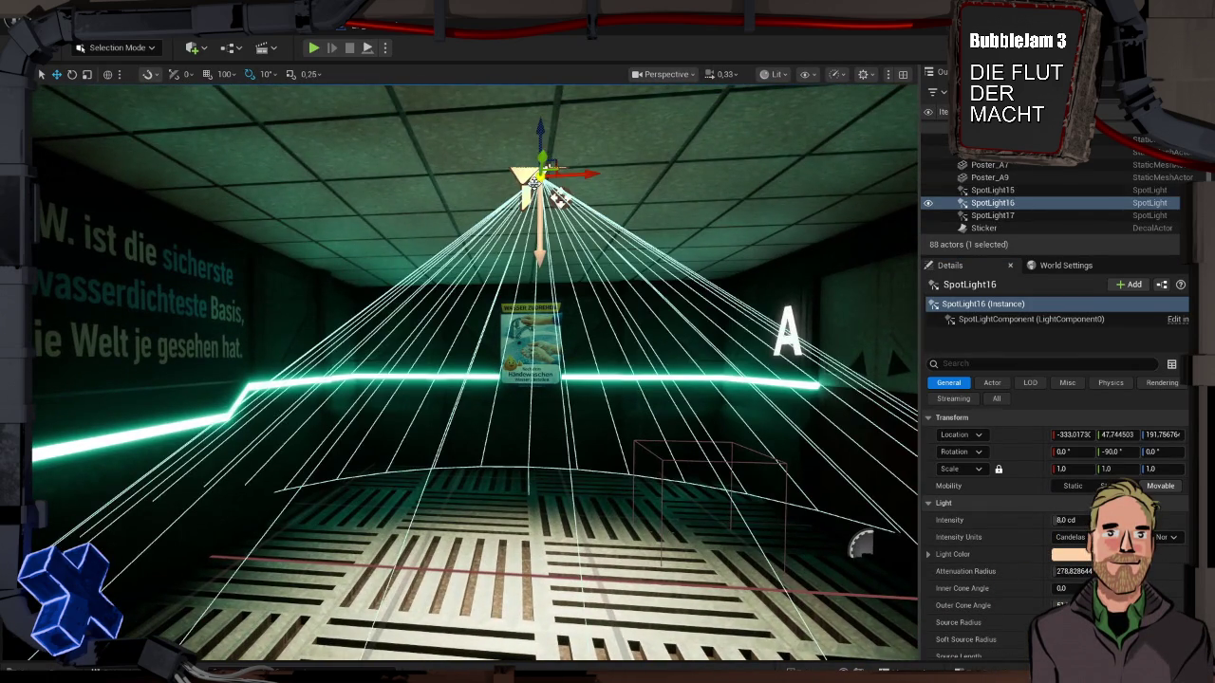
pyautogui.click(1084, 519)
pyautogui.write('20')
pyautogui.press('Return')
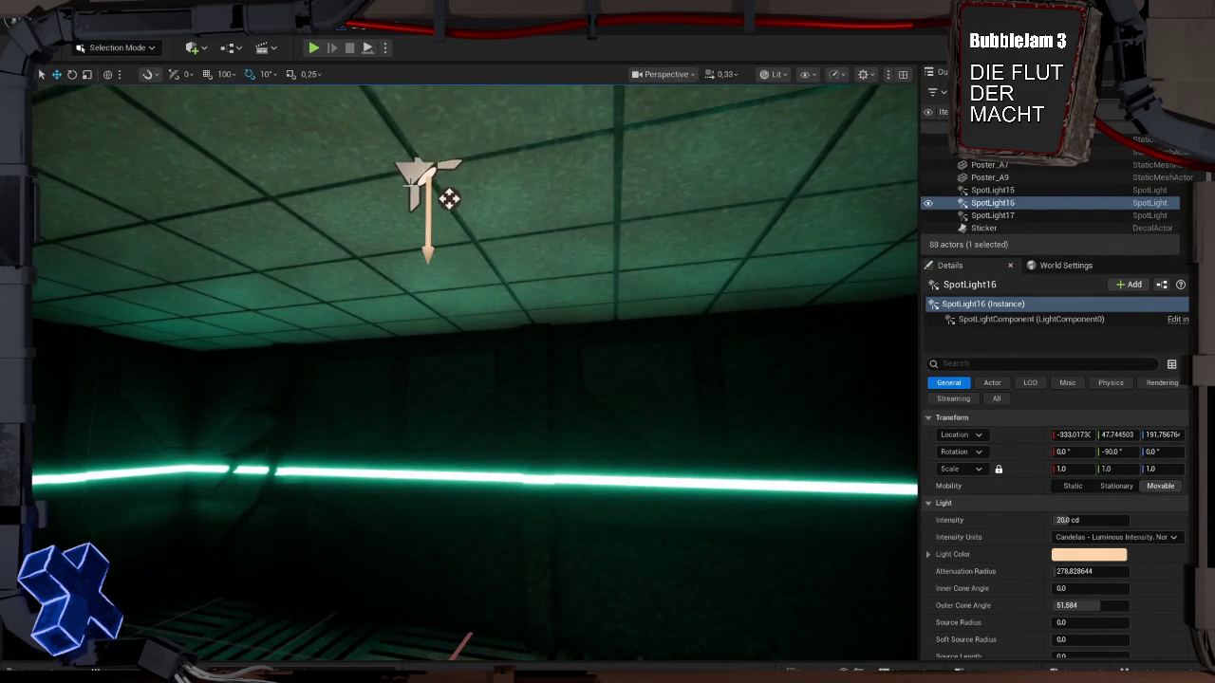
# Step: Set SpotLight17 to 20 cd intensity and save Level_1
pyautogui.click(413, 186)
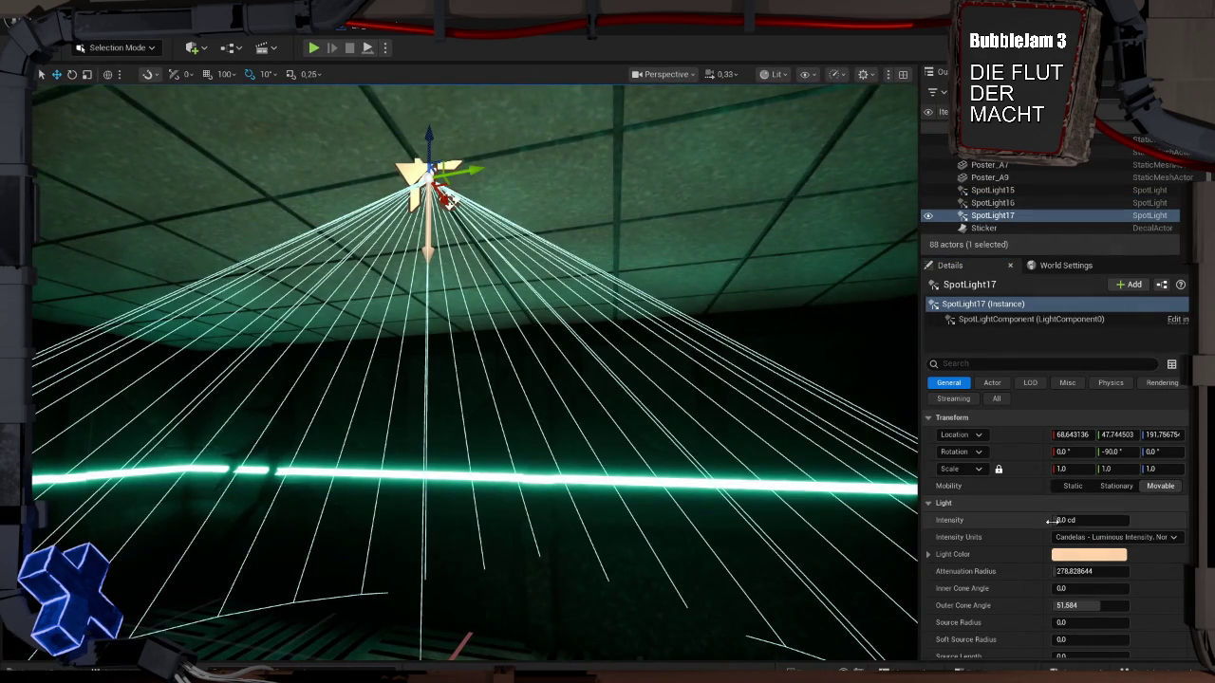
pyautogui.write('20')
pyautogui.press('Return')
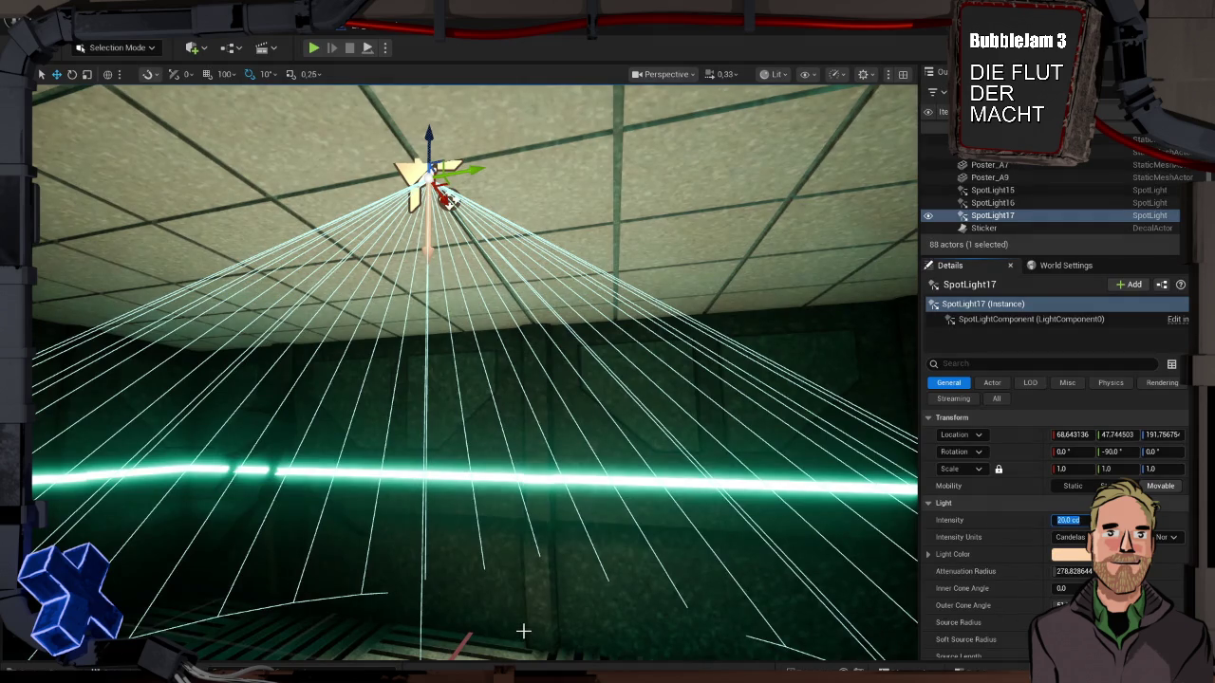
pyautogui.hotkey('ctrl', 's')
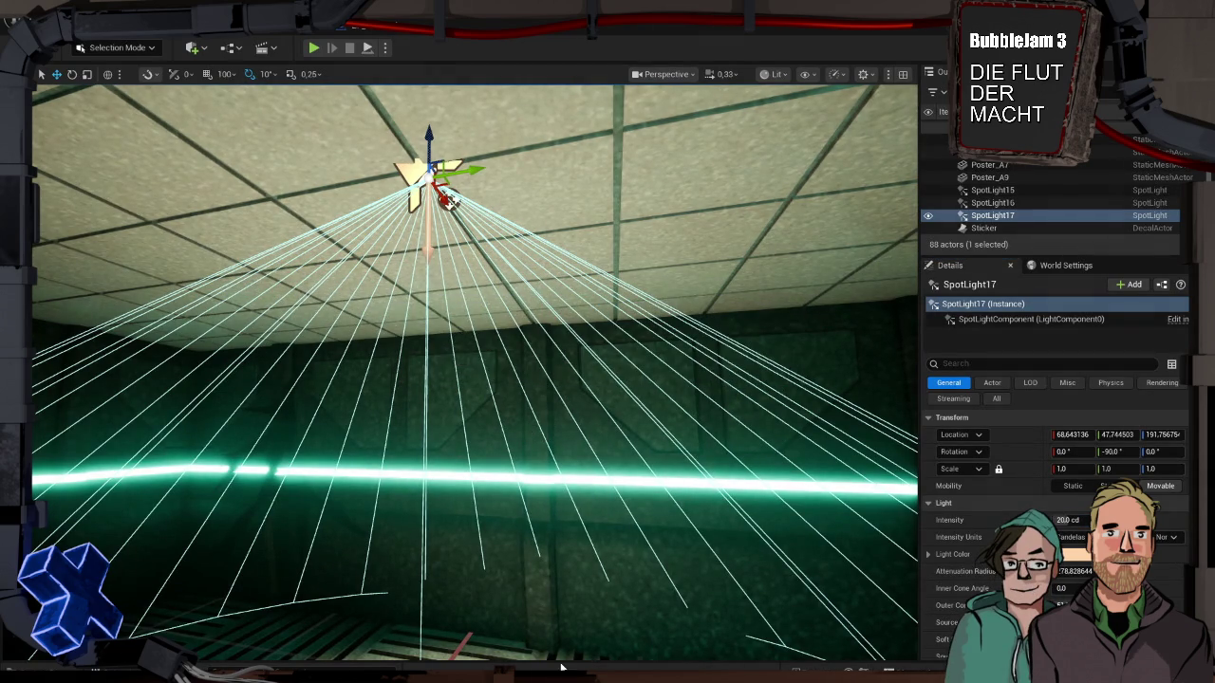
pyautogui.hotkey('ctrl', 'space')
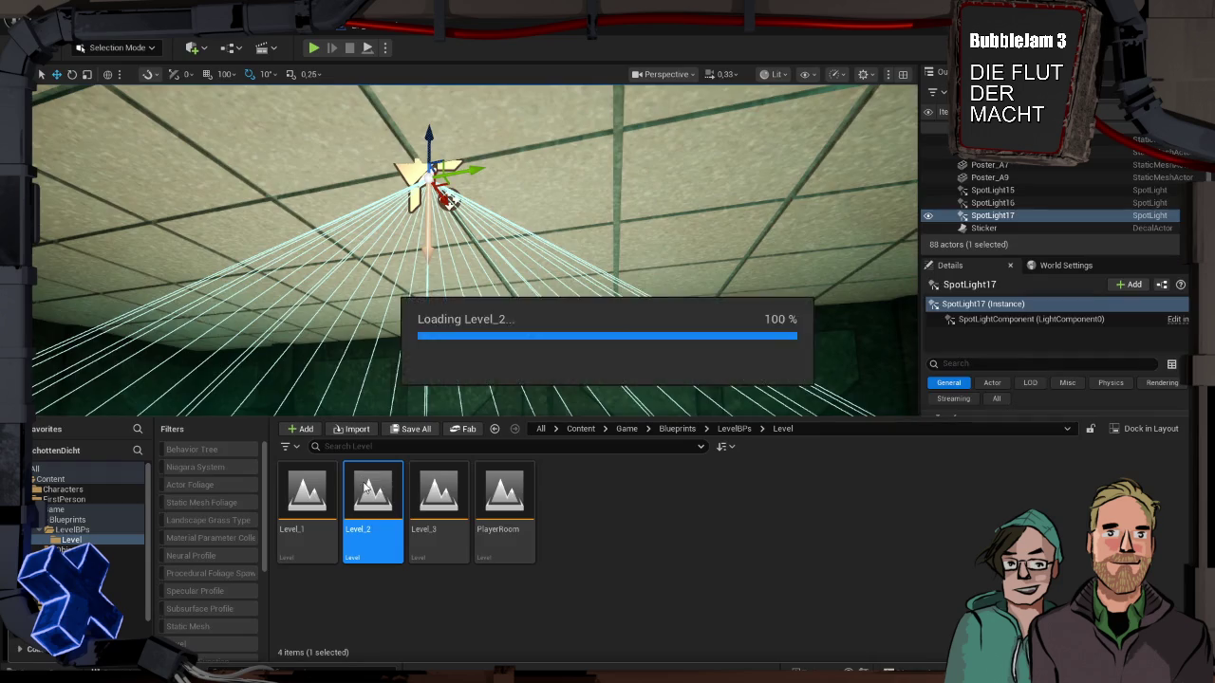
# Step: Open Level_2 and set all five of its spotlights to 20 cd intensity
pyautogui.doubleClick(367, 486)
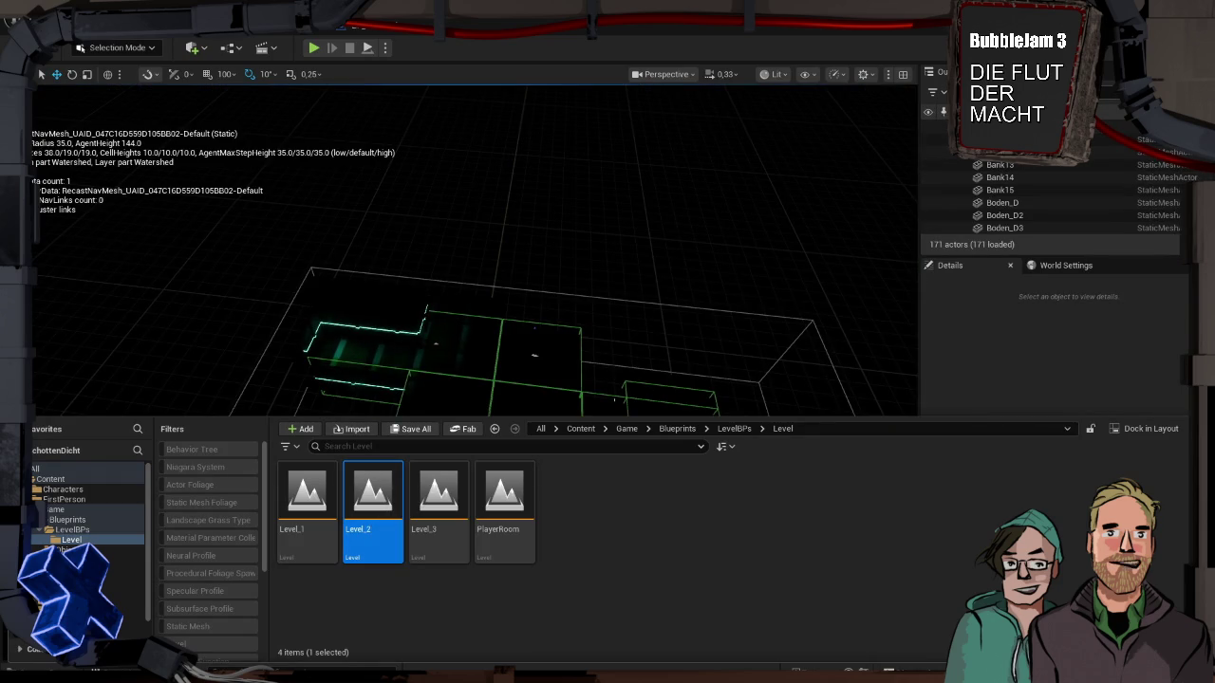
pyautogui.scroll(-5, 1025, 212)
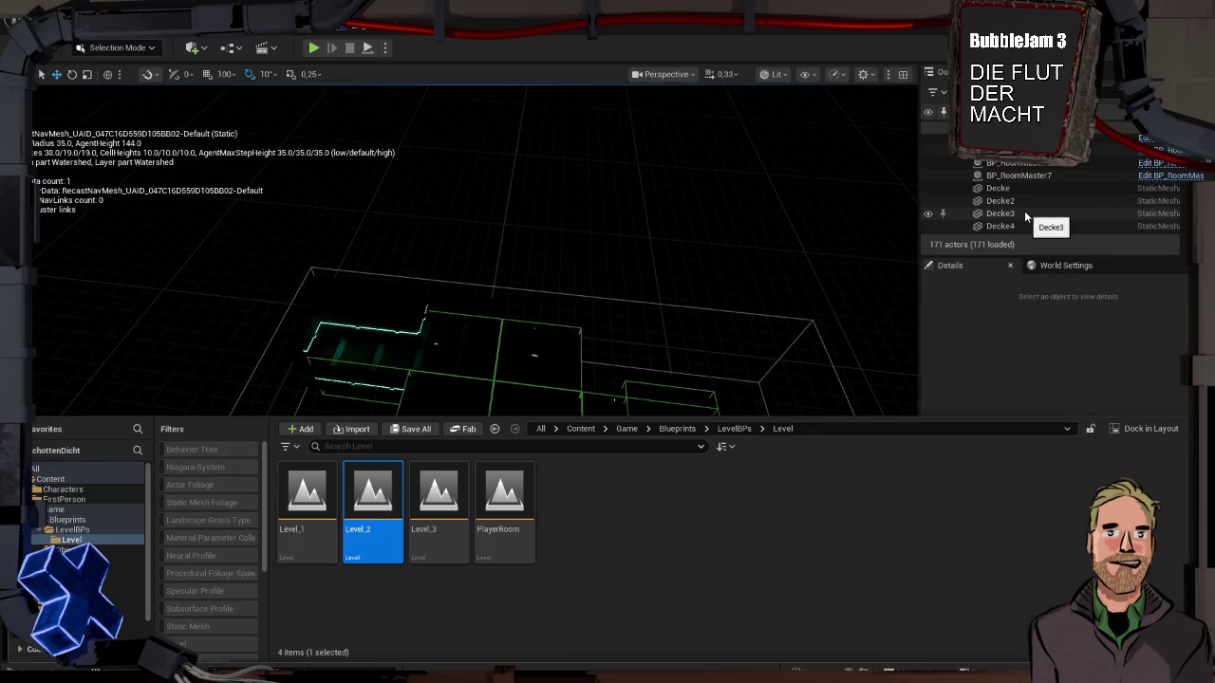
pyautogui.scroll(-10, 1025, 216)
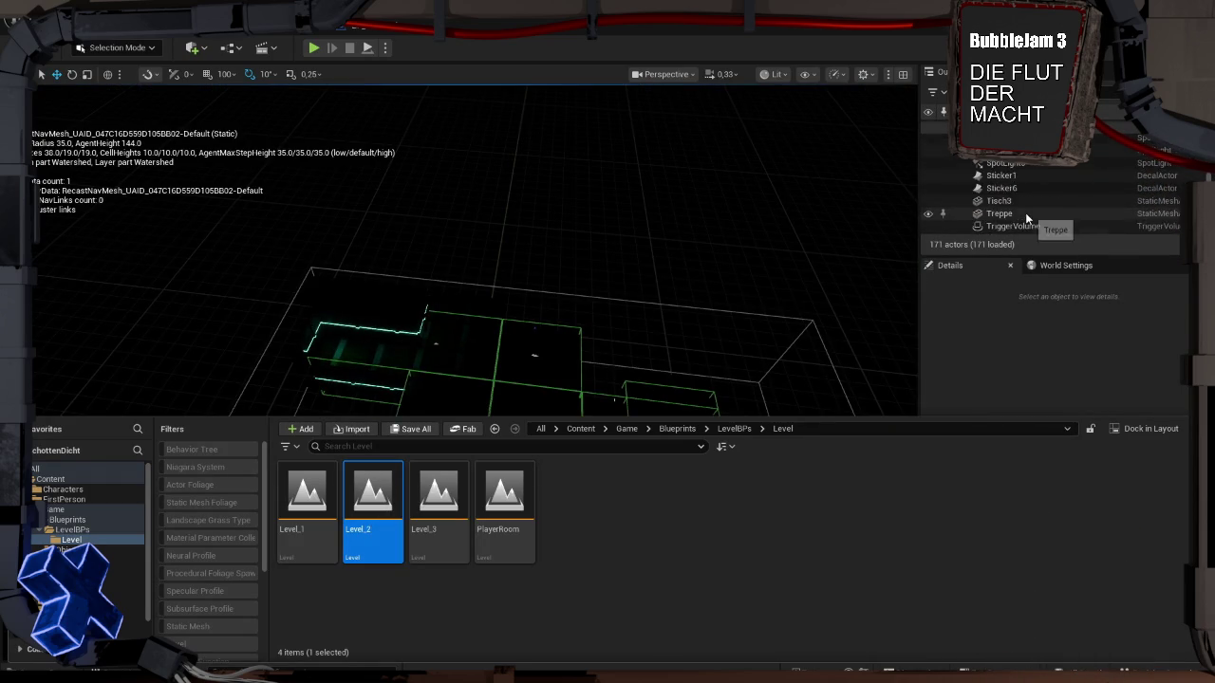
pyautogui.click(1029, 213)
pyautogui.scroll(-3, 1030, 210)
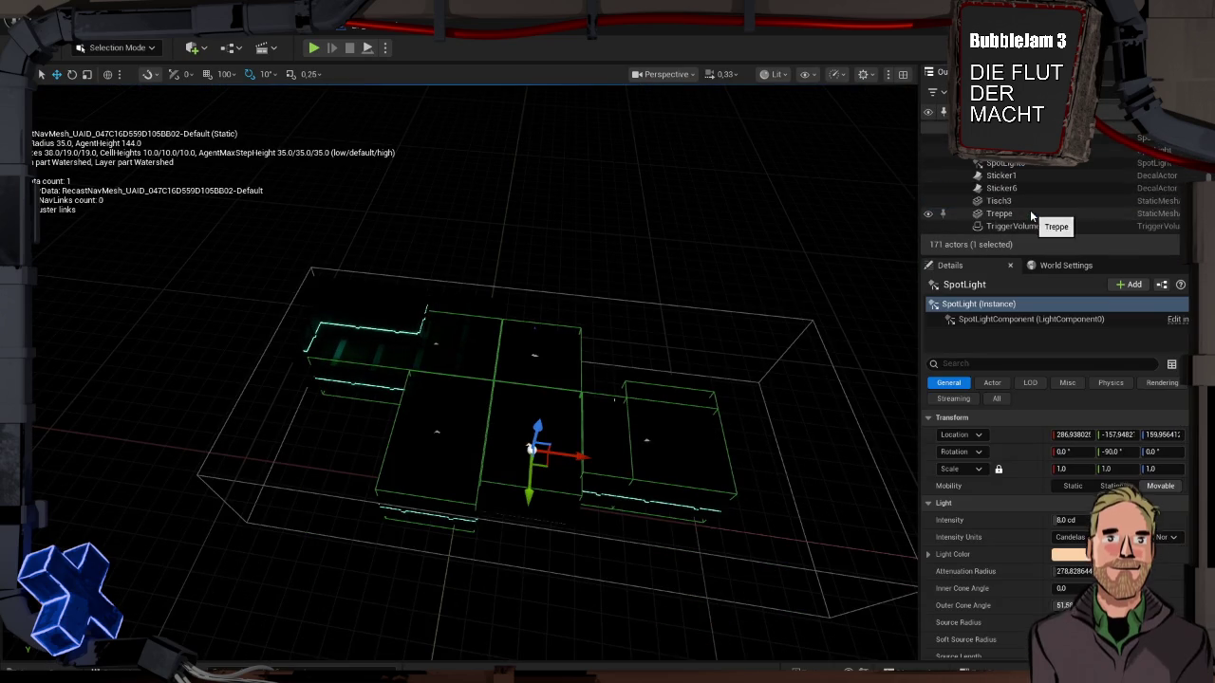
pyautogui.keyDown('shift'); pyautogui.click(1029, 163); pyautogui.keyUp('shift')
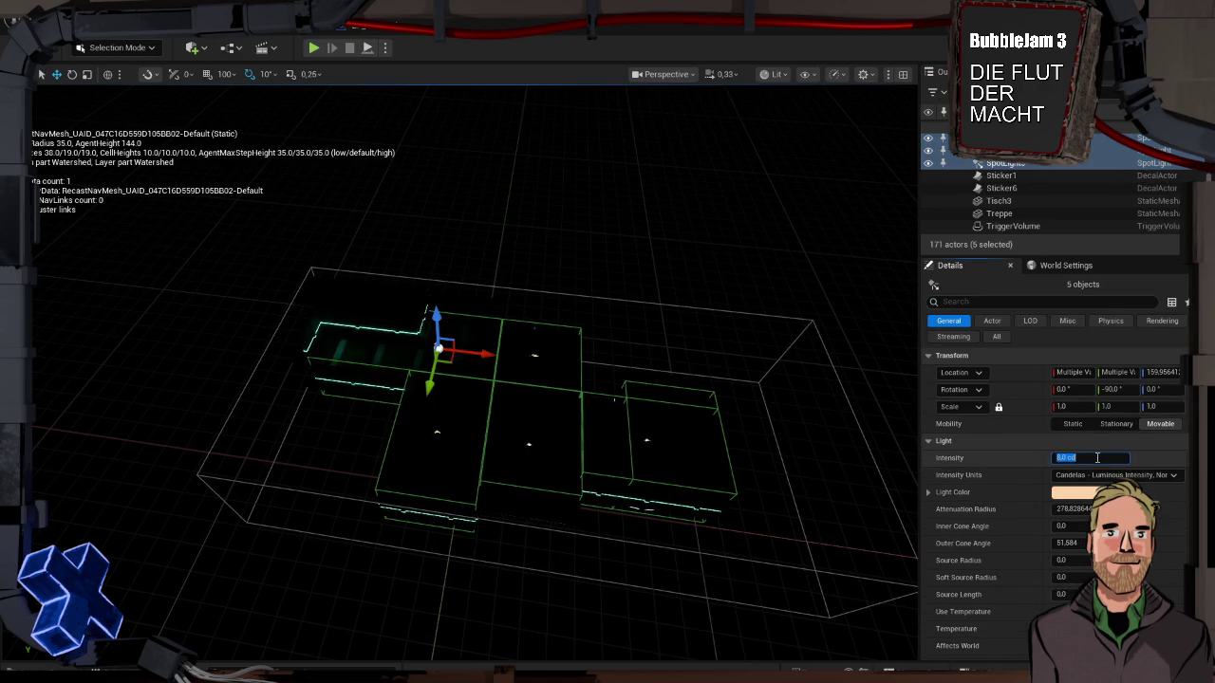
pyautogui.write('20')
pyautogui.press('Return')
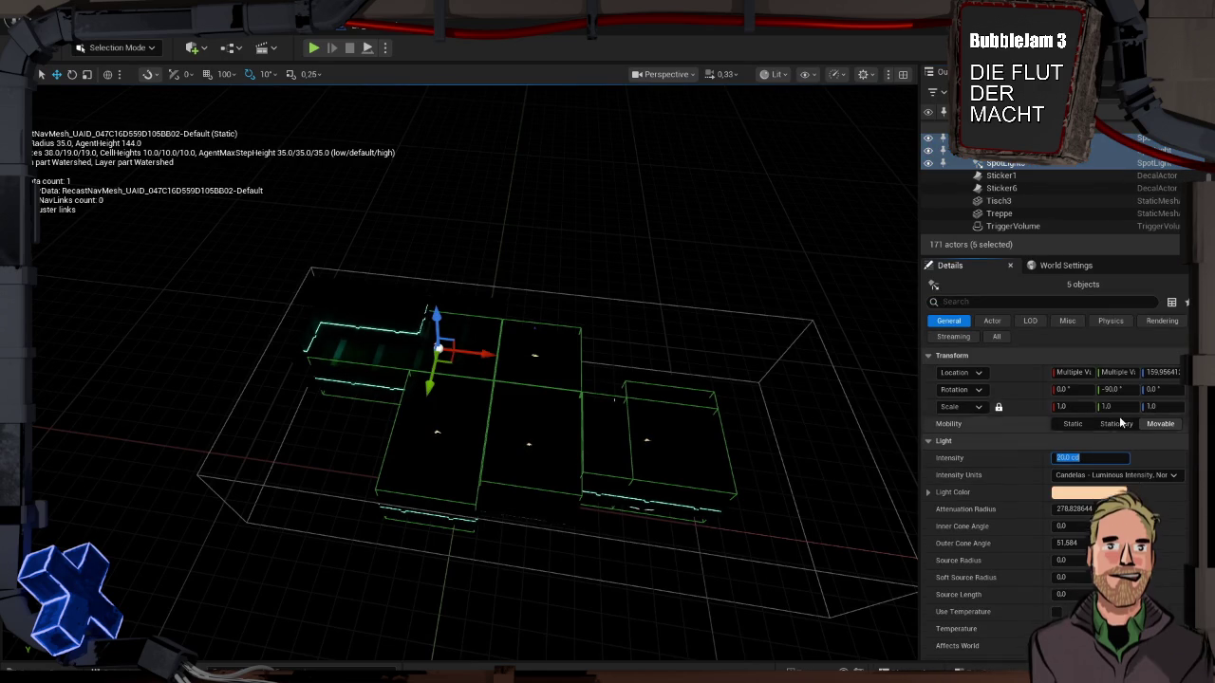
# Step: Deselect the spotlights and save Level_2
pyautogui.scroll(-10, 1038, 173)
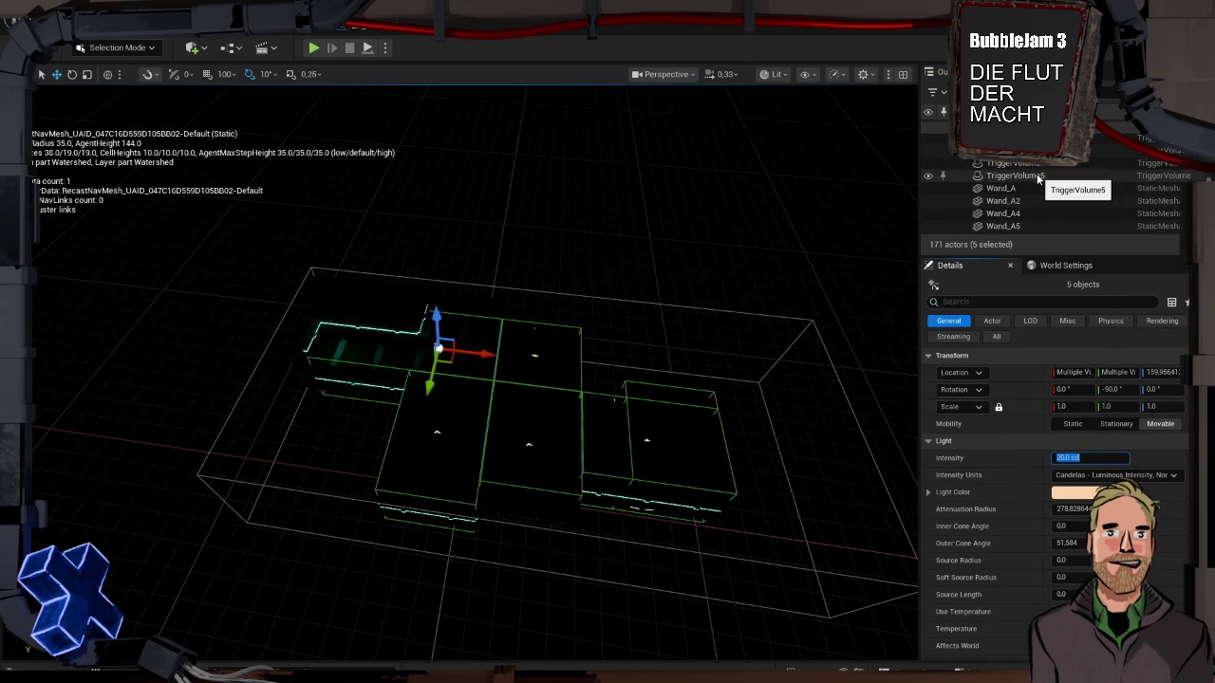
pyautogui.scroll(-10, 1038, 175)
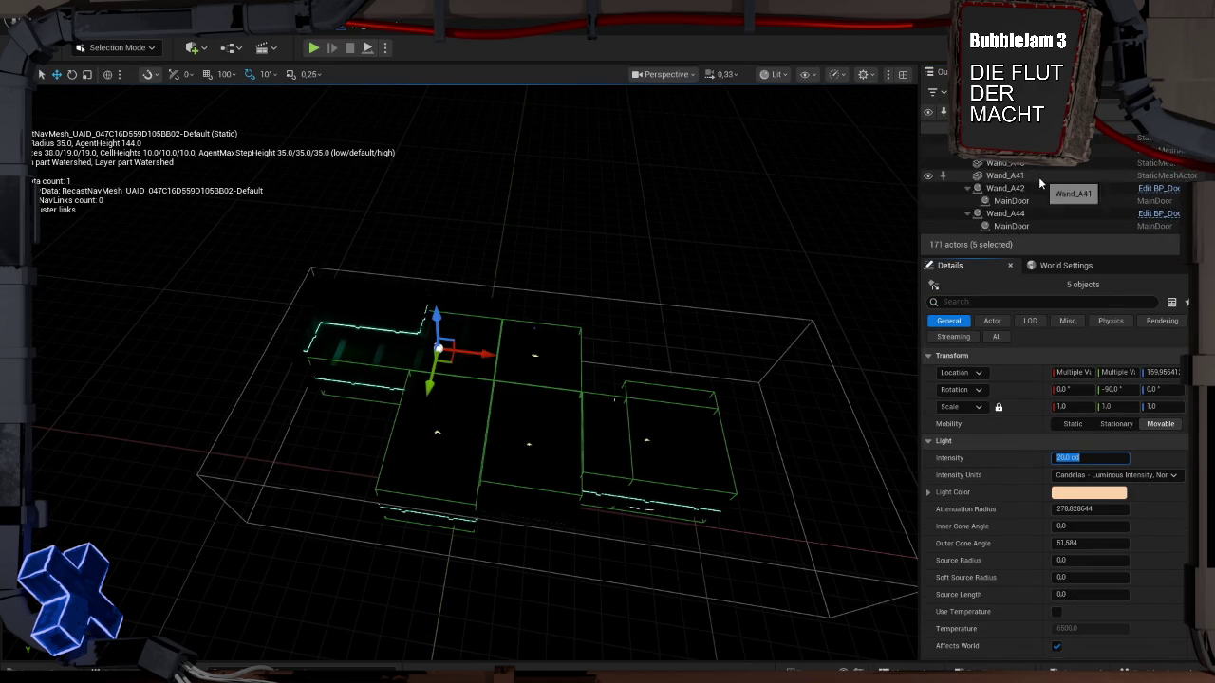
pyautogui.click(717, 228)
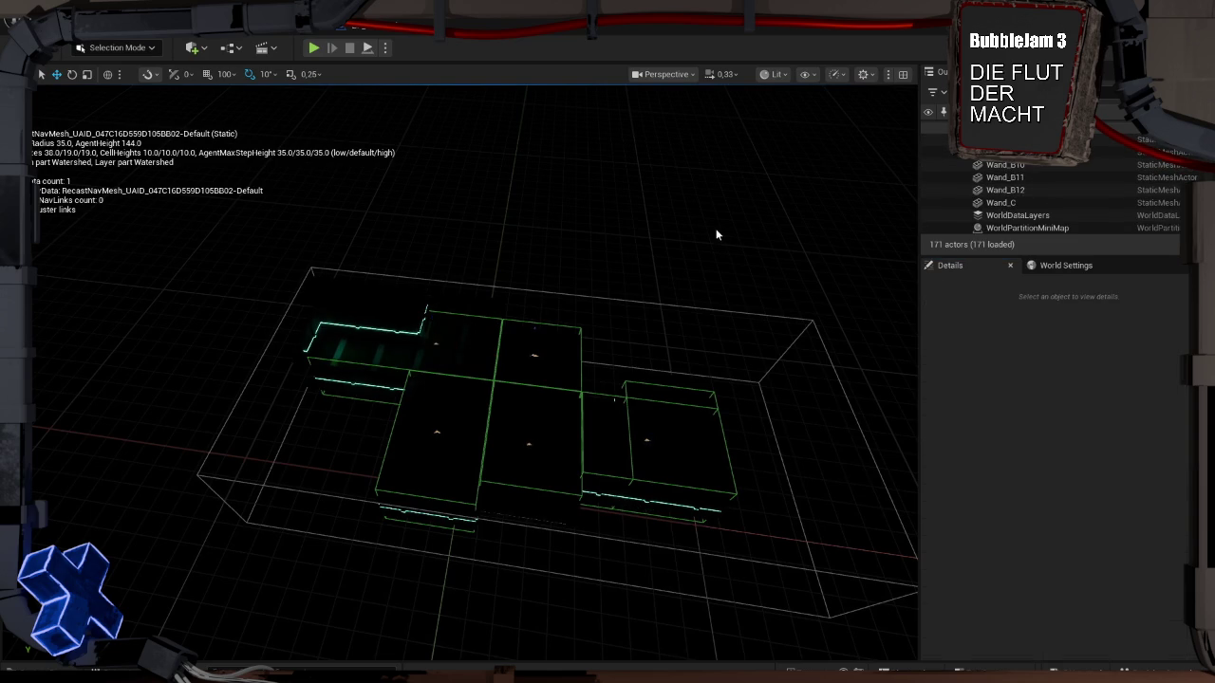
pyautogui.hotkey('ctrl', 's')
# Step: Hide the navmesh debug overlay with P and move the view toward the floor tiles
pyautogui.moveTo(737, 276)
pyautogui.mouseDown()
pyautogui.moveTo(683, 266)
pyautogui.moveTo(668, 182)
pyautogui.mouseUp()
pyautogui.press('p')
pyautogui.moveTo(656, 358)
pyautogui.mouseDown()
pyautogui.moveTo(654, 303)
pyautogui.moveTo(560, 293)
pyautogui.moveTo(569, 275)
pyautogui.moveTo(570, 322)
pyautogui.moveTo(560, 299)
pyautogui.moveTo(646, 294)
pyautogui.moveTo(555, 294)
pyautogui.mouseUp()
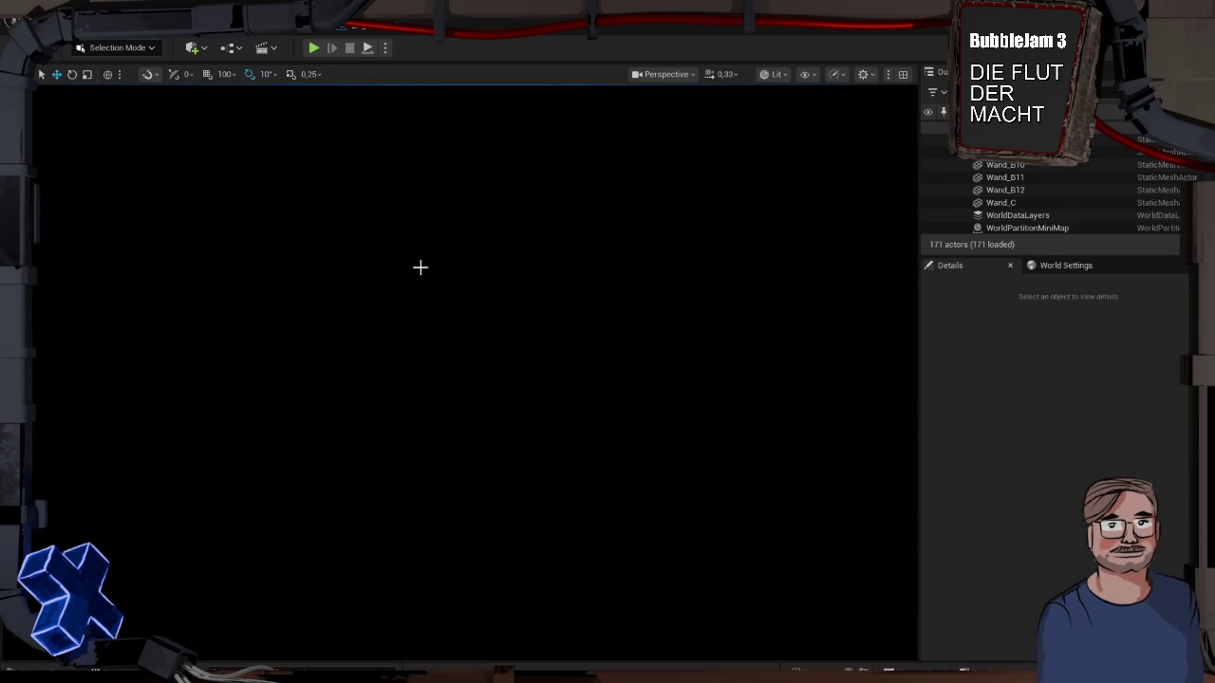
pyautogui.hotkey('ctrl', 'space')
# Step: Open Level_3 and close the level asset browser
pyautogui.doubleClick(465, 507)
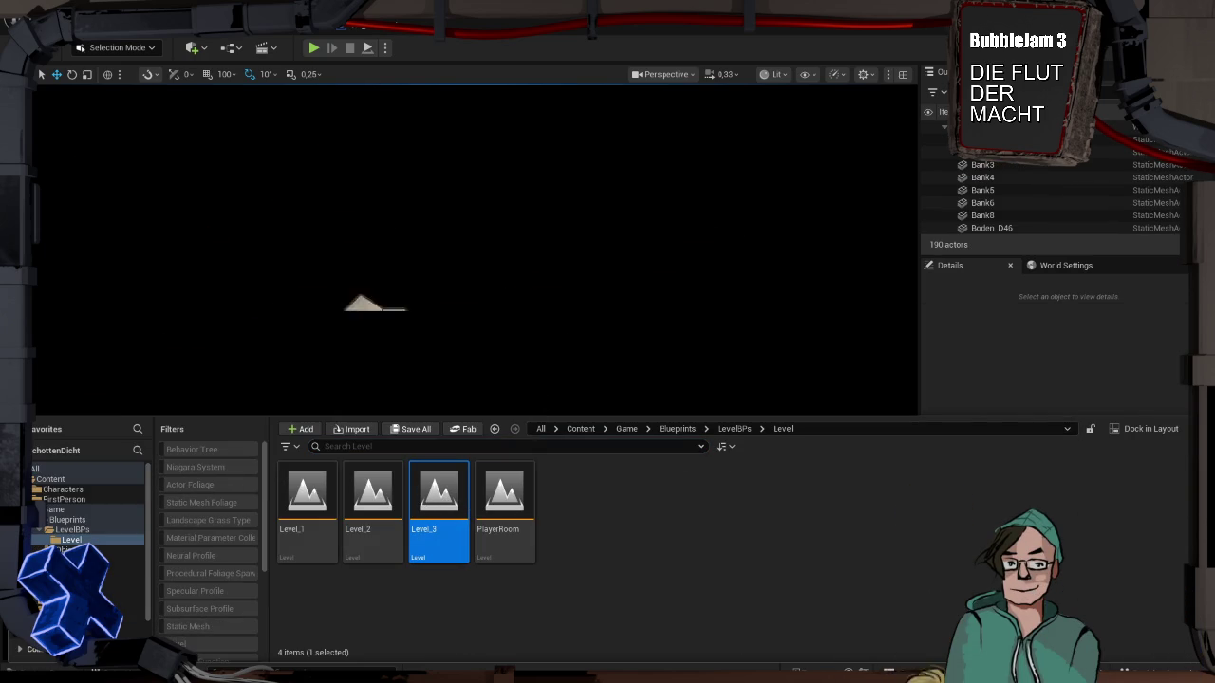
pyautogui.click(508, 314)
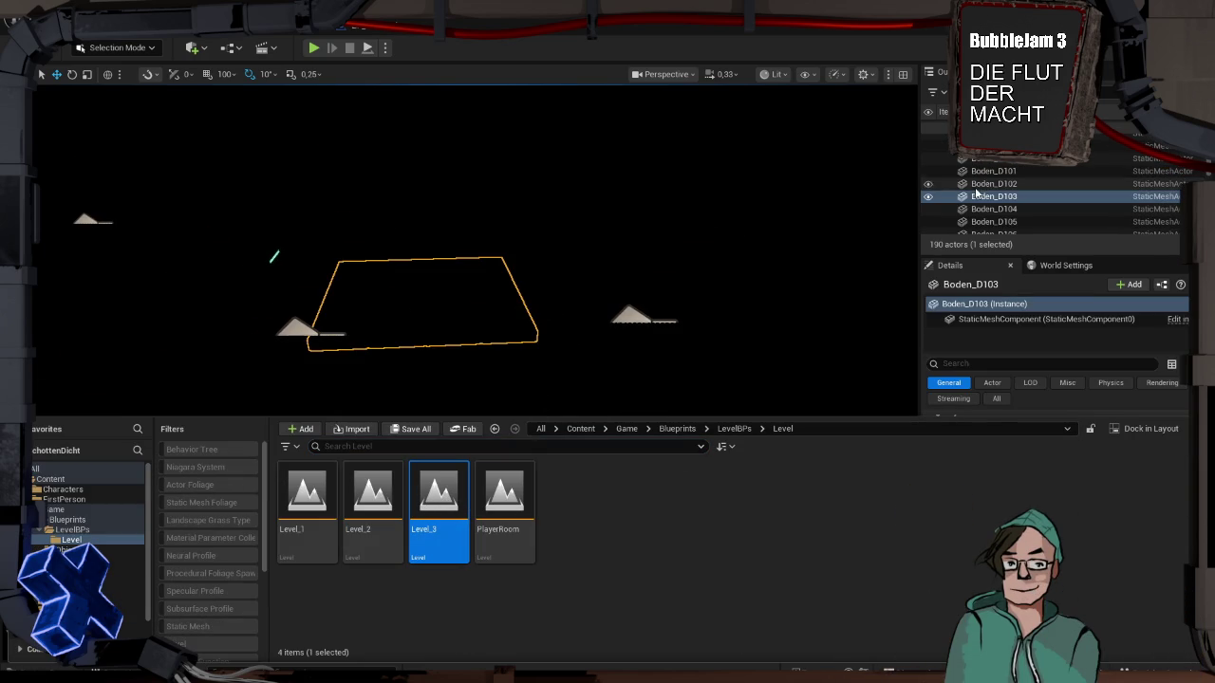
pyautogui.scroll(10, 1000, 183)
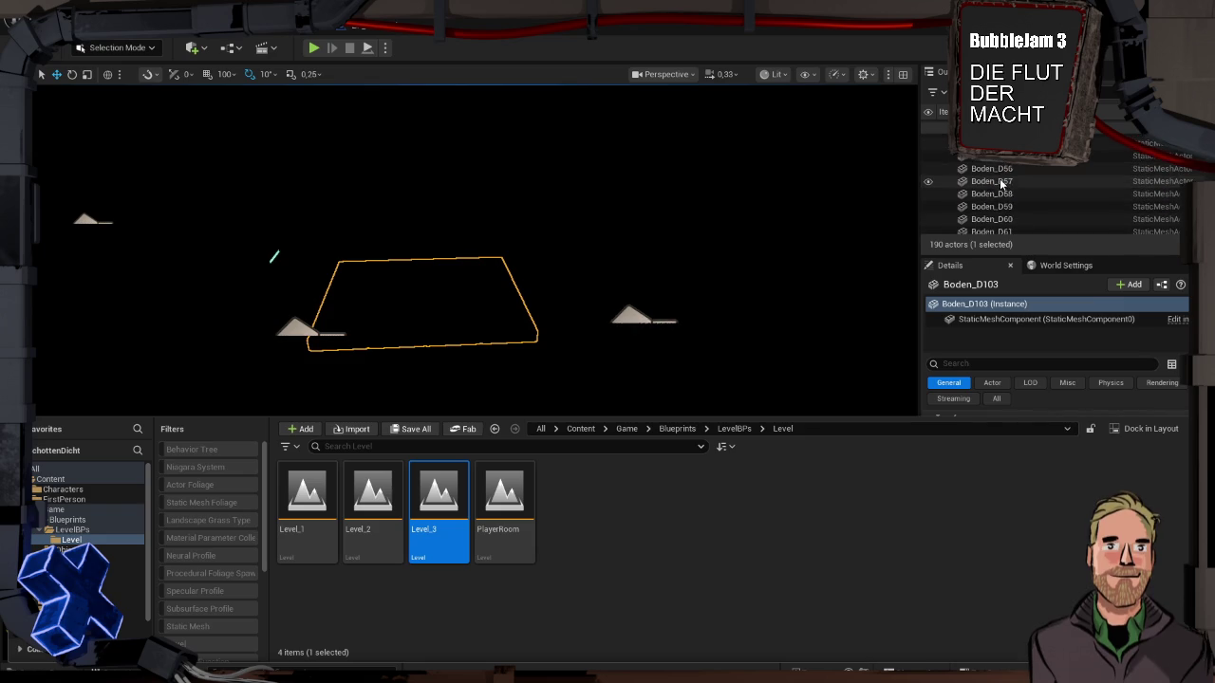
pyautogui.hotkey('ctrl', 'space')
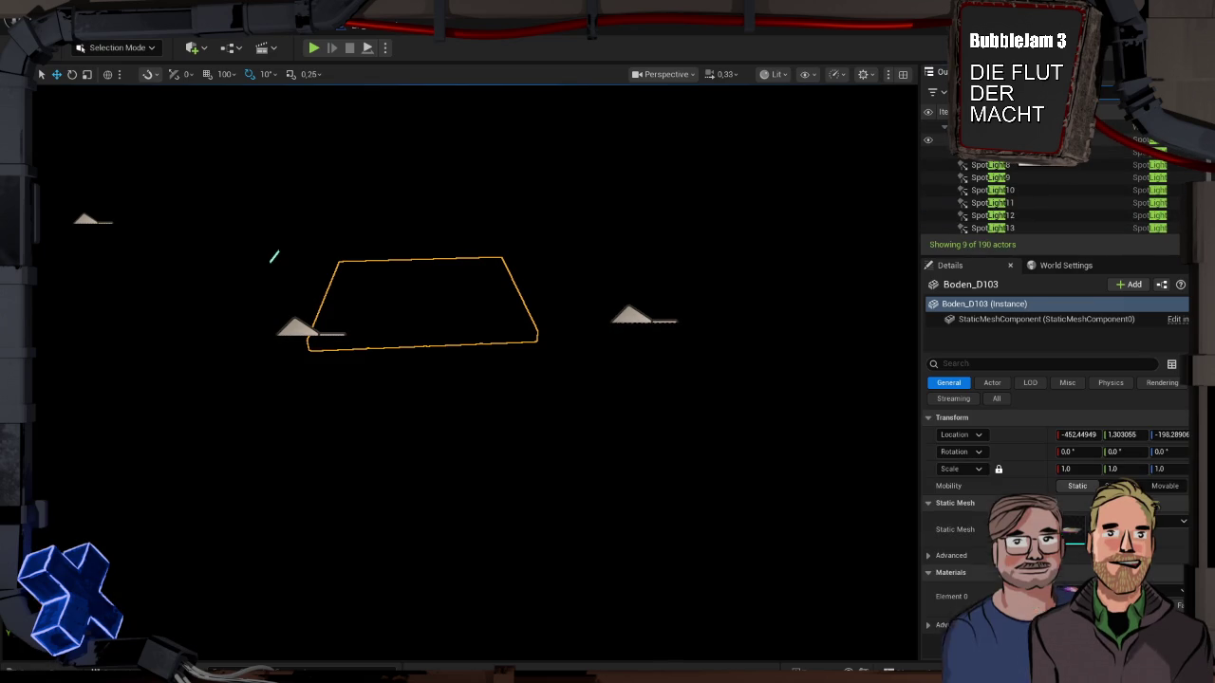
# Step: Set SpotLight6 through SpotLight14 to 20 cd intensity
pyautogui.click(987, 140)
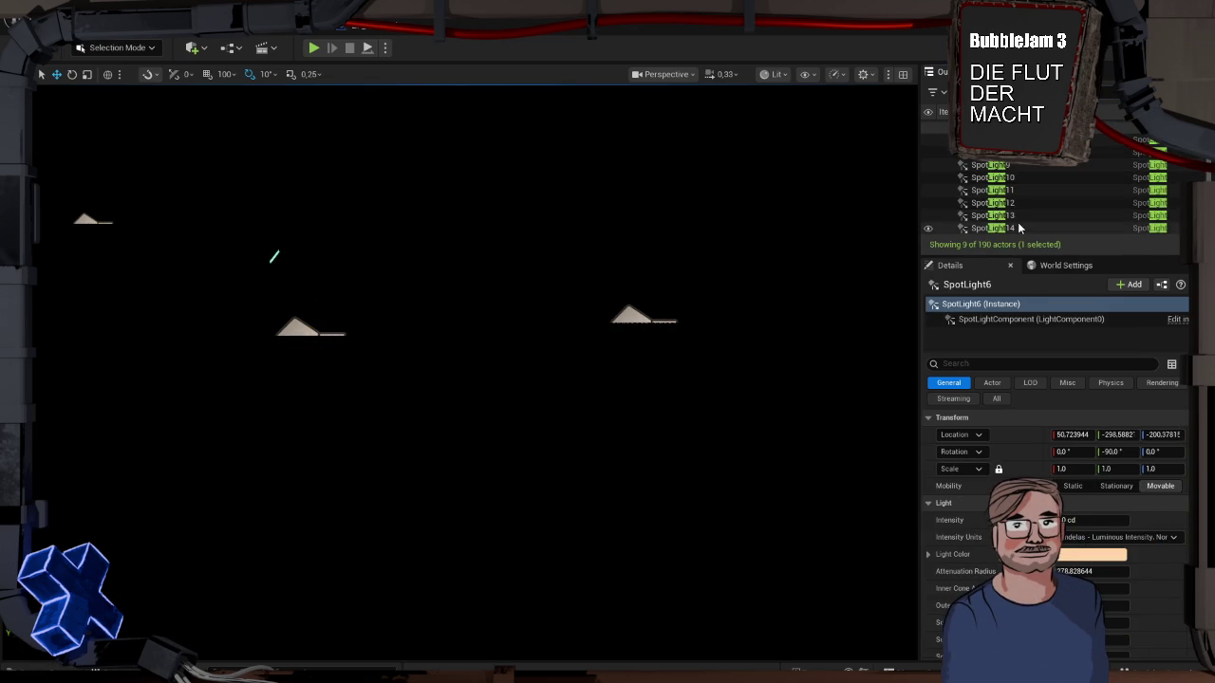
pyautogui.keyDown('shift'); pyautogui.click(1006, 228); pyautogui.keyUp('shift')
pyautogui.click(1081, 461)
pyautogui.write('20')
pyautogui.press('Return')
# Step: Frame the view on floor mesh Boden_D100 and pull back to see the room
pyautogui.click(376, 119)
pyautogui.press('f')
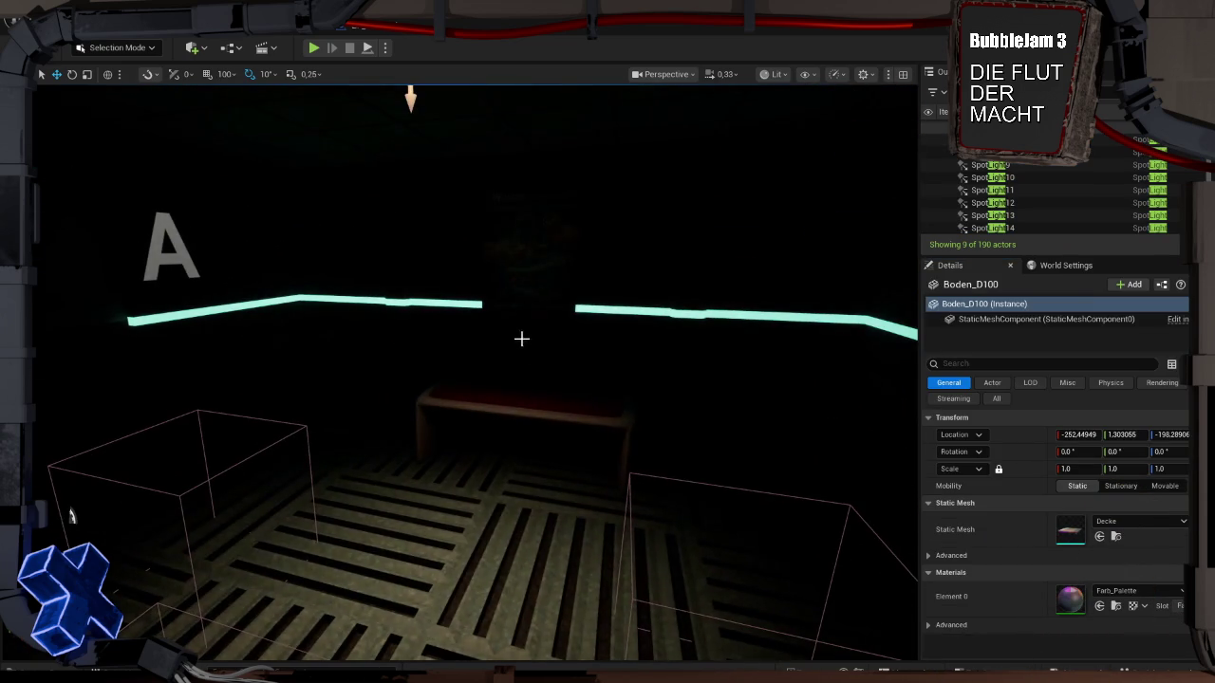
pyautogui.moveTo(604, 358)
pyautogui.mouseDown()
pyautogui.moveTo(404, 486)
pyautogui.moveTo(672, 213)
pyautogui.mouseUp()
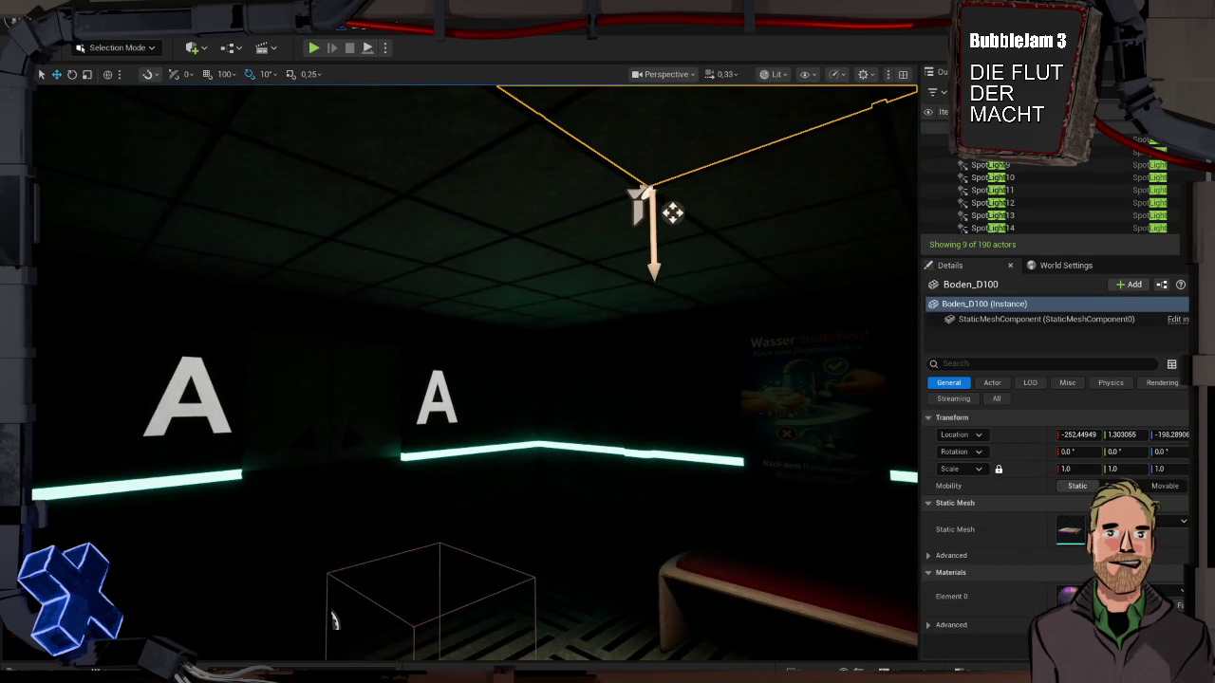
# Step: Set all nine Level_3 spotlights to 40 cd intensity
pyautogui.click(671, 213)
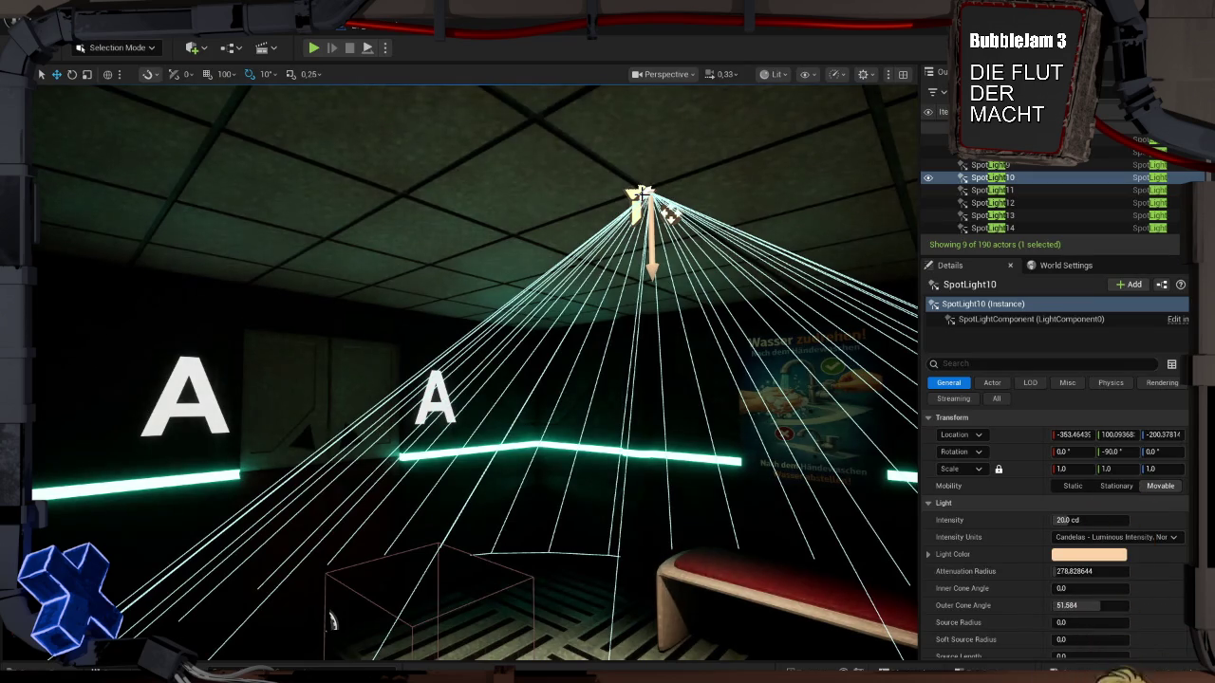
pyautogui.scroll(1, 1072, 197)
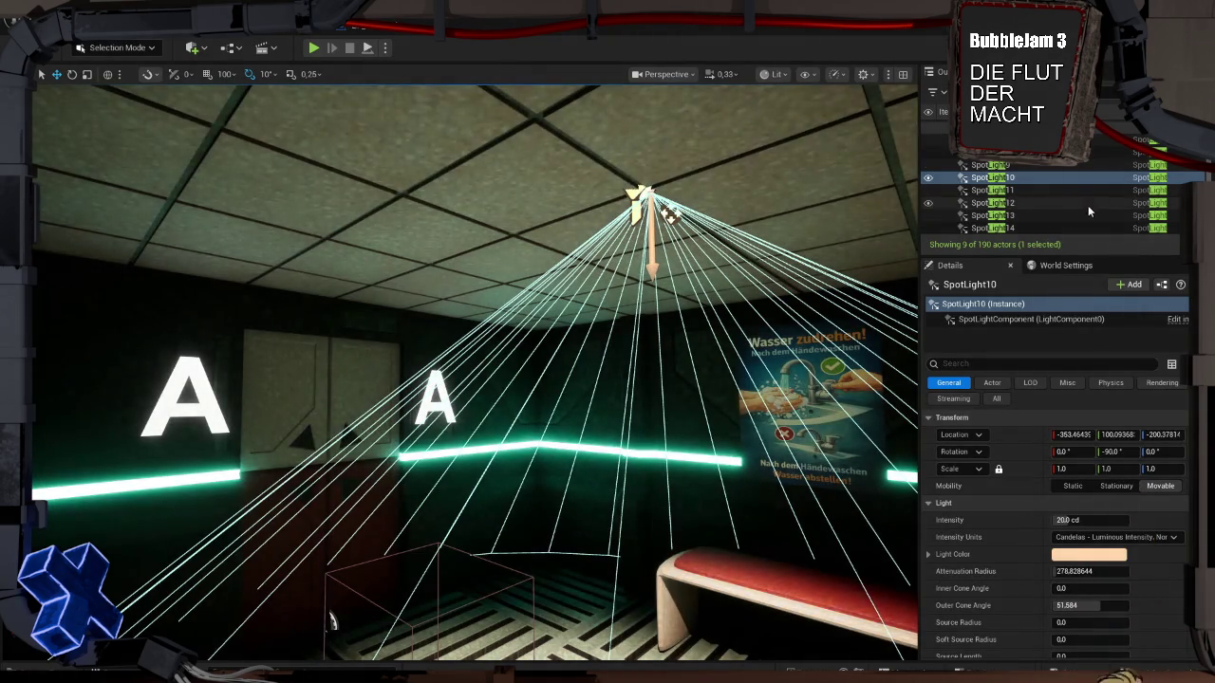
pyautogui.click(1071, 140)
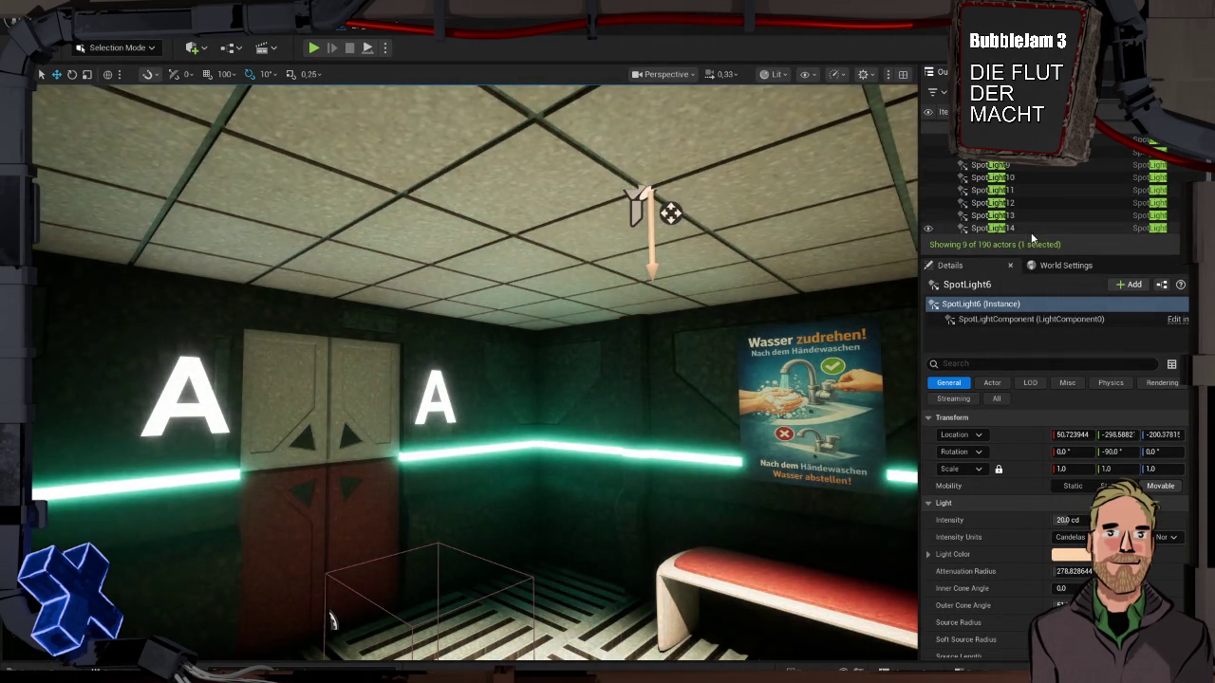
pyautogui.keyDown('shift'); pyautogui.click(1032, 235); pyautogui.keyUp('shift')
pyautogui.click(1089, 460)
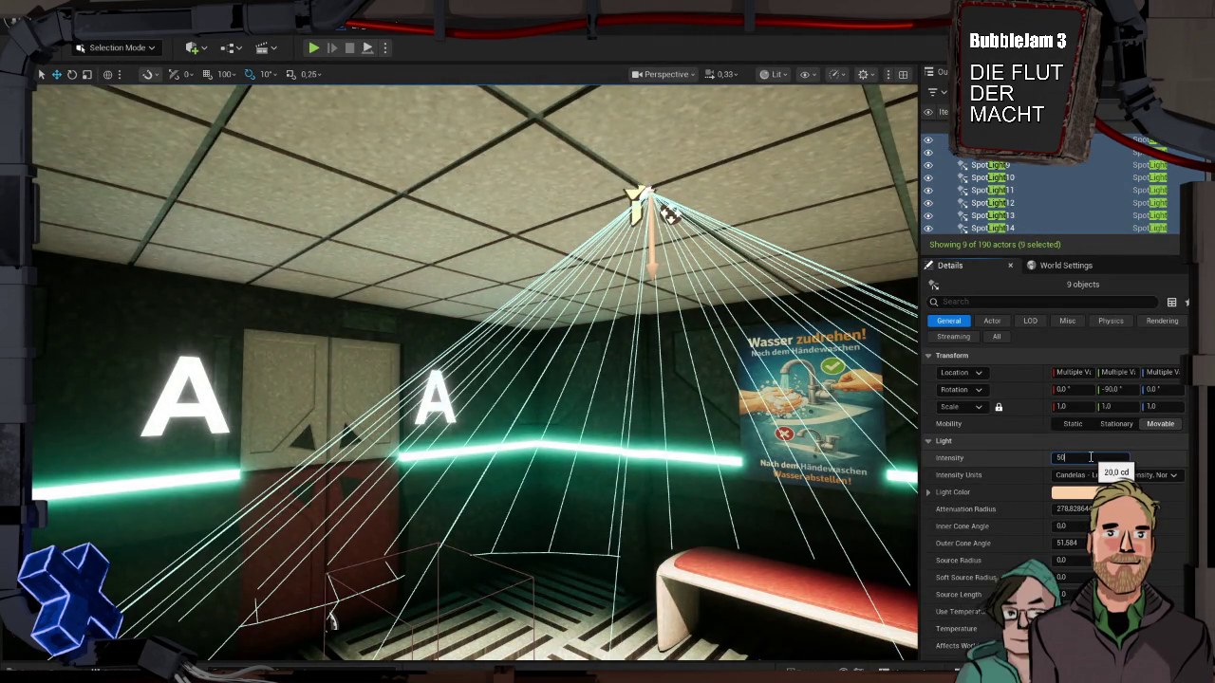
pyautogui.write(',0')
pyautogui.press('Return')
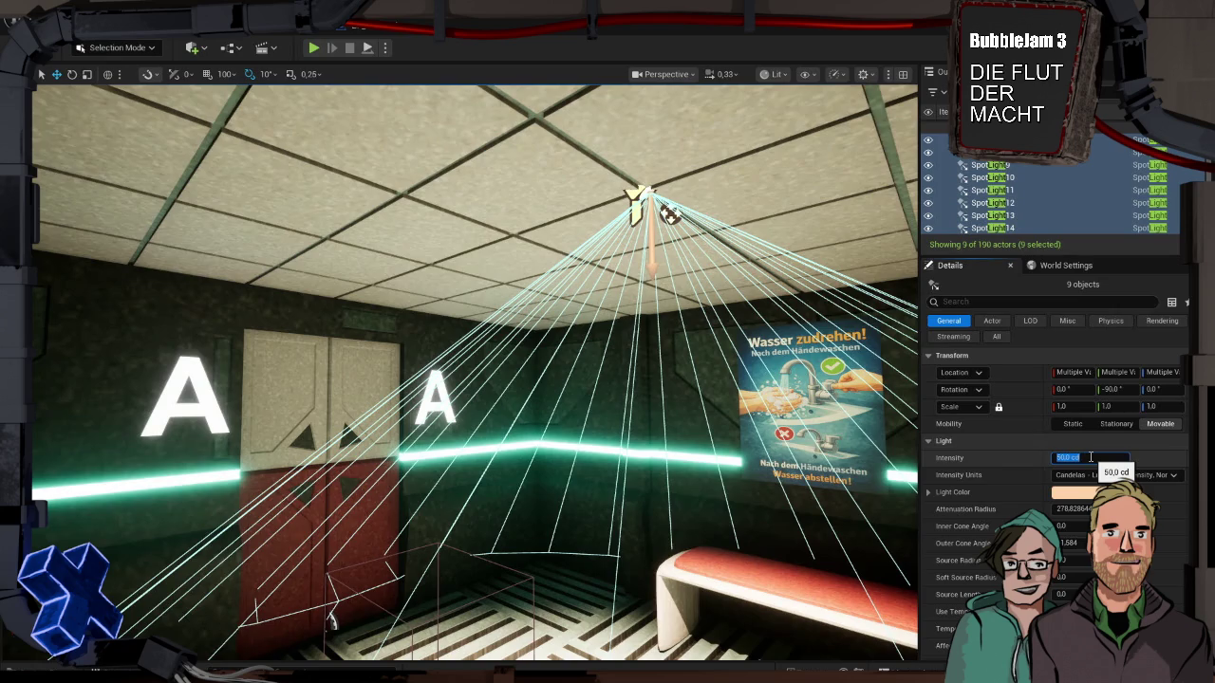
pyautogui.press('Return')
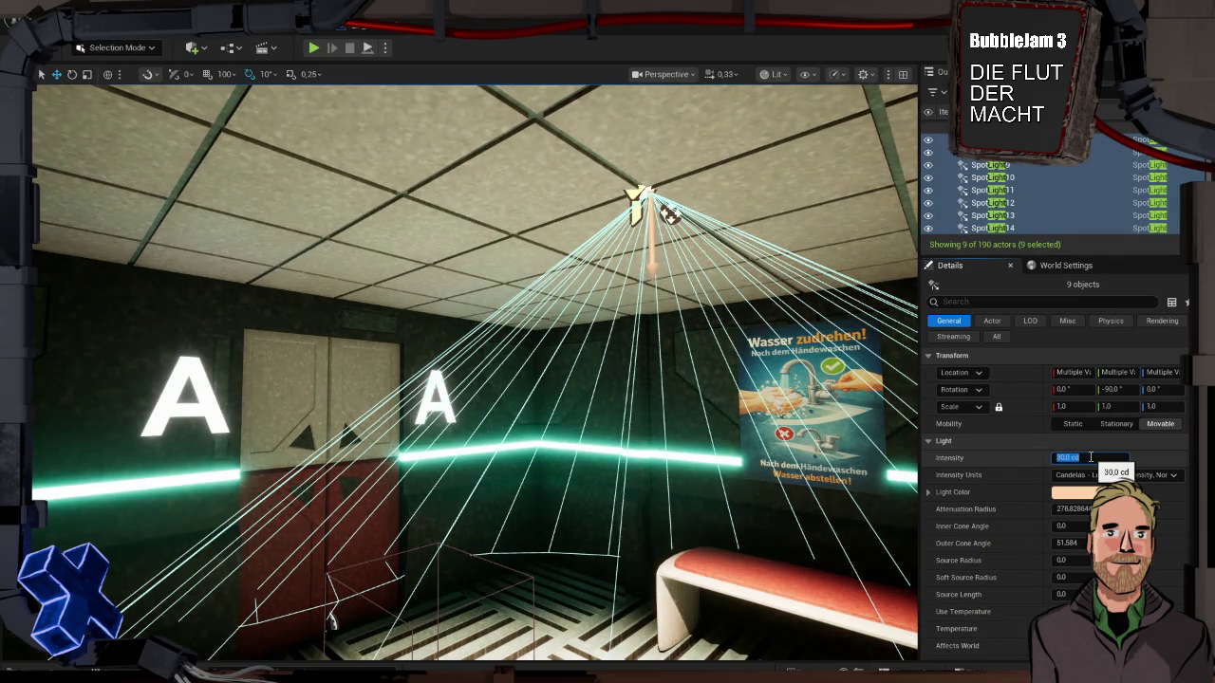
pyautogui.press('Return')
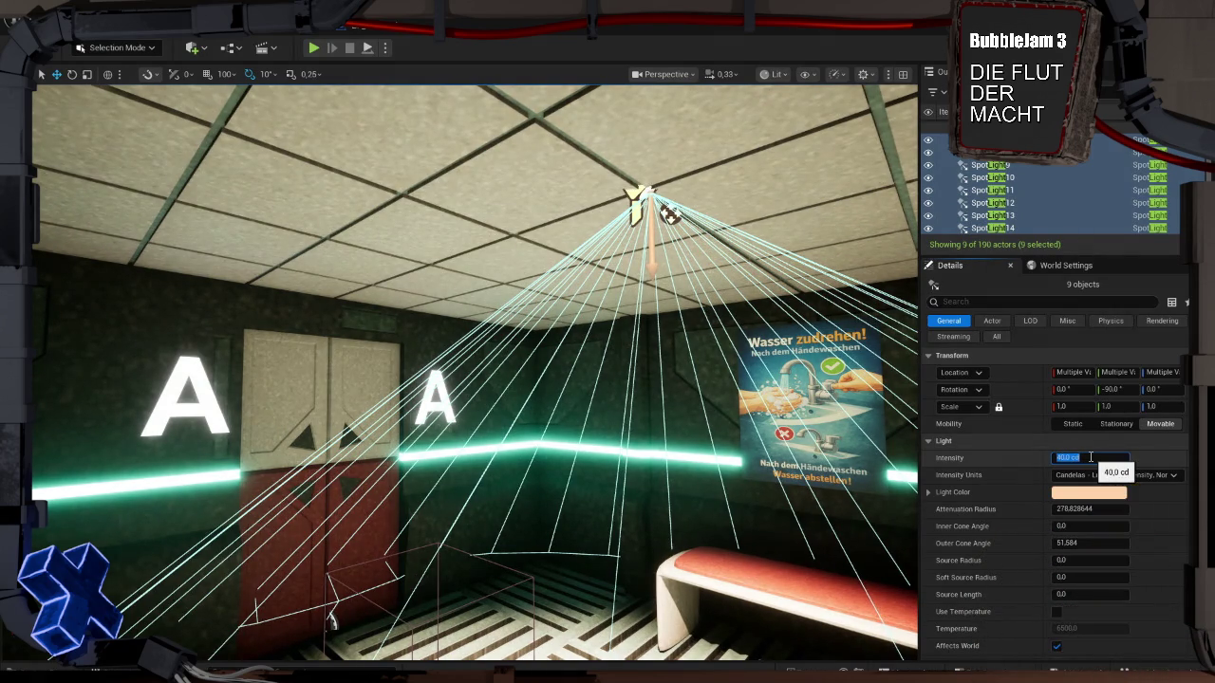
# Step: Fly the view through the room toward the bench and glass wall to inspect the lighting
pyautogui.click(639, 388)
pyautogui.moveTo(639, 387)
pyautogui.mouseDown()
pyautogui.moveTo(670, 387)
pyautogui.moveTo(712, 478)
pyautogui.mouseUp()
pyautogui.scroll(3, 670, 387)
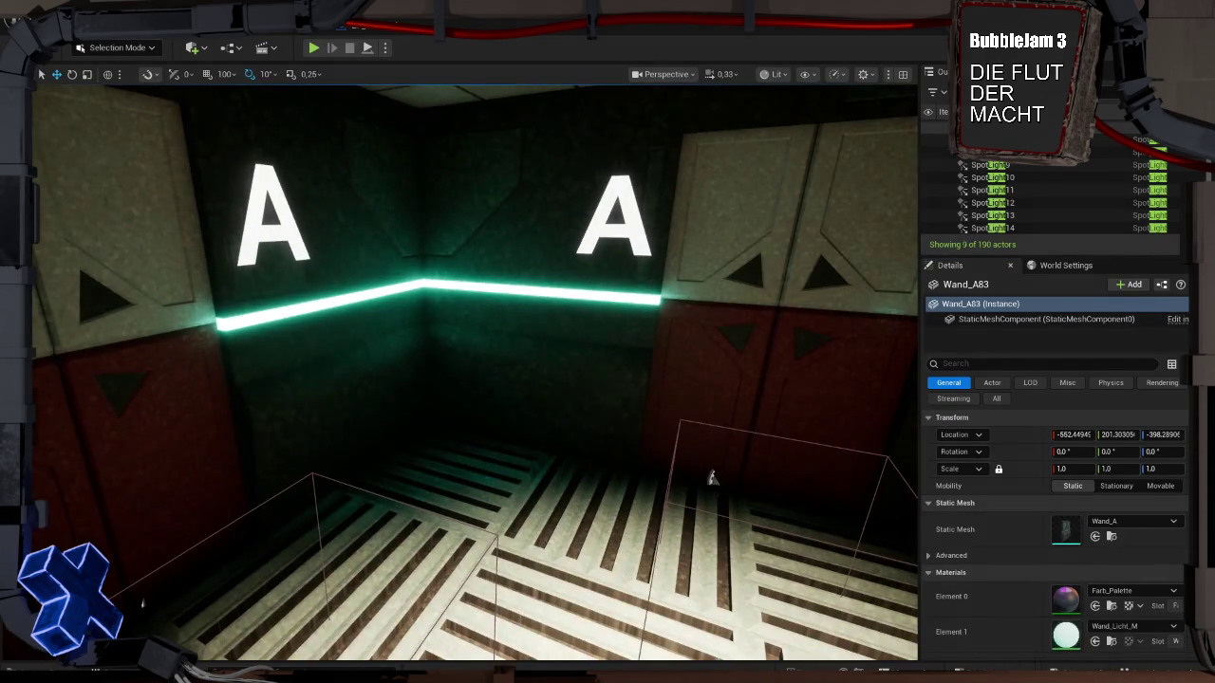
pyautogui.moveTo(714, 364)
pyautogui.mouseDown()
pyautogui.moveTo(768, 365)
pyautogui.moveTo(768, 285)
pyautogui.mouseUp()
pyautogui.moveTo(495, 127)
pyautogui.mouseDown()
pyautogui.moveTo(421, 251)
pyautogui.moveTo(380, 250)
pyautogui.mouseUp()
pyautogui.moveTo(723, 365); pyautogui.dragTo(719, 364)
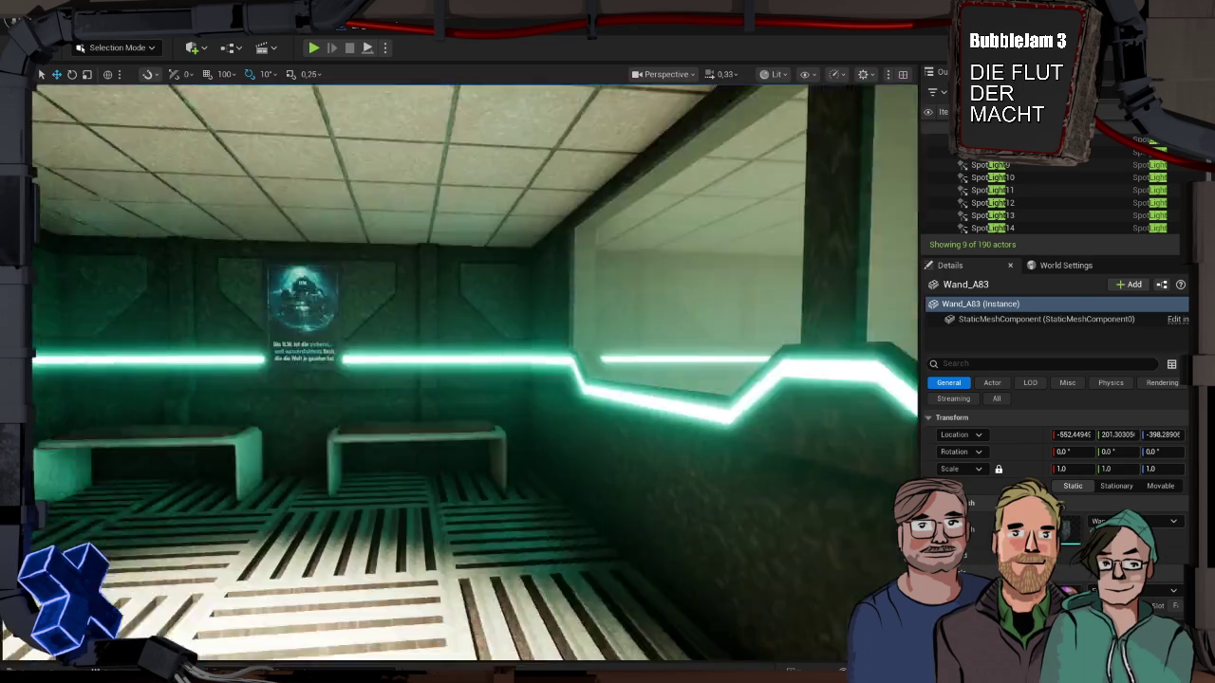
pyautogui.press('f')
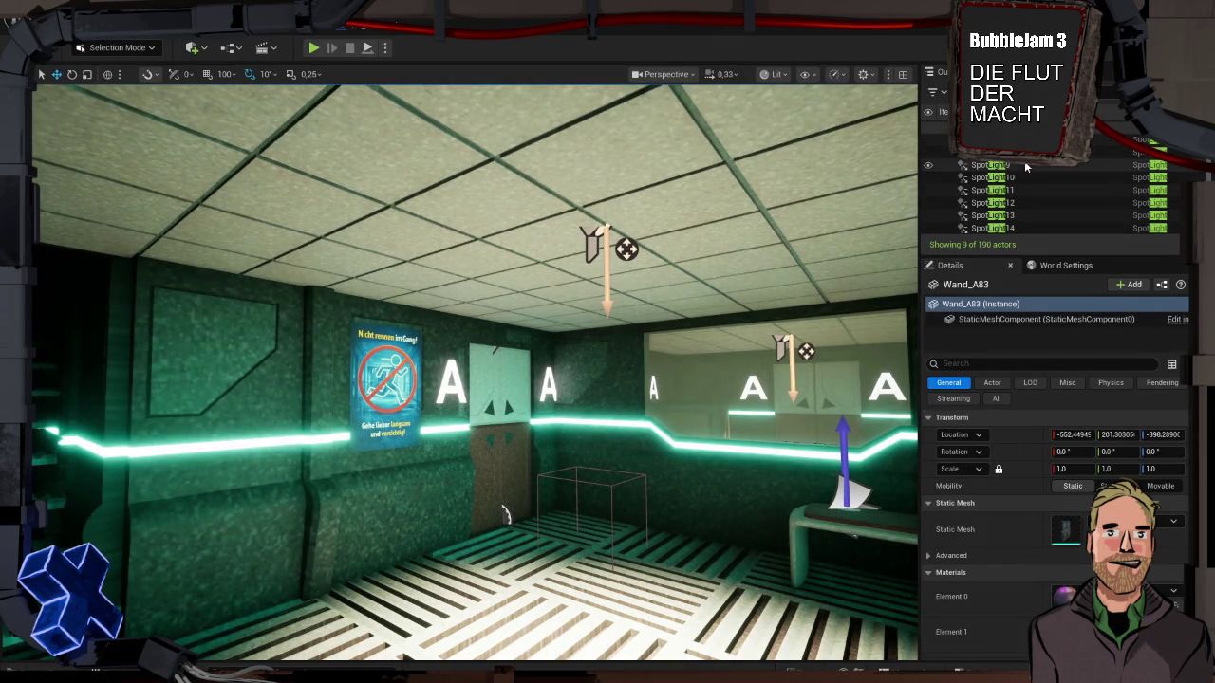
# Step: Reselect the nine spotlights and save Level_3
pyautogui.click(987, 140)
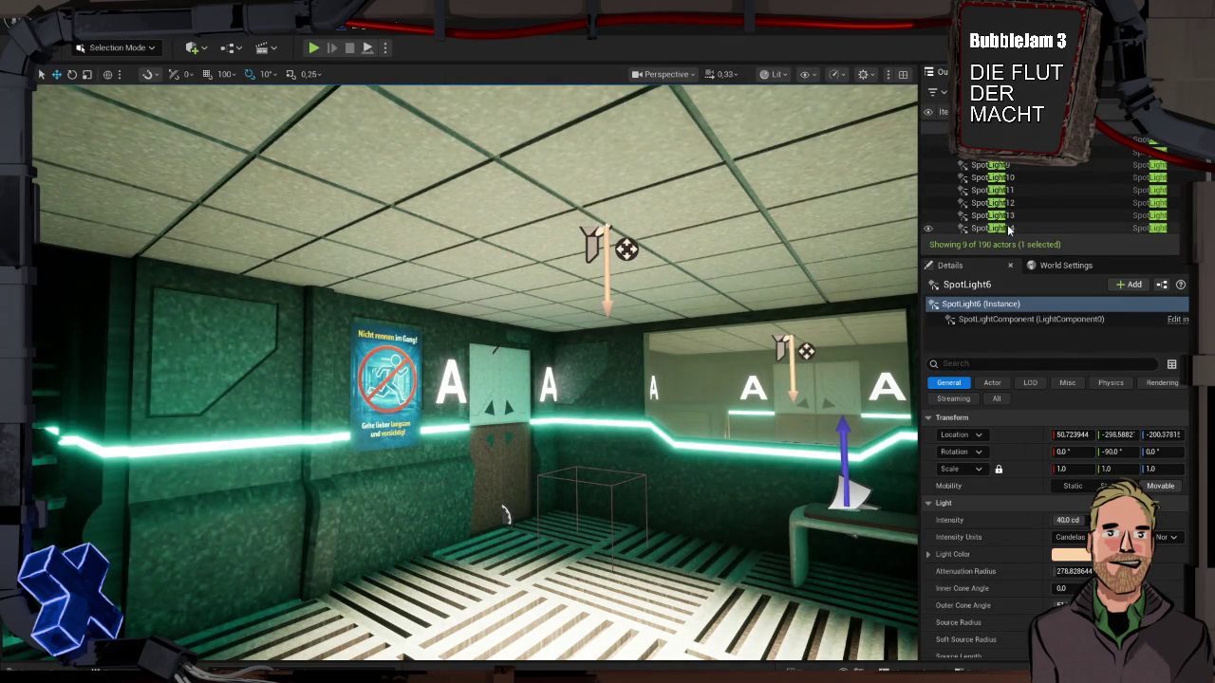
pyautogui.keyDown('shift'); pyautogui.click(1008, 228); pyautogui.keyUp('shift')
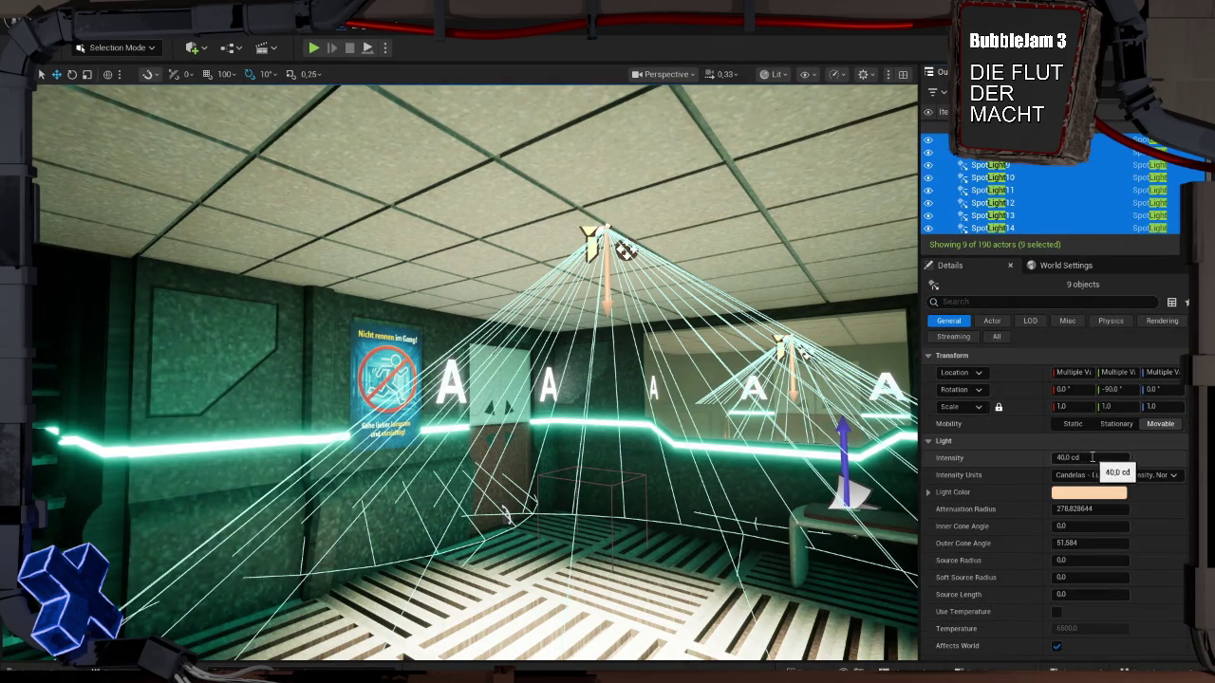
pyautogui.hotkey('ctrl', 's')
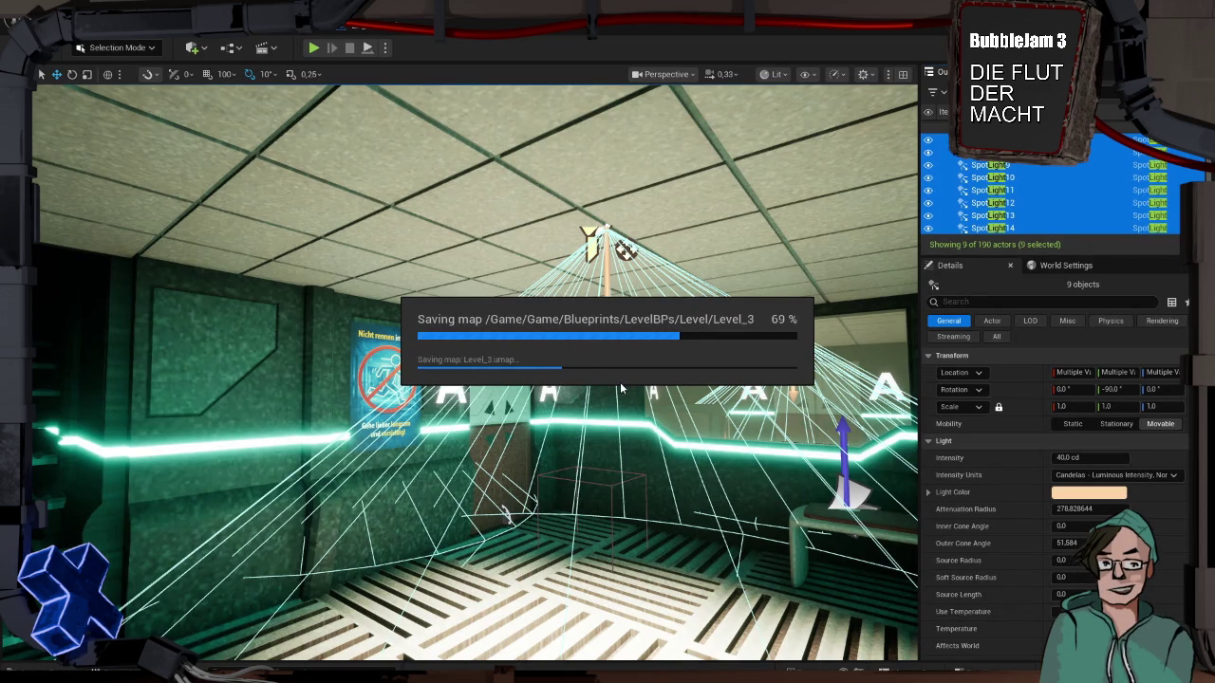
# Step: Frame the view on the wall Wand_D3
pyautogui.click(655, 355)
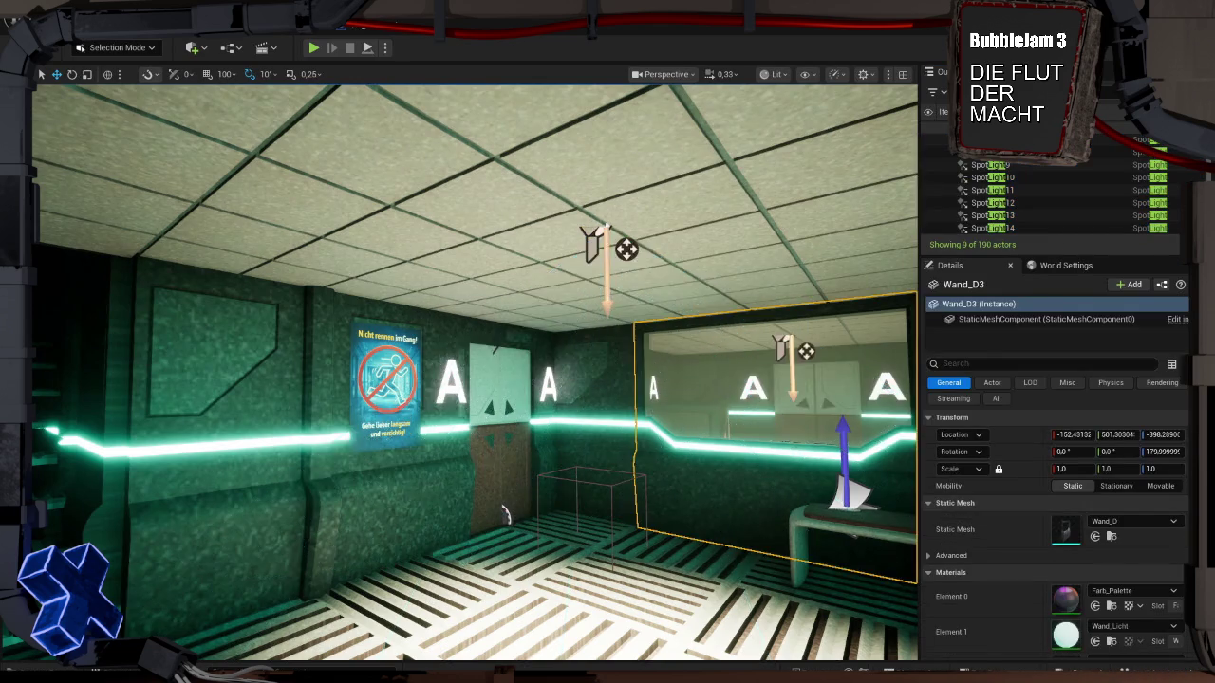
pyautogui.press('w')
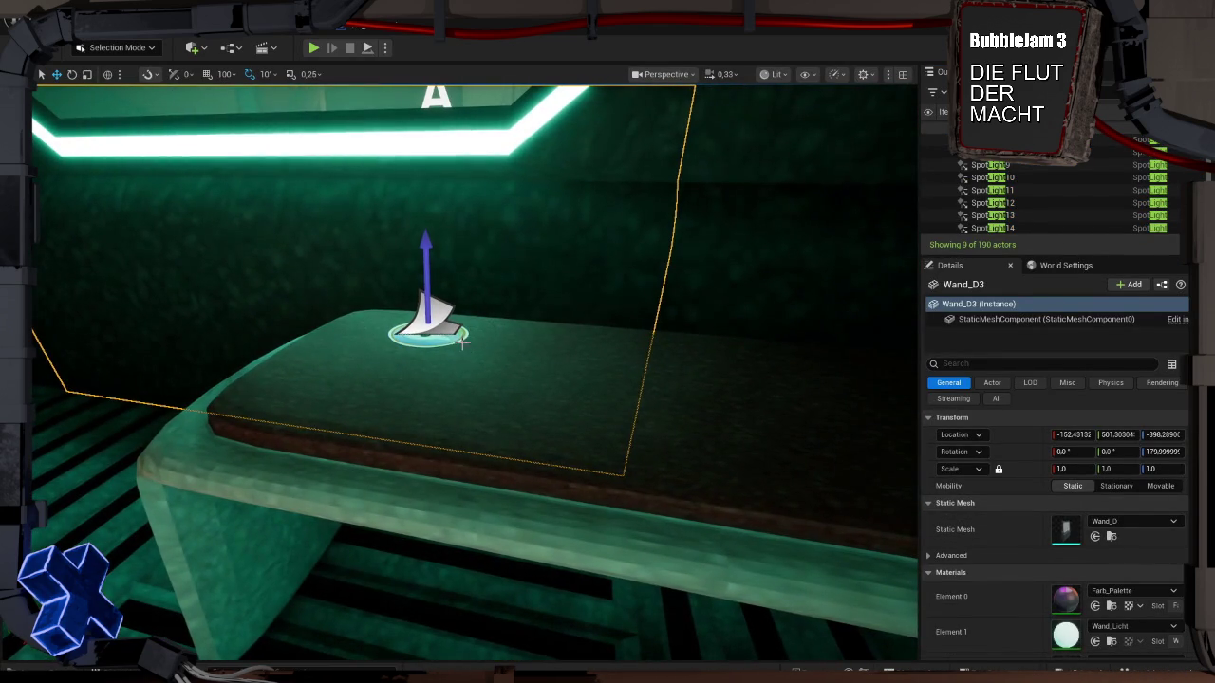
pyautogui.click(442, 342)
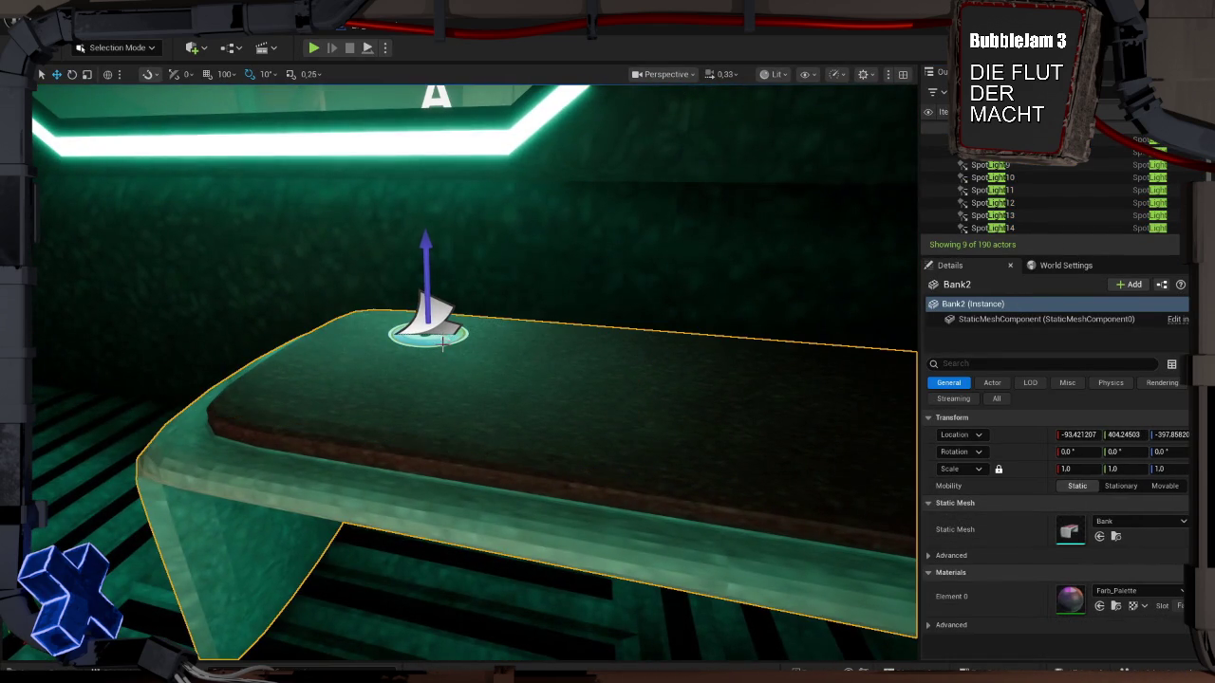
pyautogui.click(263, 288)
pyautogui.press('f')
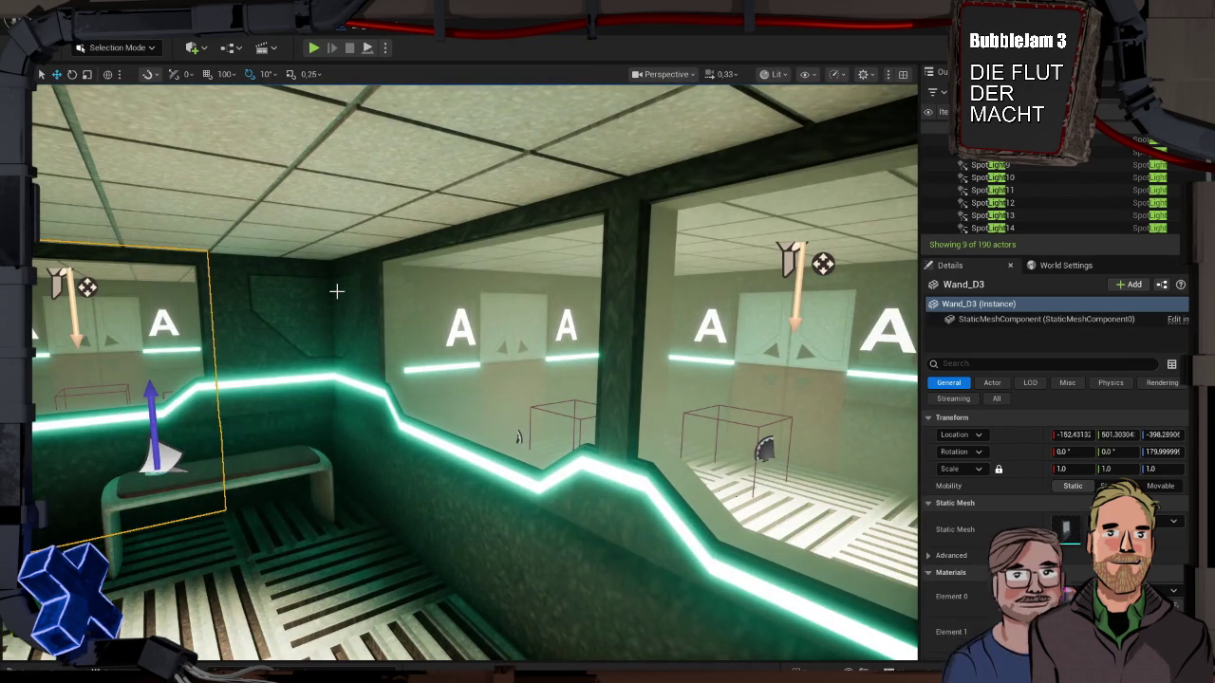
pyautogui.hotkey('ctrl', 'space')
# Step: Open PlayerRoom, raise SpotLight18 to 40 cd intensity, and save the map
pyautogui.doubleClick(518, 498)
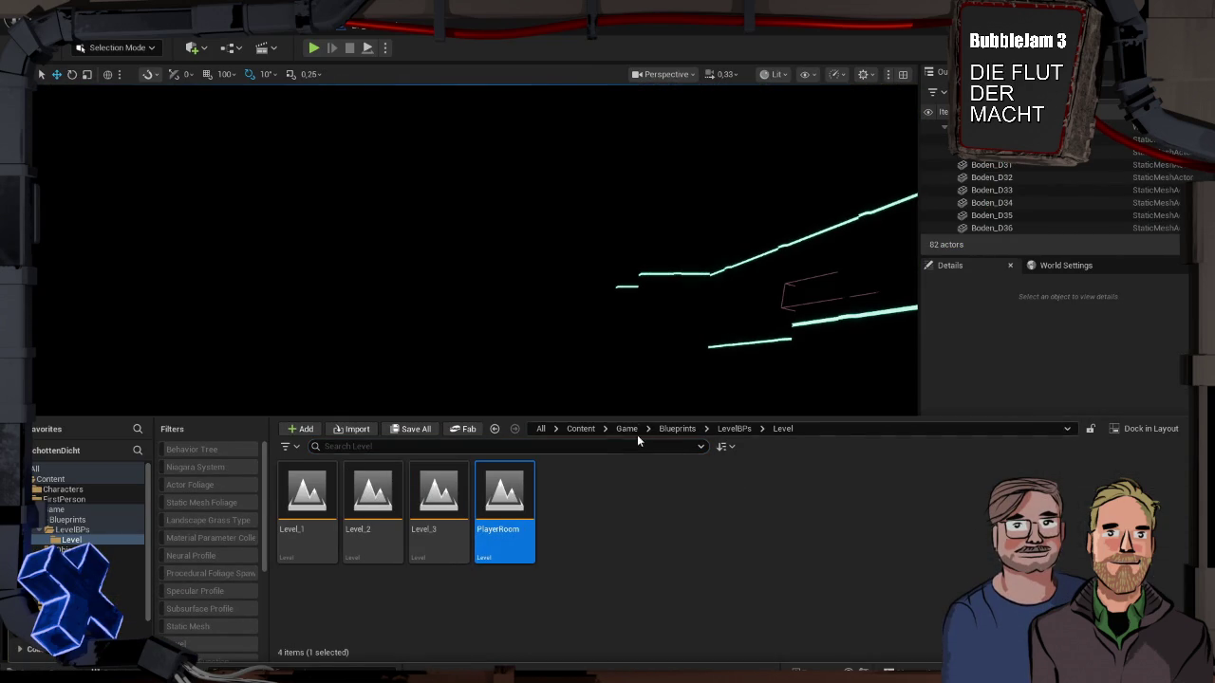
pyautogui.scroll(-4, 1026, 185)
pyautogui.scroll(-5, 1029, 189)
pyautogui.scroll(5, 1035, 213)
pyautogui.click(1021, 177)
pyautogui.click(1121, 520)
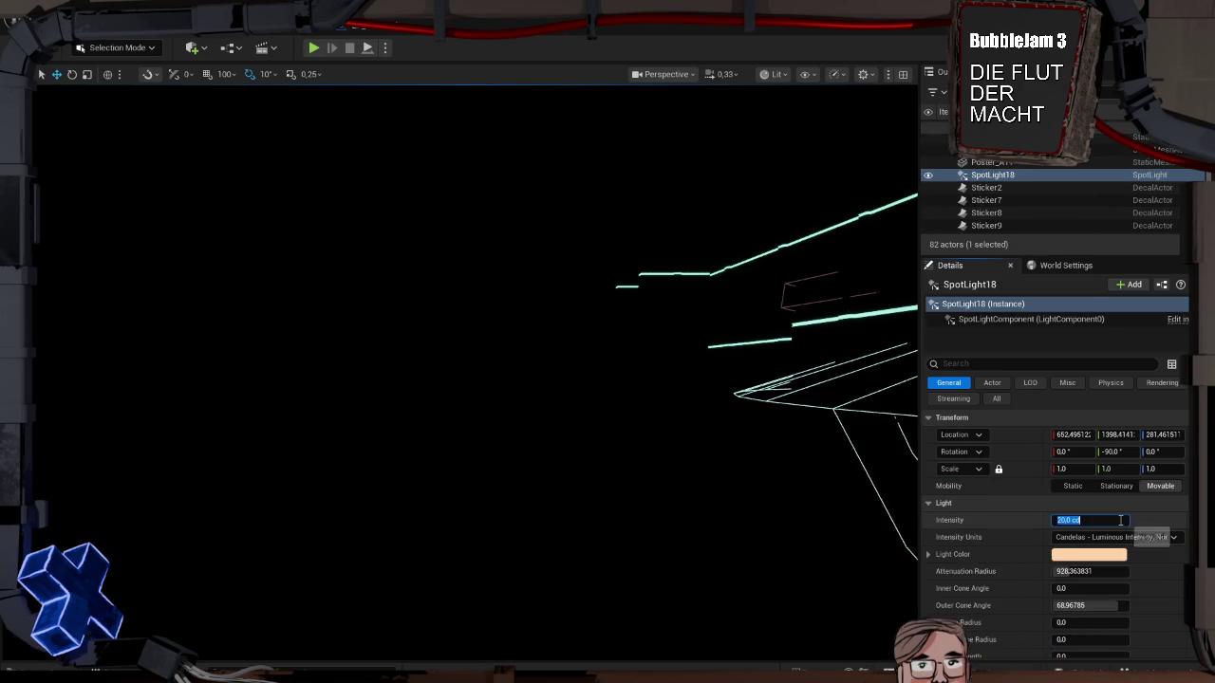
pyautogui.write('40')
pyautogui.press('Return')
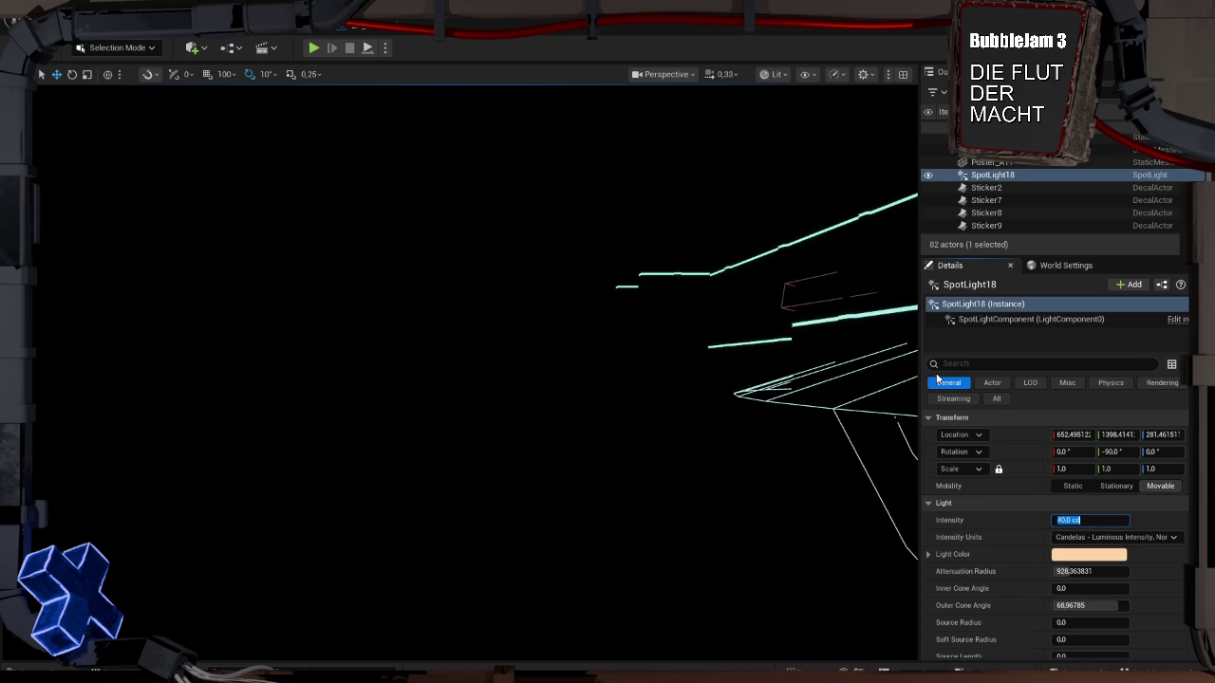
pyautogui.hotkey('ctrl', 's')
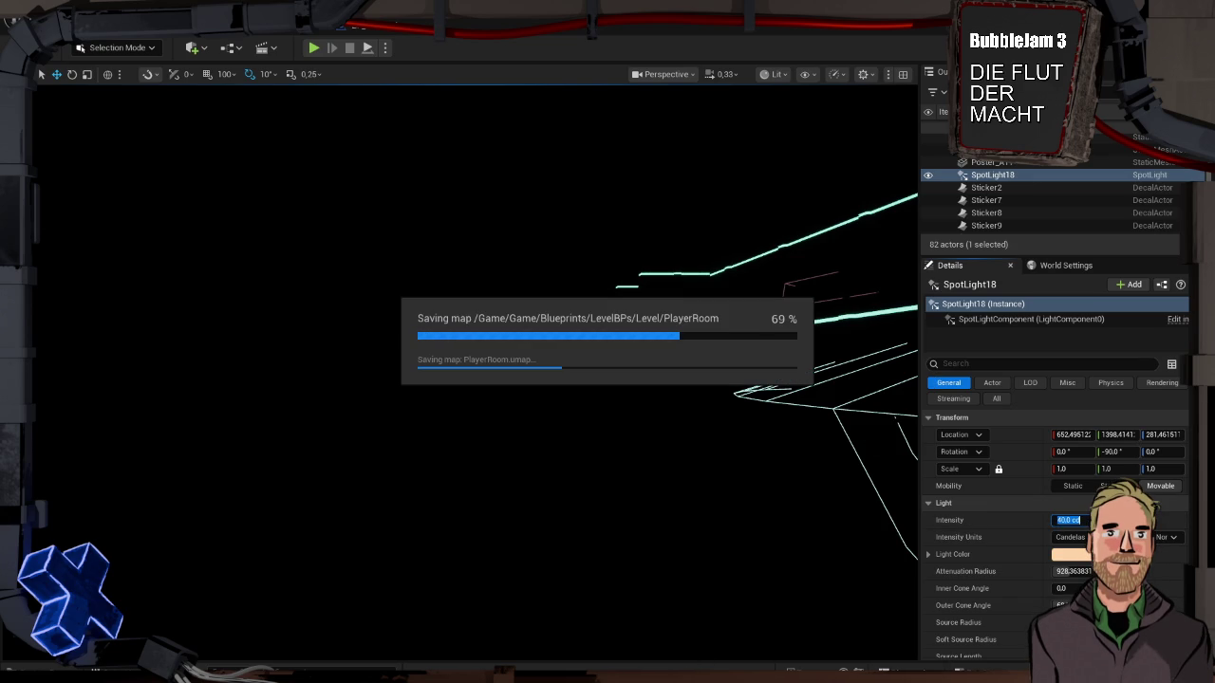
pyautogui.hotkey('ctrl', 'space')
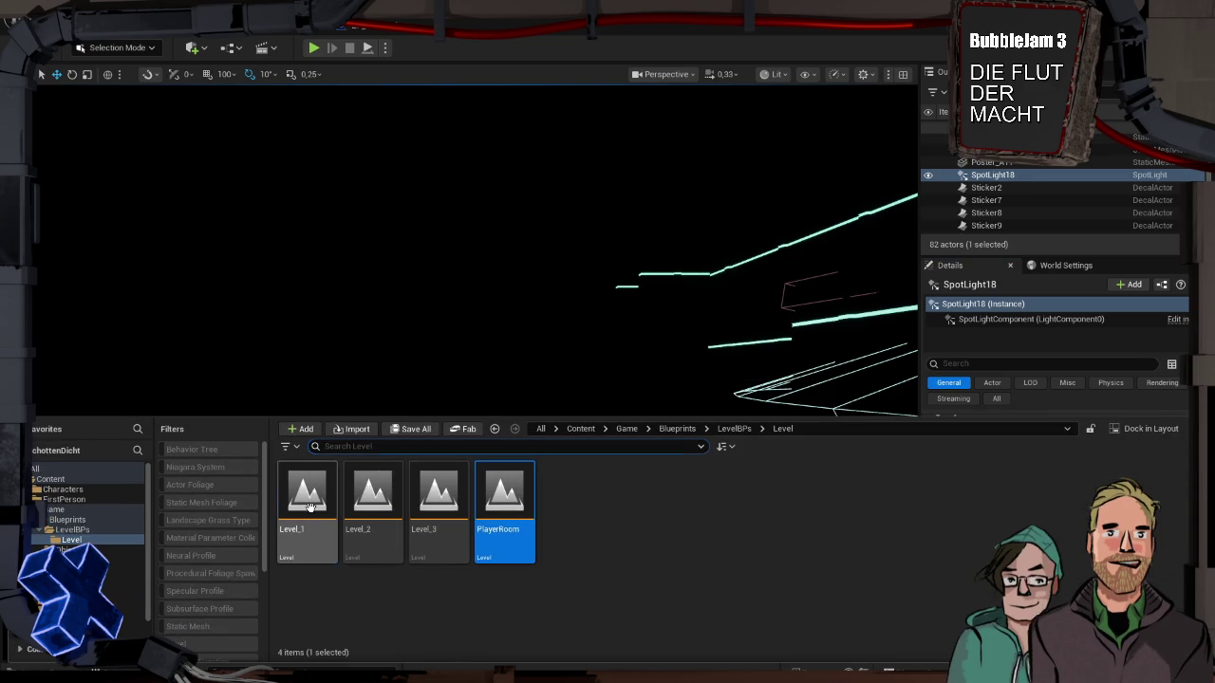
# Step: Open Level_1, filter the Outliner by 'light', and set its three spotlights to 40 cd
pyautogui.doubleClick(307, 503)
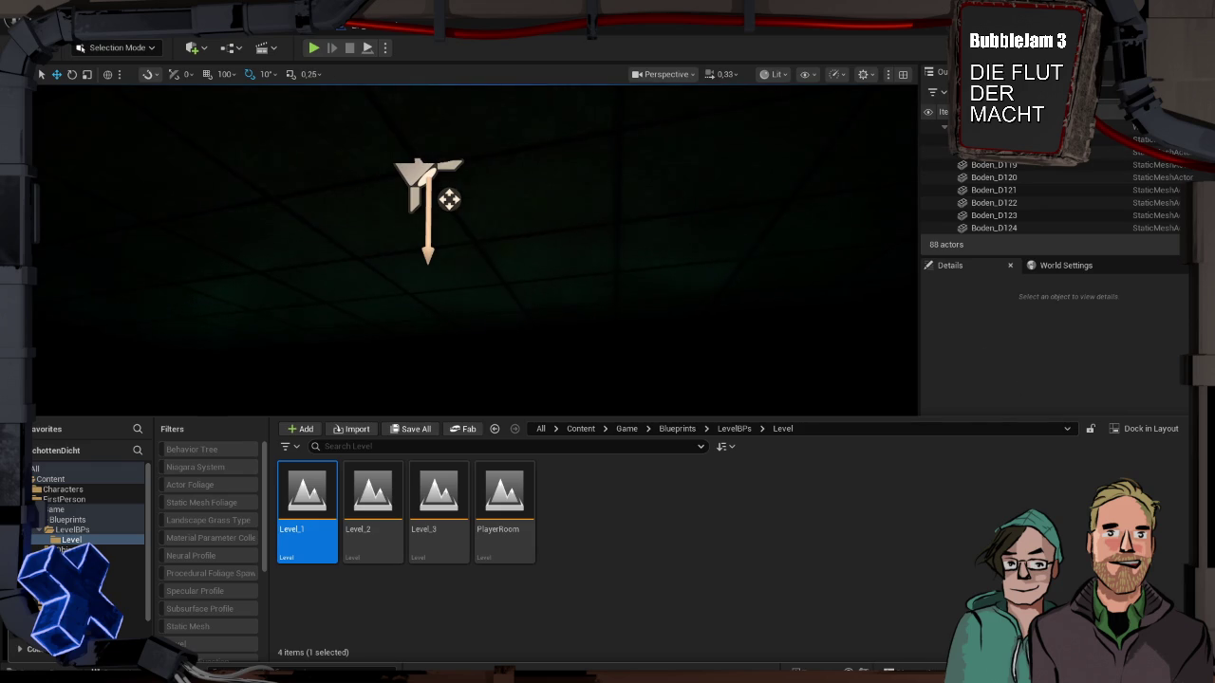
pyautogui.click(1034, 92)
pyautogui.write('light')
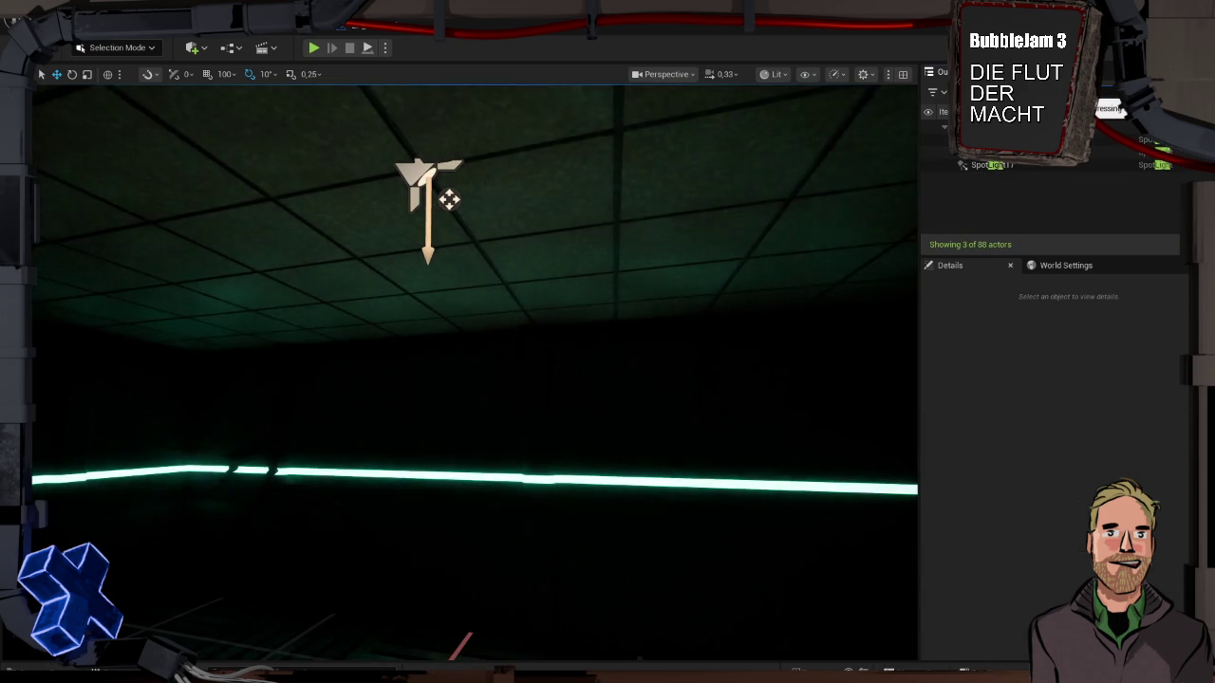
pyautogui.click(996, 140)
pyautogui.keyDown('shift'); pyautogui.click(996, 165); pyautogui.keyUp('shift')
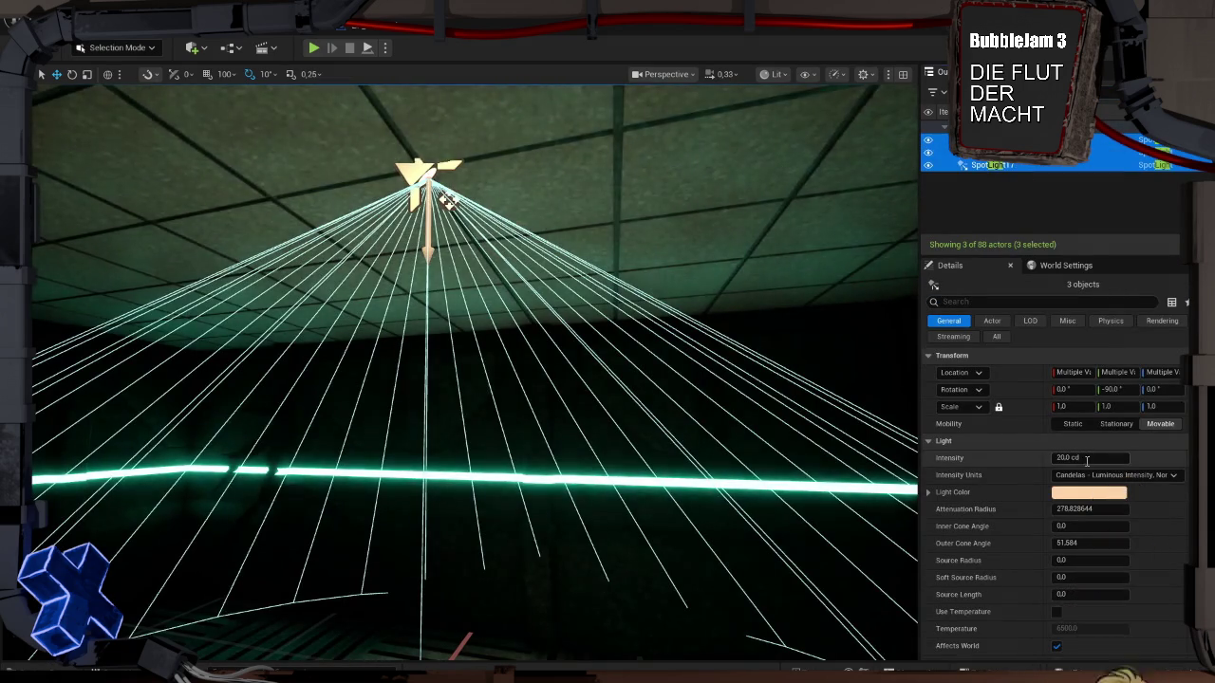
pyautogui.click(1087, 458)
pyautogui.write('20')
pyautogui.write('40')
pyautogui.press('Return')
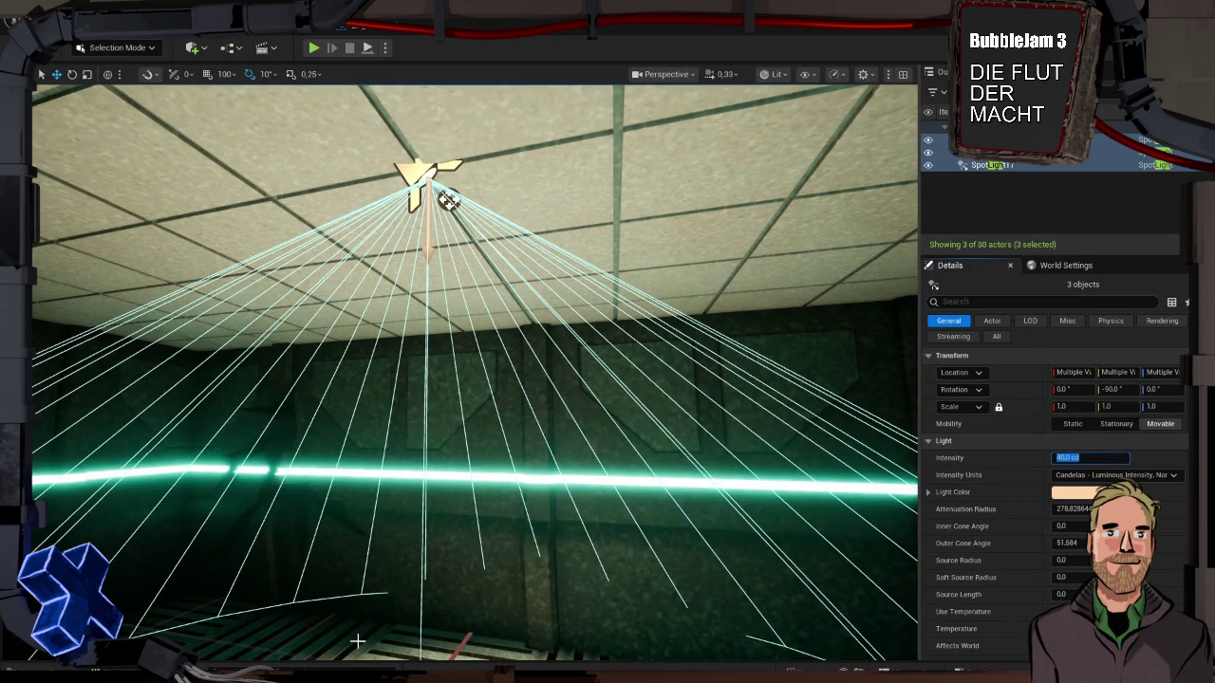
# Step: Save Level_1 and open Level_2
pyautogui.hotkey('ctrl', 's')
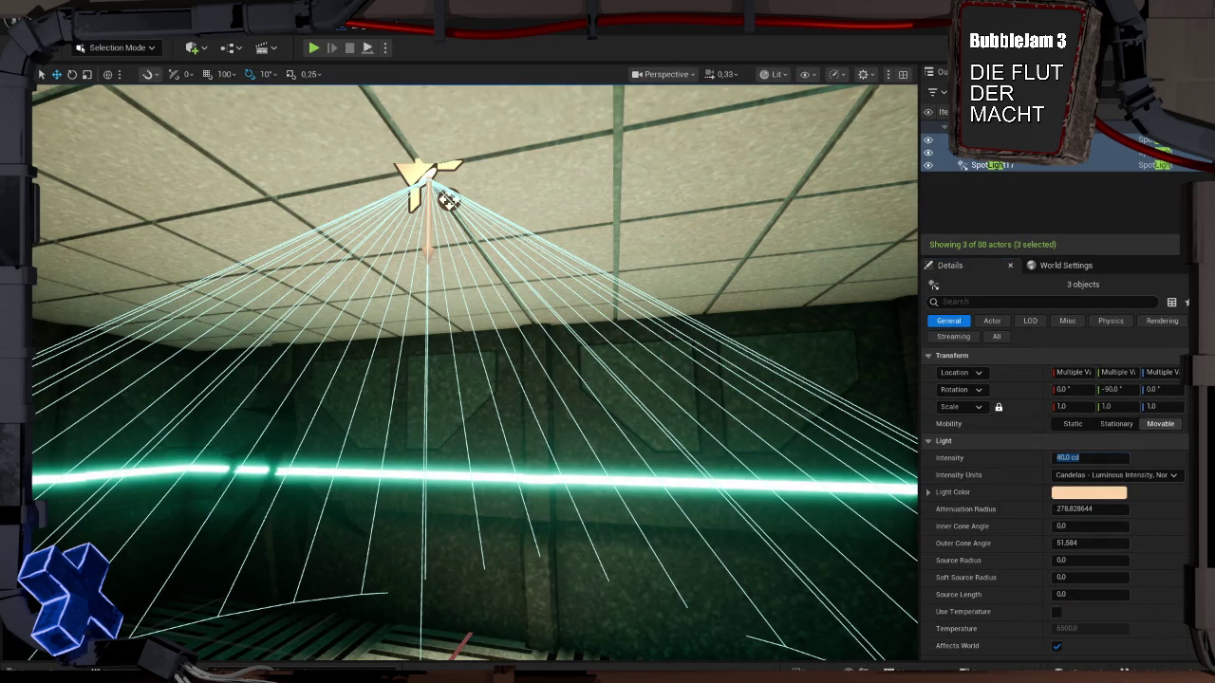
pyautogui.hotkey('ctrl', 'space')
pyautogui.doubleClick(391, 495)
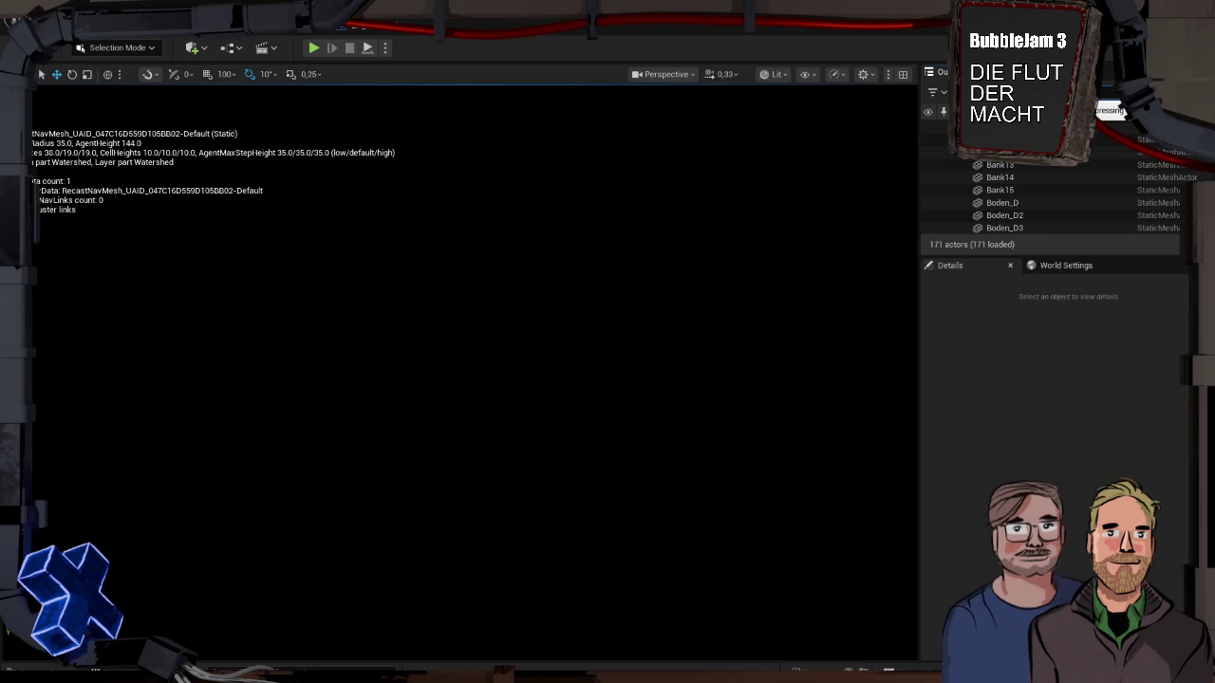
# Step: Filter Level_2's Outliner by 'light' and set its five spotlights to 40 cd
pyautogui.write('light')
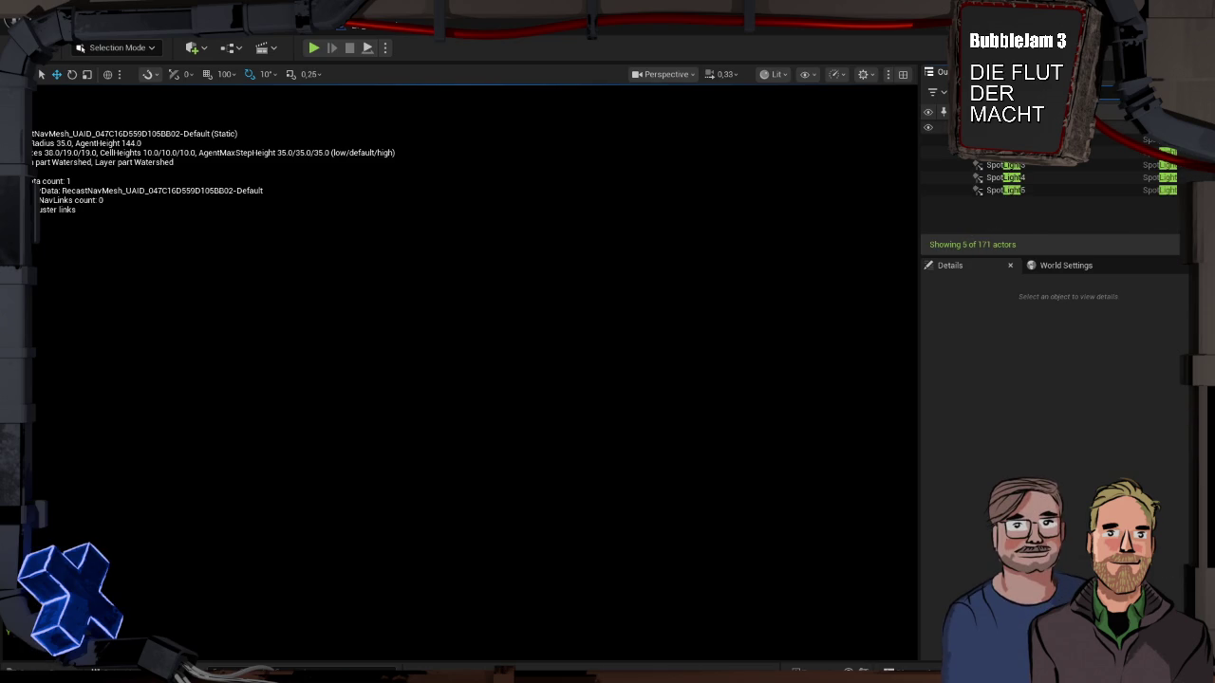
pyautogui.click(1035, 139)
pyautogui.keyDown('shift'); pyautogui.click(1035, 190); pyautogui.keyUp('shift')
pyautogui.click(1086, 457)
pyautogui.press('Return')
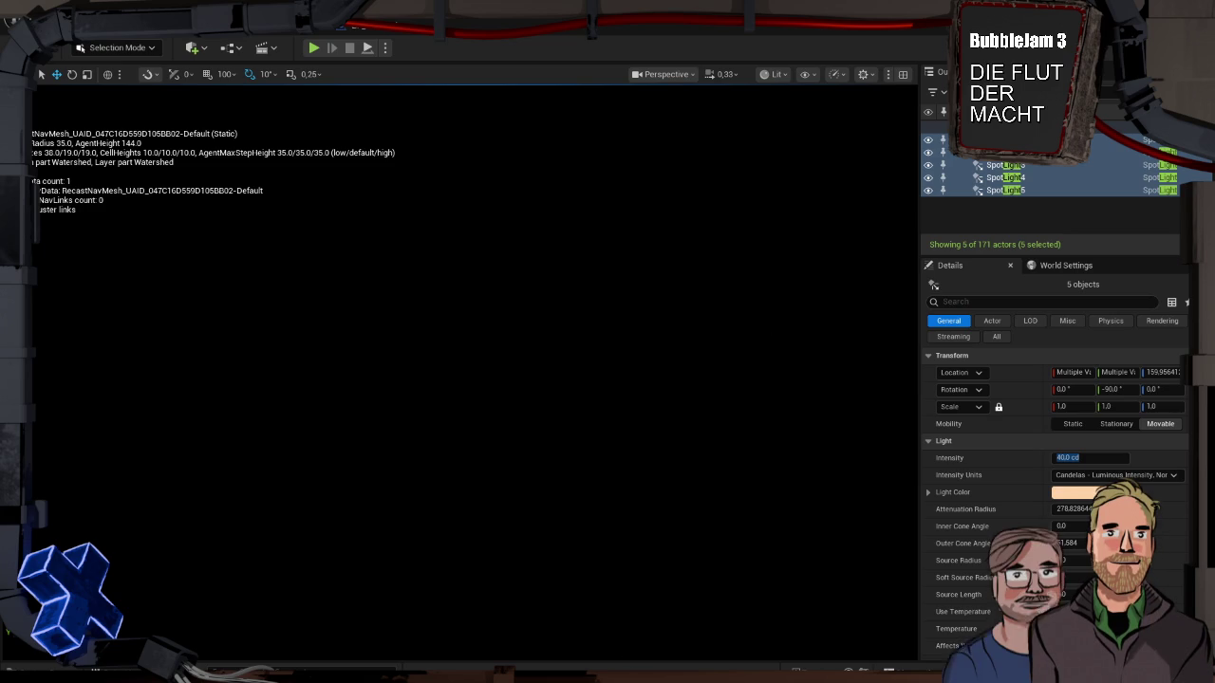
# Step: Play-test Level_2 briefly to check the lighting, then stop the session
pyautogui.hotkey('alt', 'p')
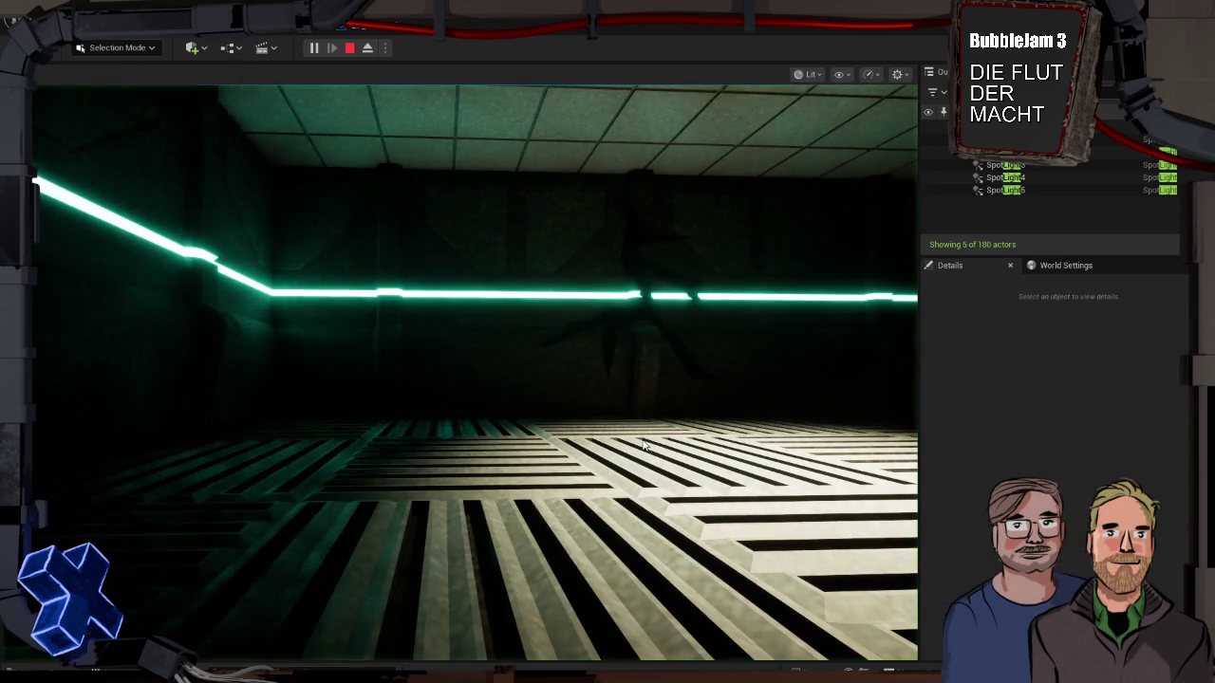
pyautogui.press('Escape')
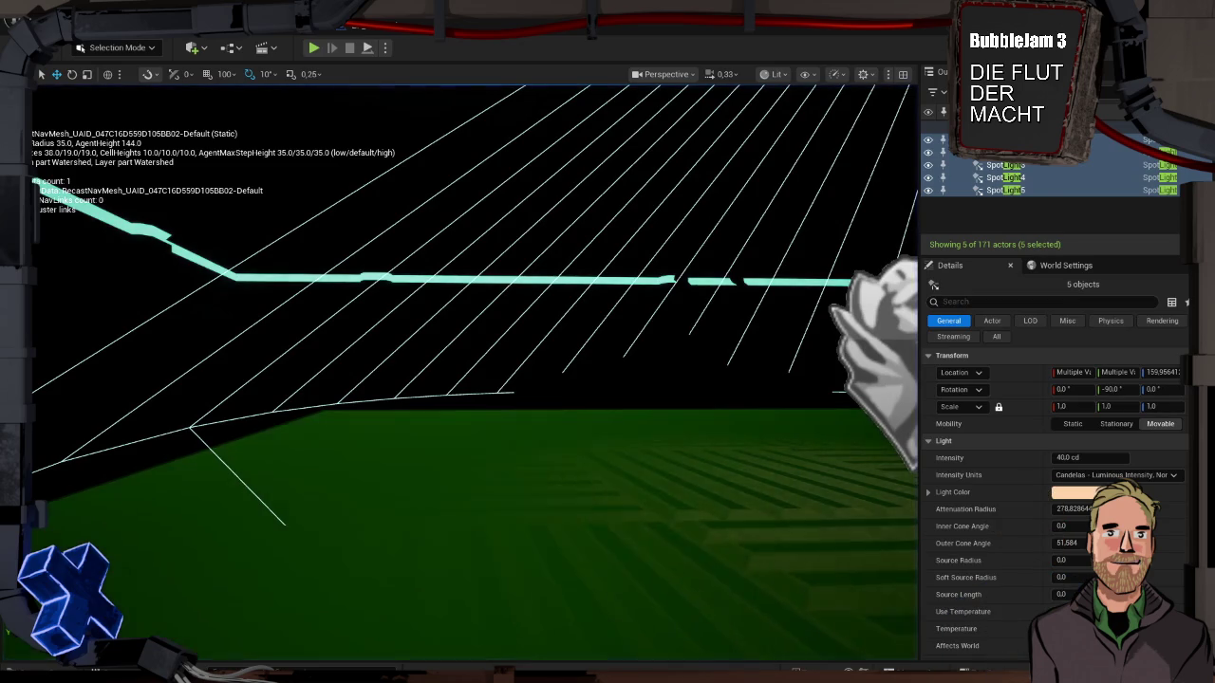
pyautogui.hotkey('ctrl', 'space')
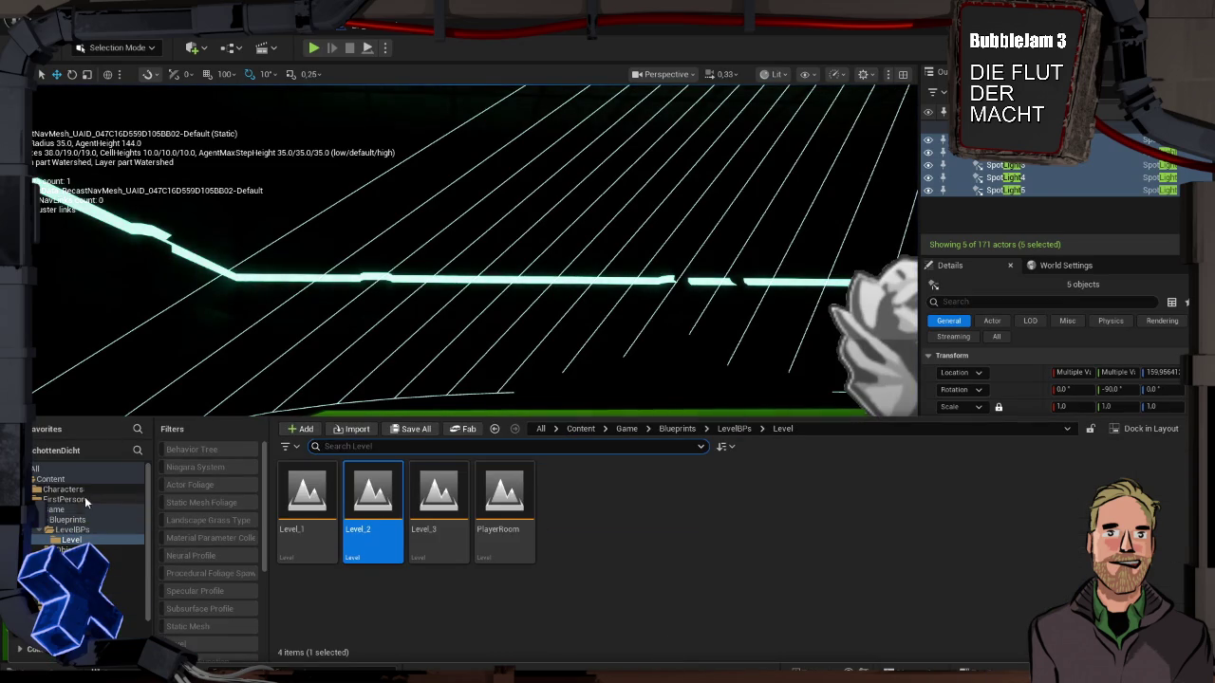
# Step: Open the Schaltraum level from the Game folder and play-test it to view the floor-plan monitor
pyautogui.click(57, 510)
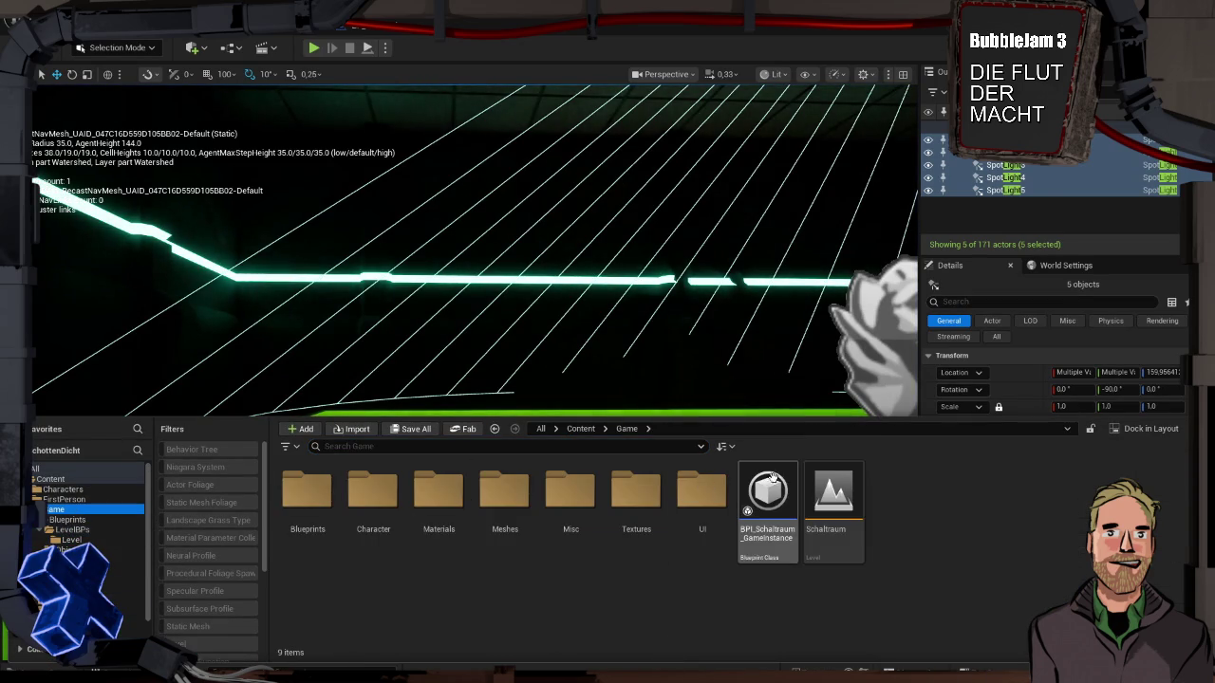
pyautogui.doubleClick(832, 489)
pyautogui.click(661, 343)
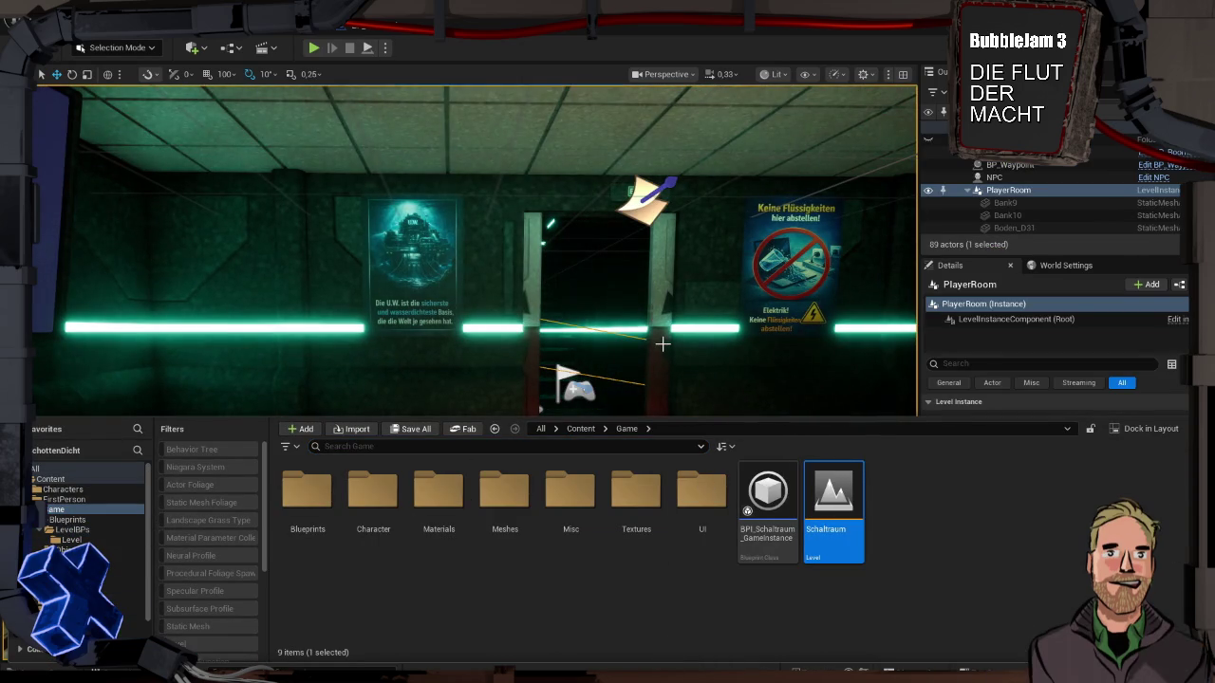
pyautogui.hotkey('alt', 'p')
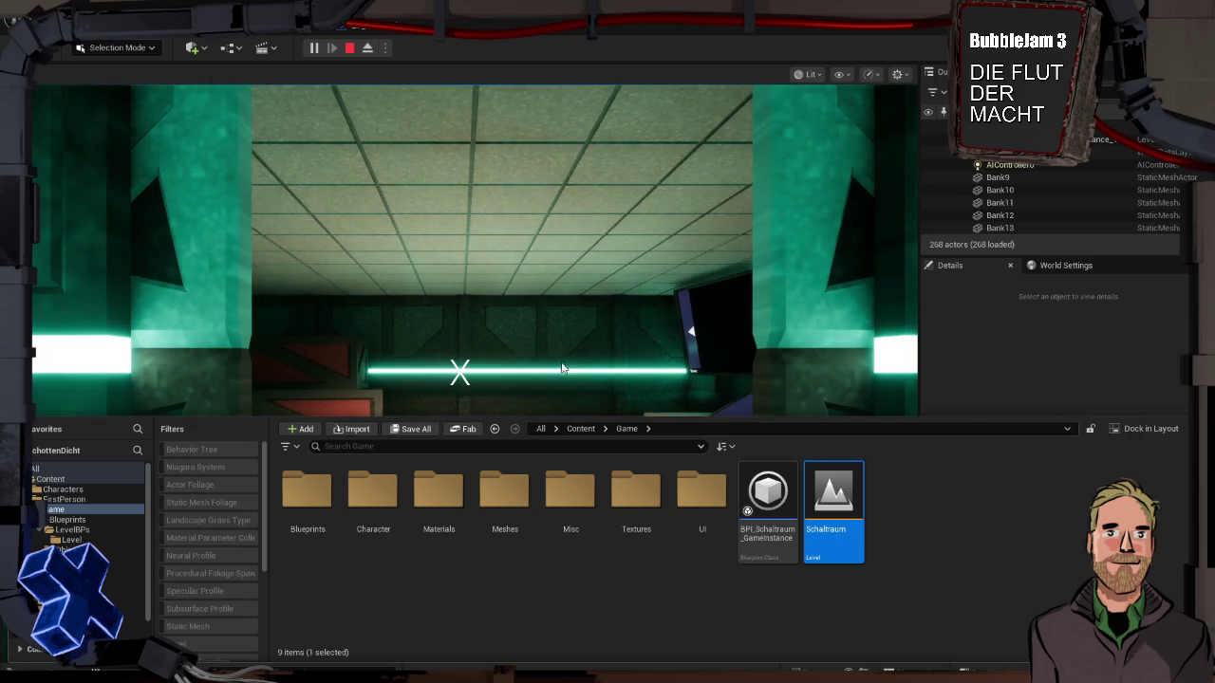
pyautogui.click(588, 392)
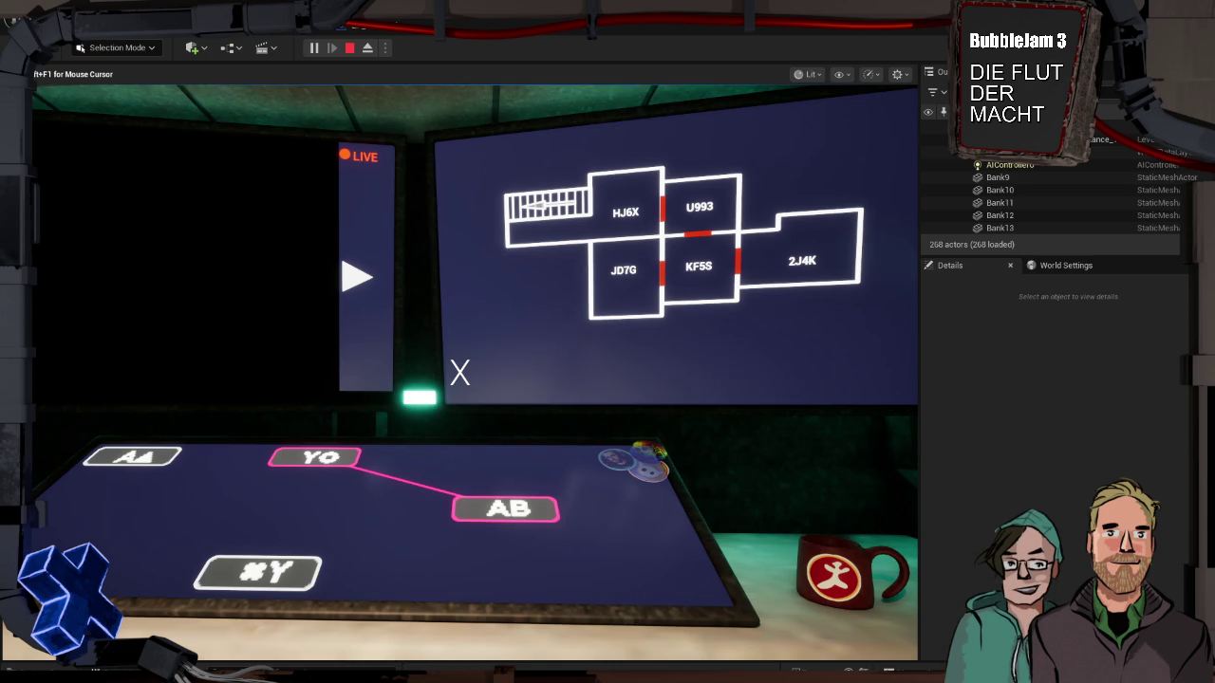
pyautogui.press('Escape')
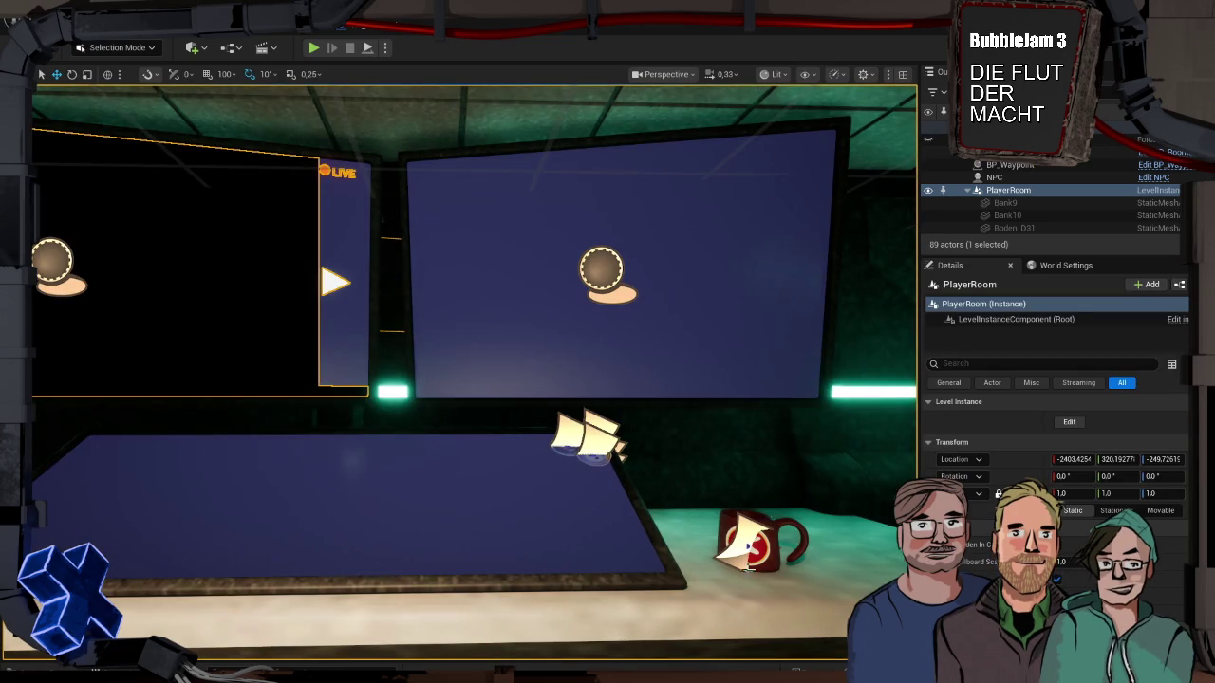
# Step: Start a new play session of the Schaltraum level
pyautogui.hotkey('ctrl', 'space')
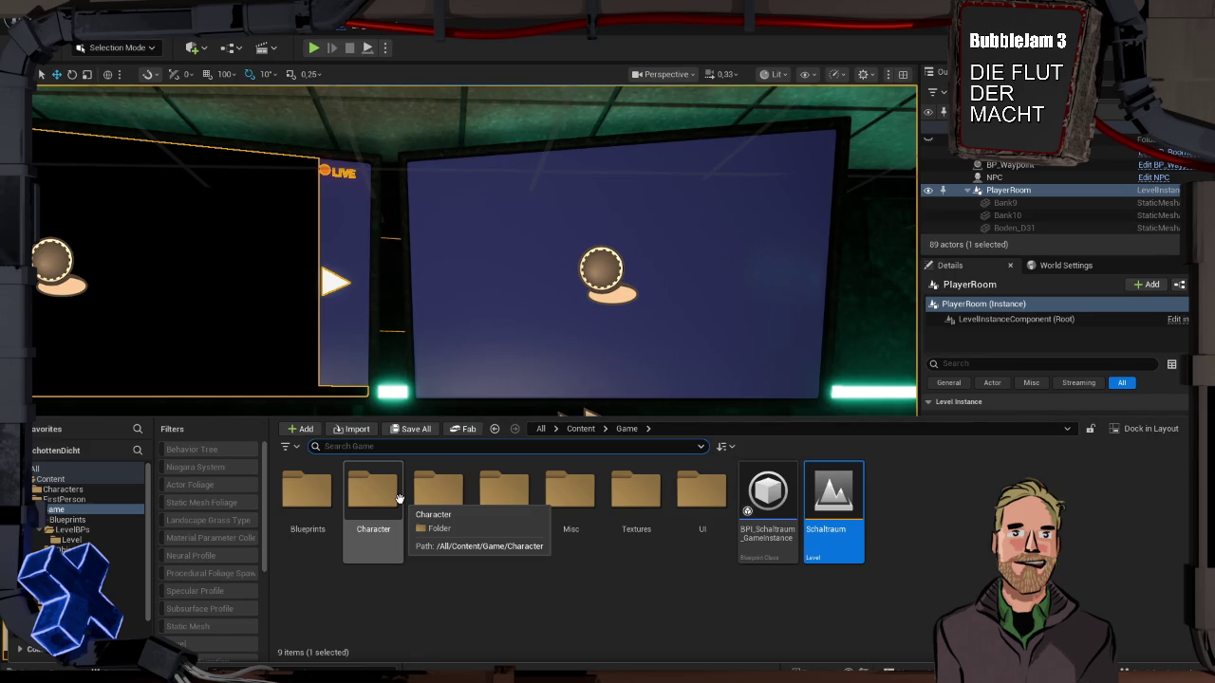
pyautogui.hotkey('alt', 'p')
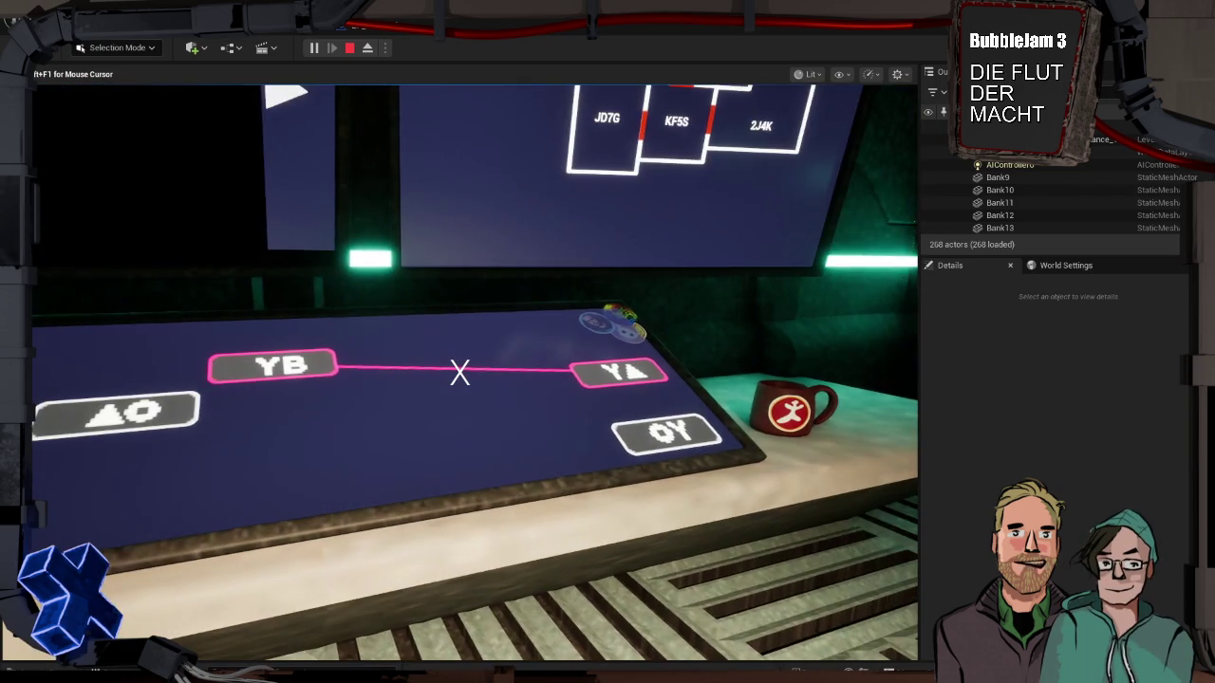
# Step: End the Play-in-Editor session and bring up GitHub Desktop with its 11 changed files
pyautogui.press('Escape')
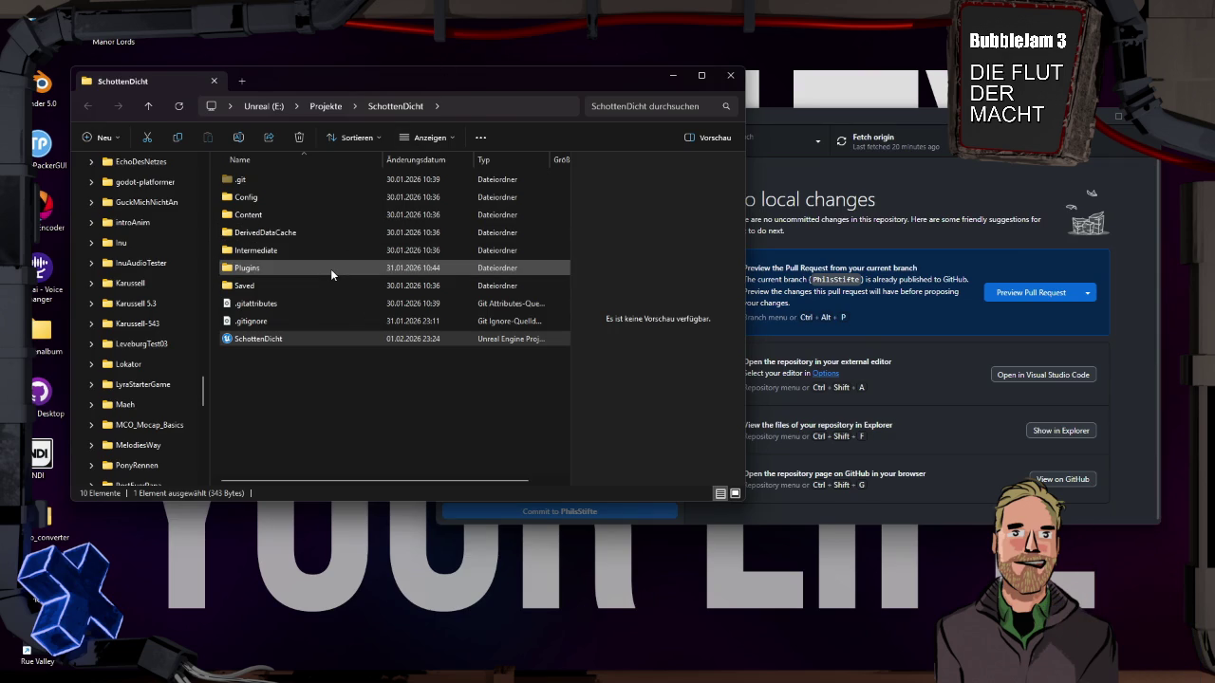
pyautogui.click(843, 175)
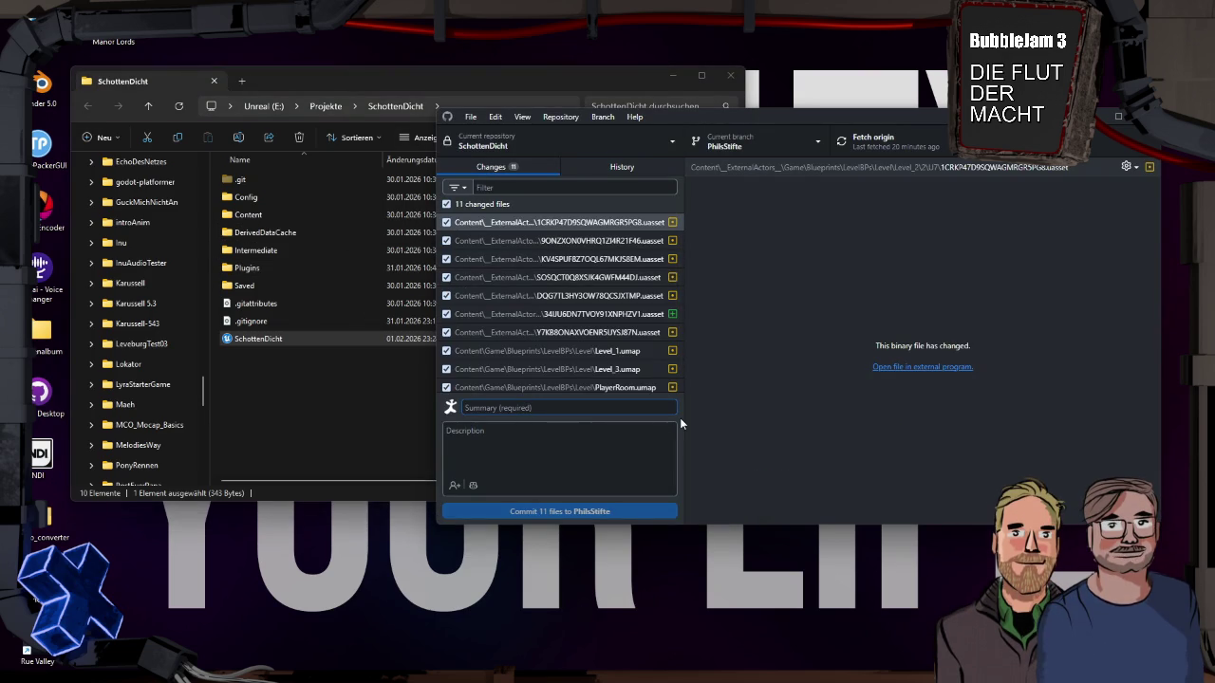
# Step: Commit the 11 files to PhilsStifte as 'Lichtverhältnisse' and push to origin
pyautogui.scroll(-1, 572, 333)
pyautogui.scroll(1, 572, 333)
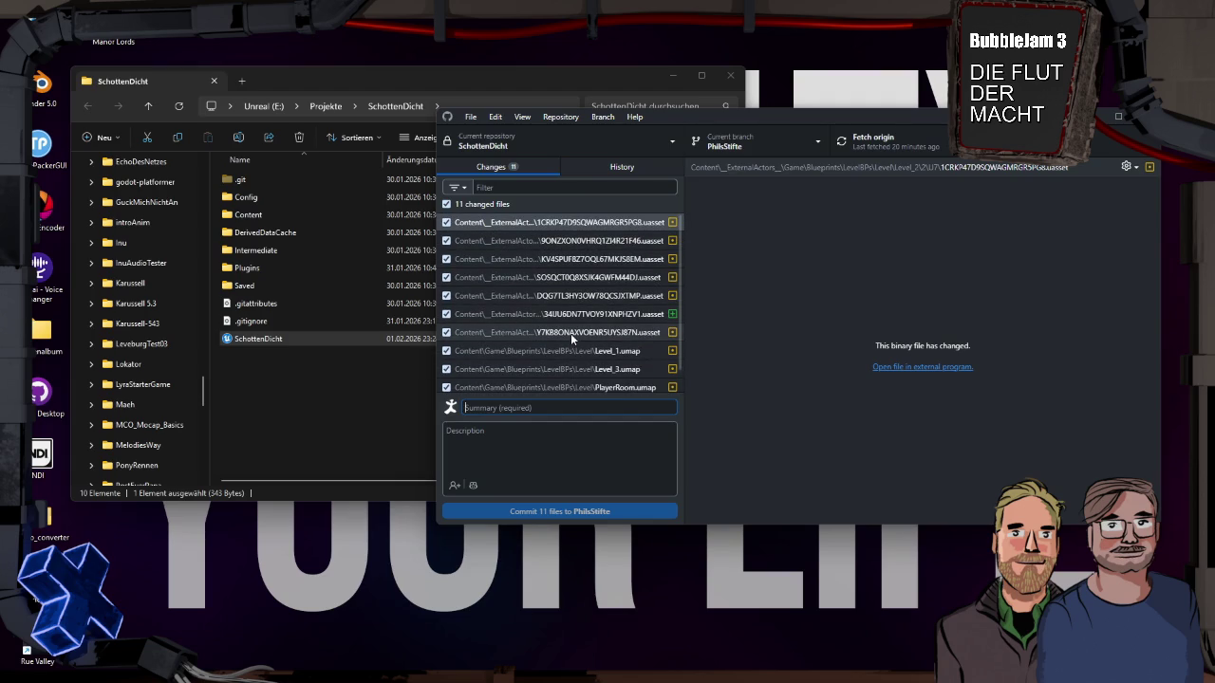
pyautogui.write('Lichtver')
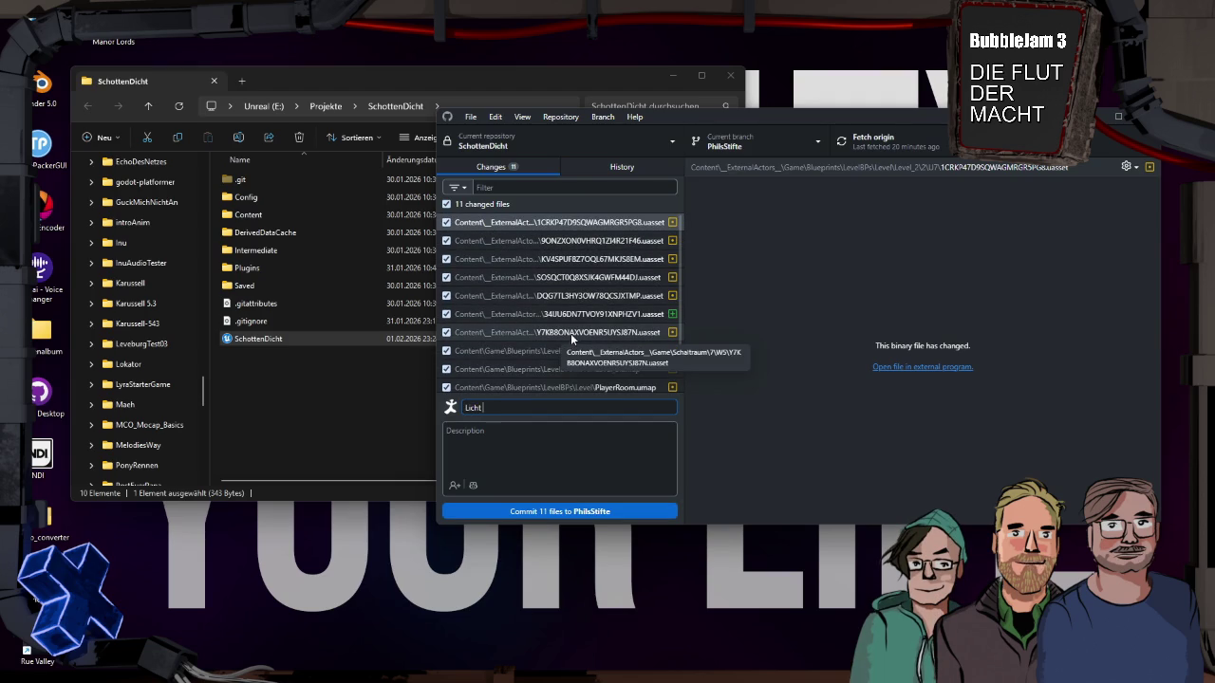
pyautogui.write('hältnisse')
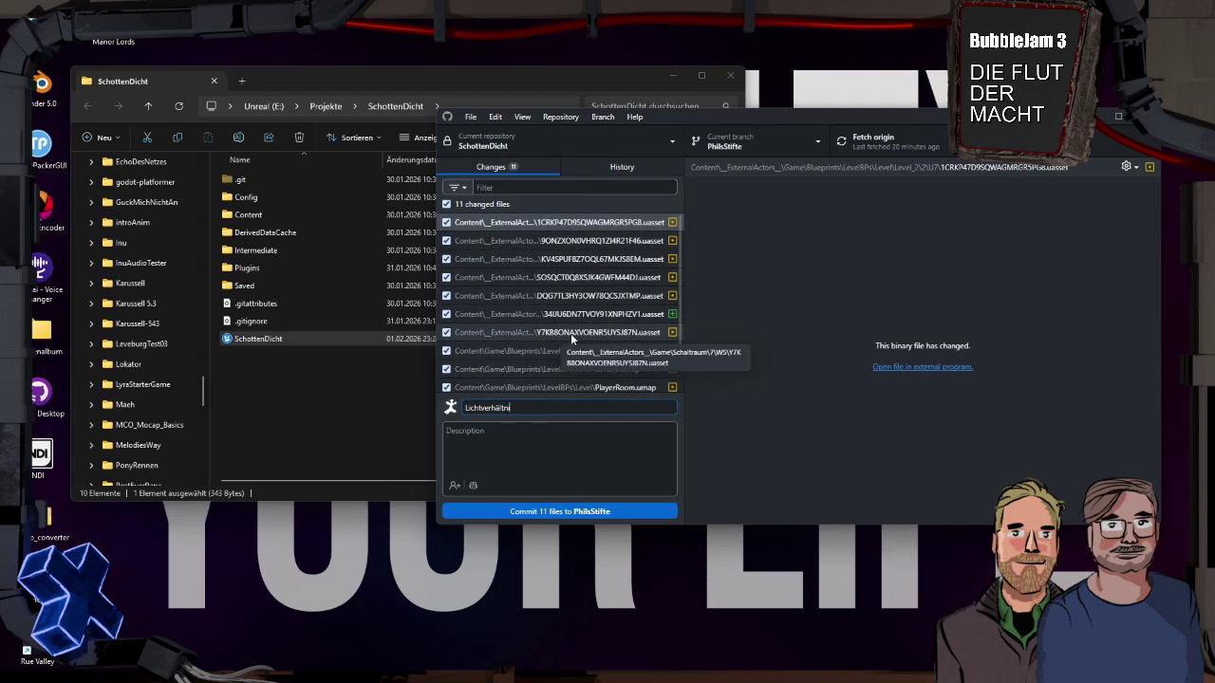
pyautogui.click(602, 512)
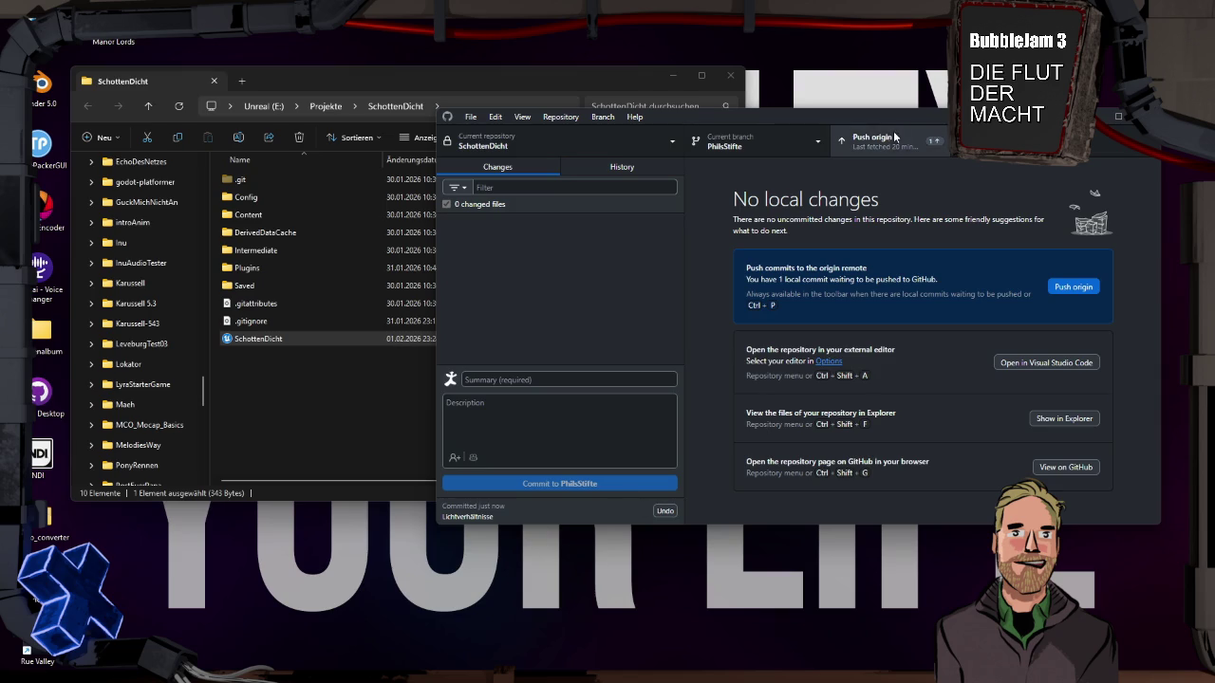
pyautogui.click(887, 135)
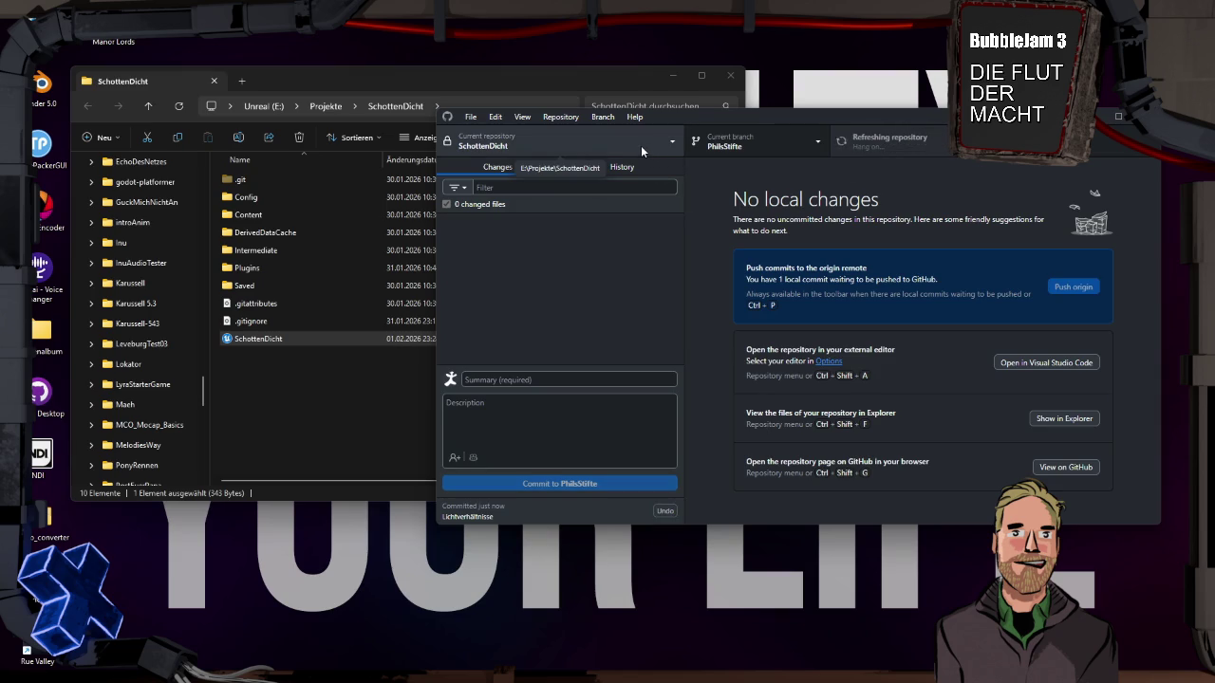
pyautogui.click(671, 143)
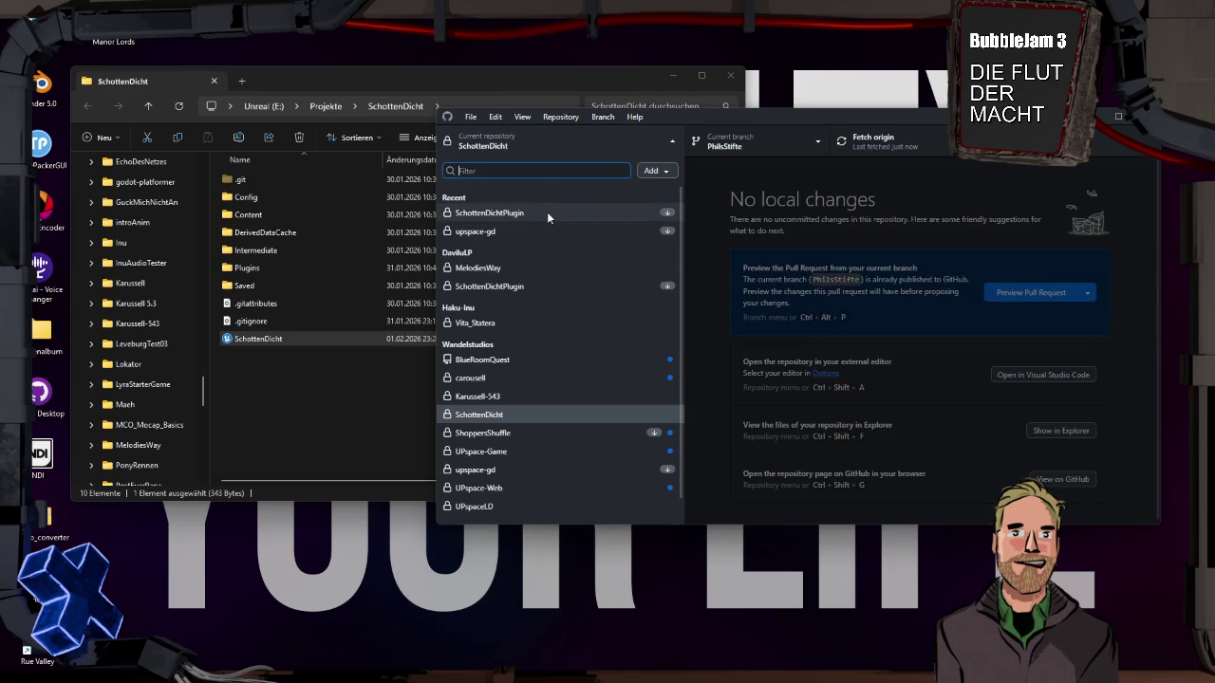
# Step: Switch to SchottenDichtPlugin, pull origin, and show its files in Explorer
pyautogui.click(546, 211)
pyautogui.click(907, 141)
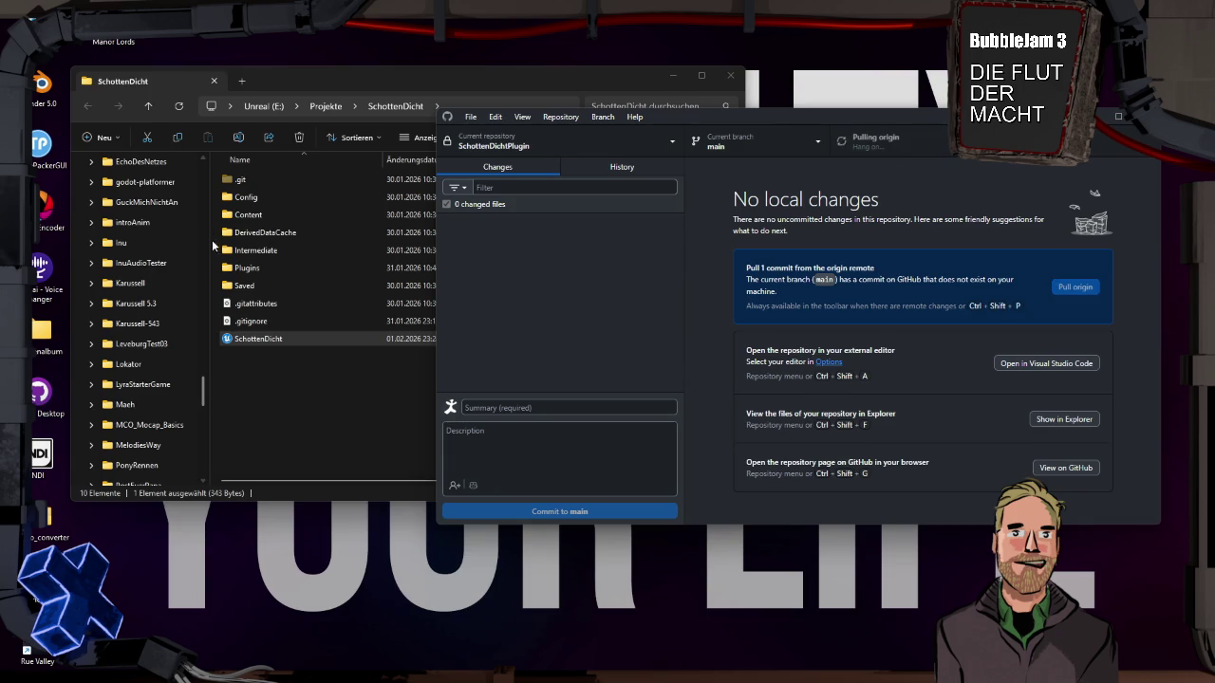
pyautogui.doubleClick(239, 270)
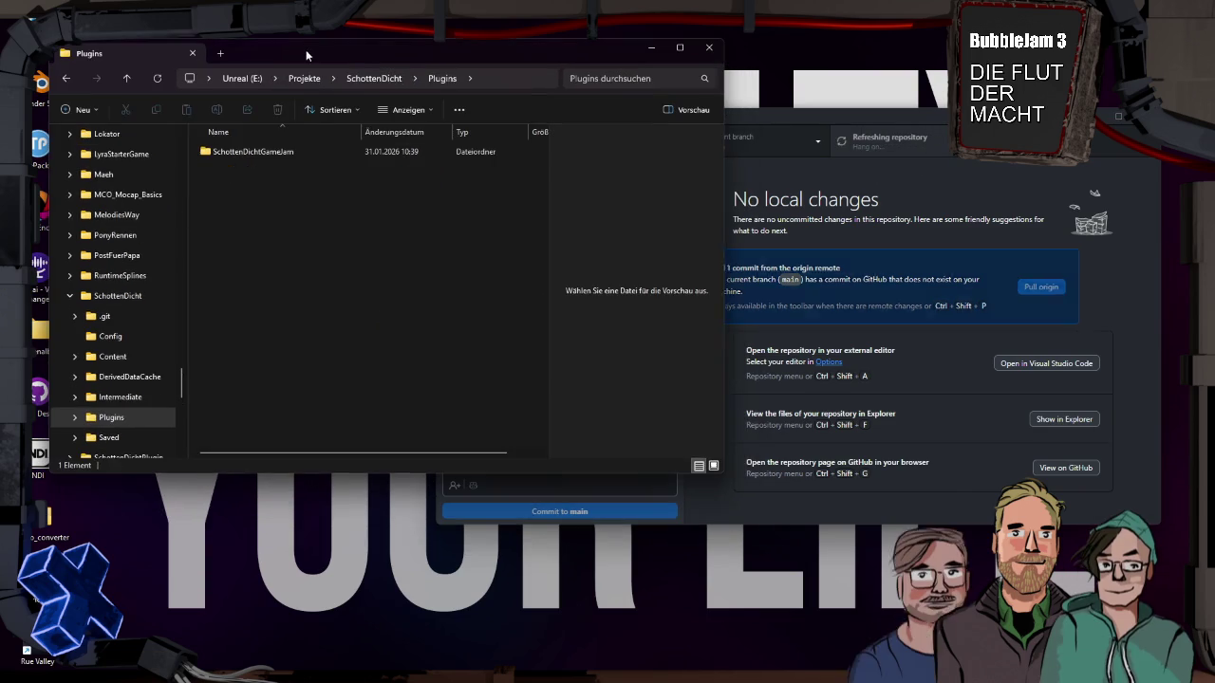
pyautogui.click(1035, 272)
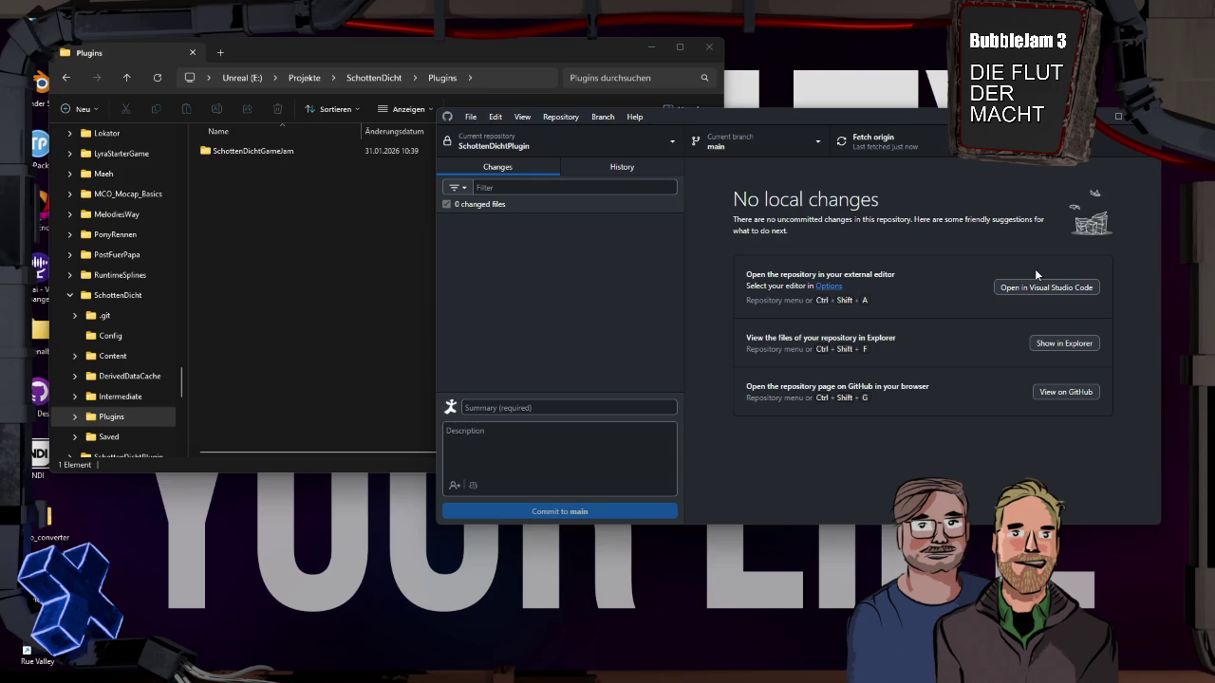
pyautogui.click(1066, 346)
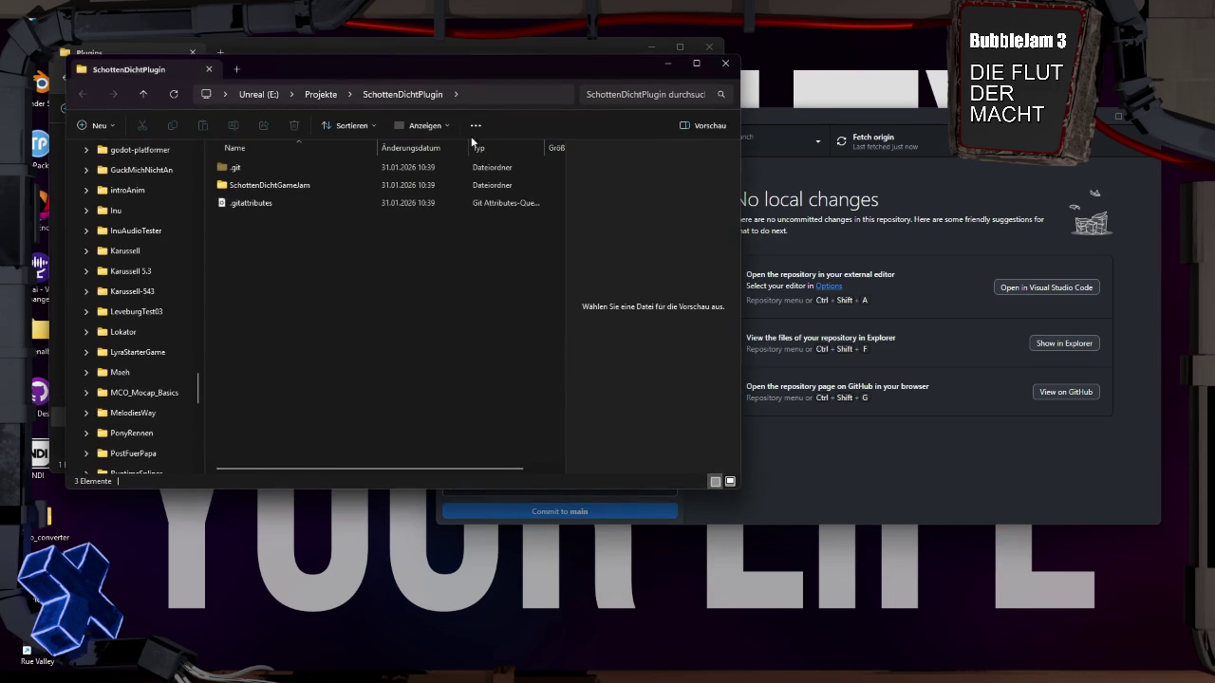
# Step: Copy the SchottenDichtGameJam folder into SchottenDicht\Plugins, replacing the existing files
pyautogui.moveTo(442, 71); pyautogui.dragTo(825, 236)
pyautogui.click(636, 351)
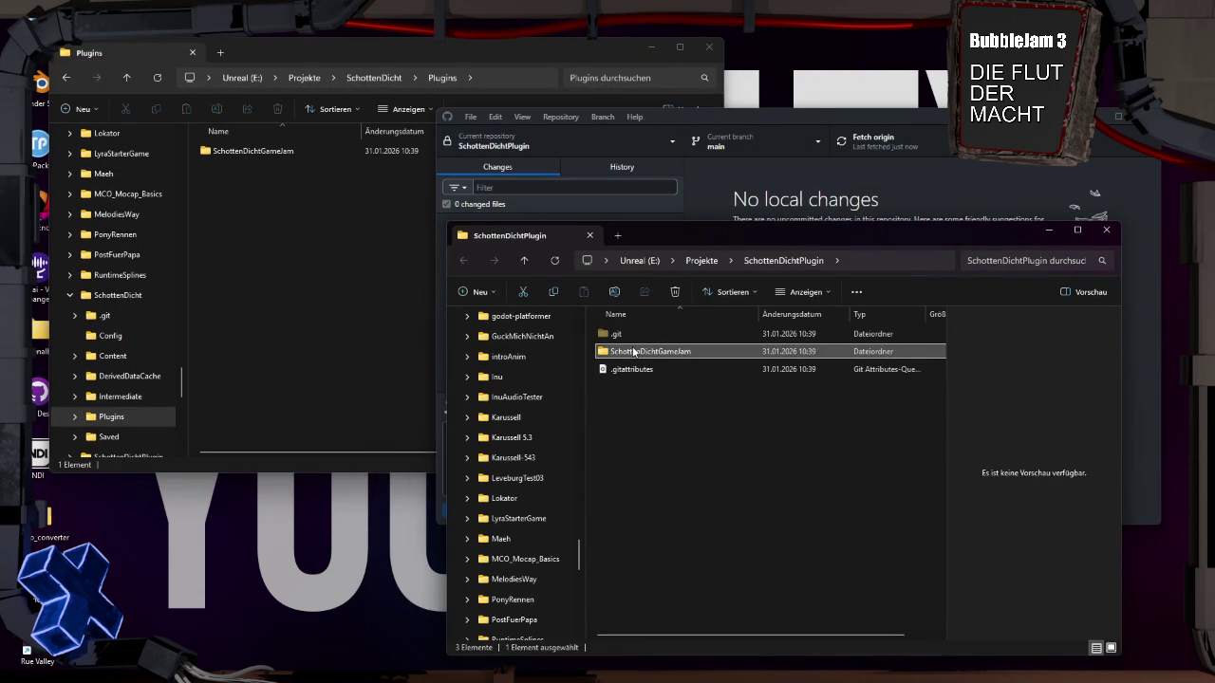
pyautogui.click(235, 231)
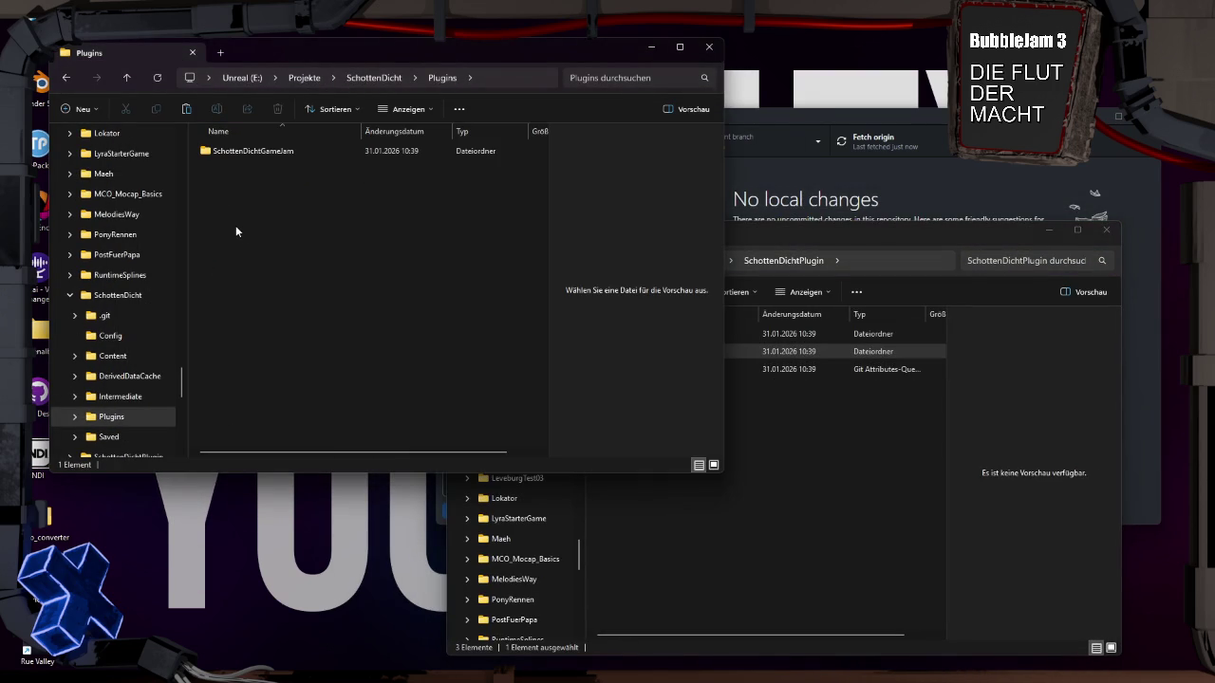
pyautogui.hotkey('ctrl', 'v')
pyautogui.click(541, 258)
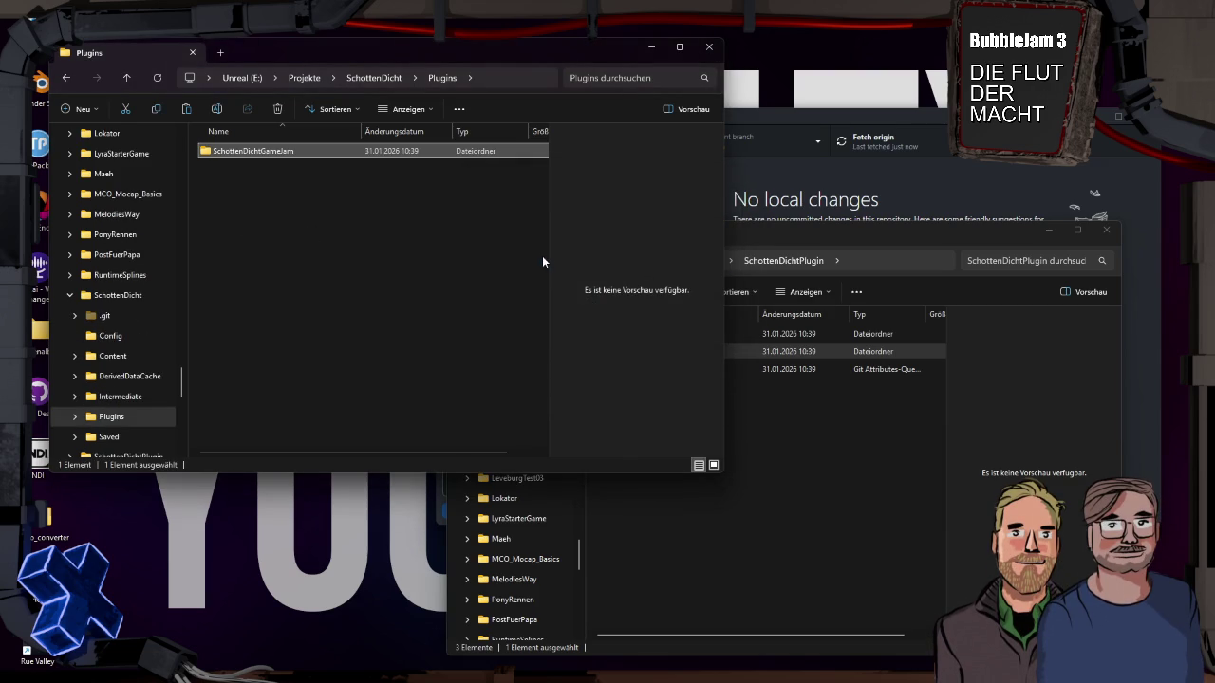
pyautogui.click(765, 117)
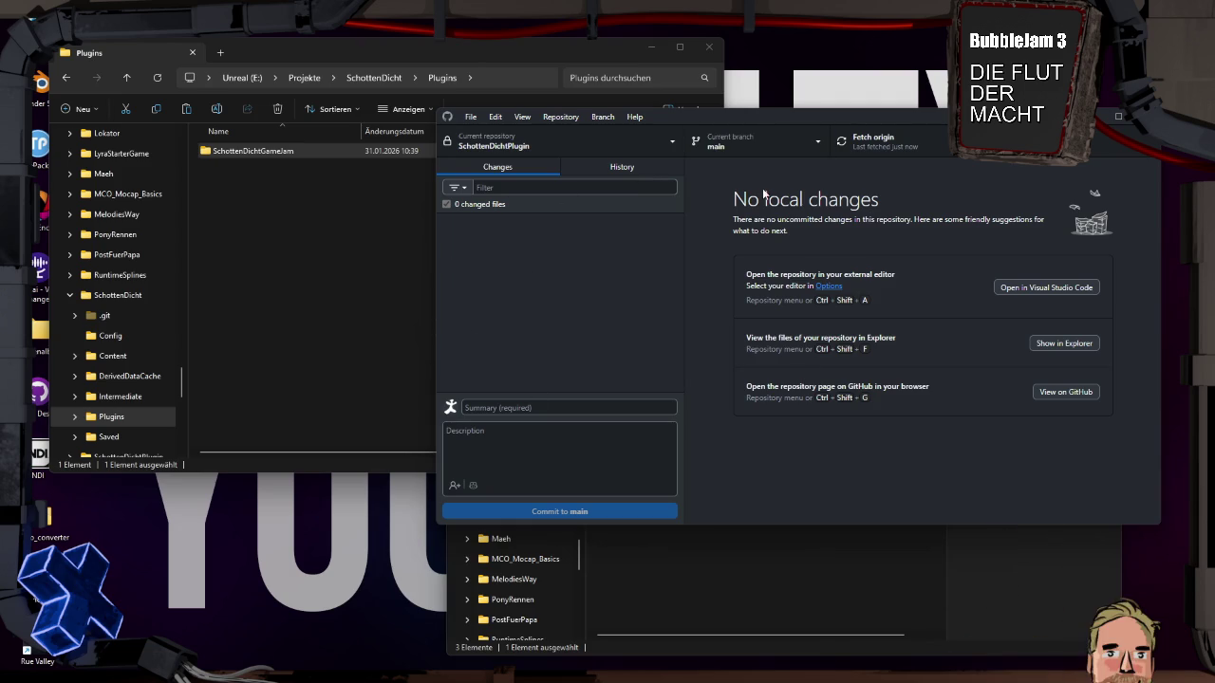
# Step: Switch back to the SchottenDicht repository and inspect the UnrealEditor-SchottenDichtGameJam.dll change
pyautogui.click(646, 138)
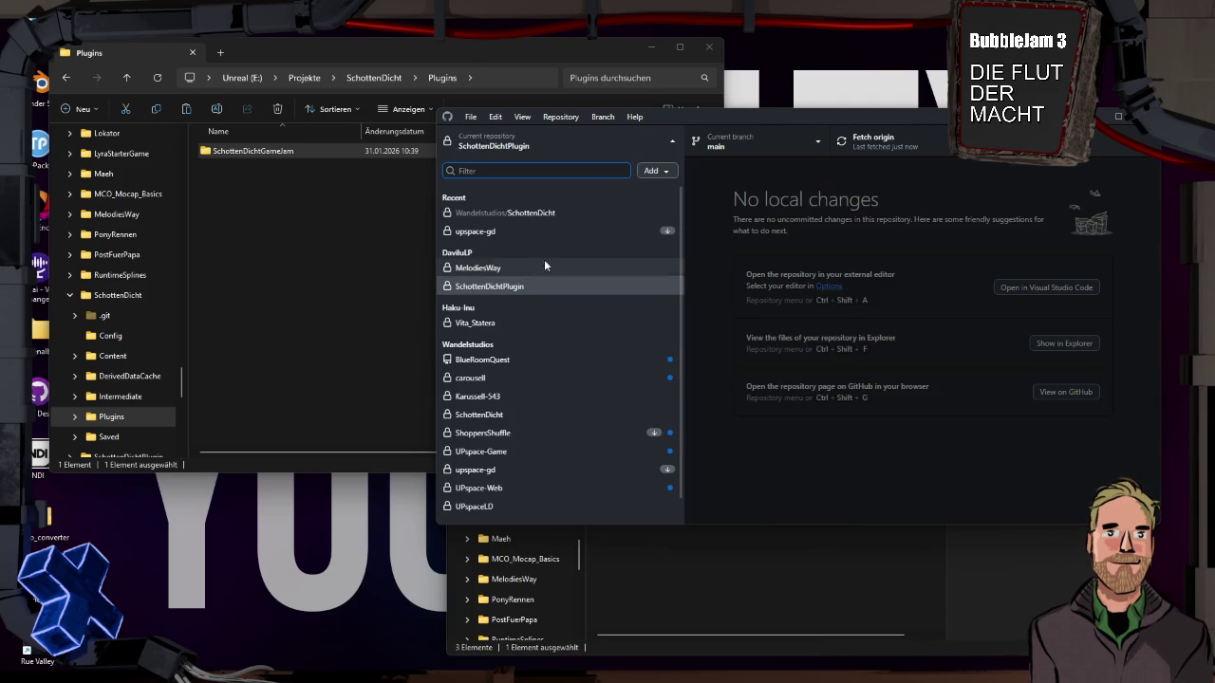
pyautogui.click(537, 213)
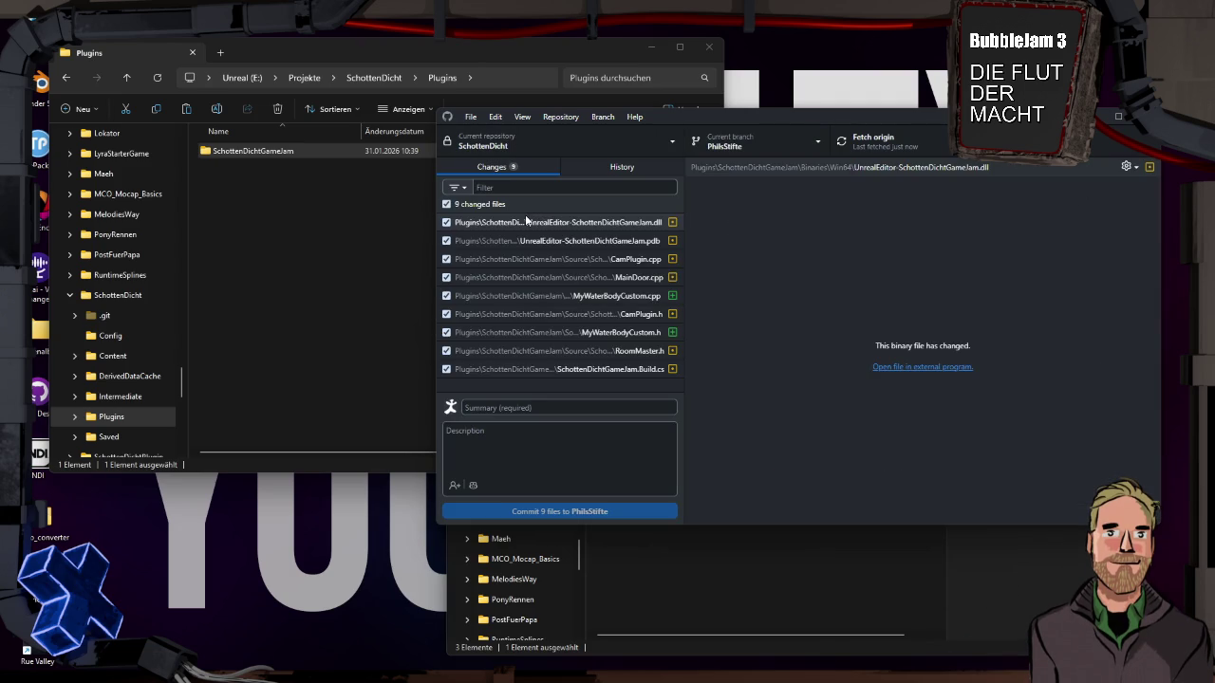
pyautogui.click(527, 220)
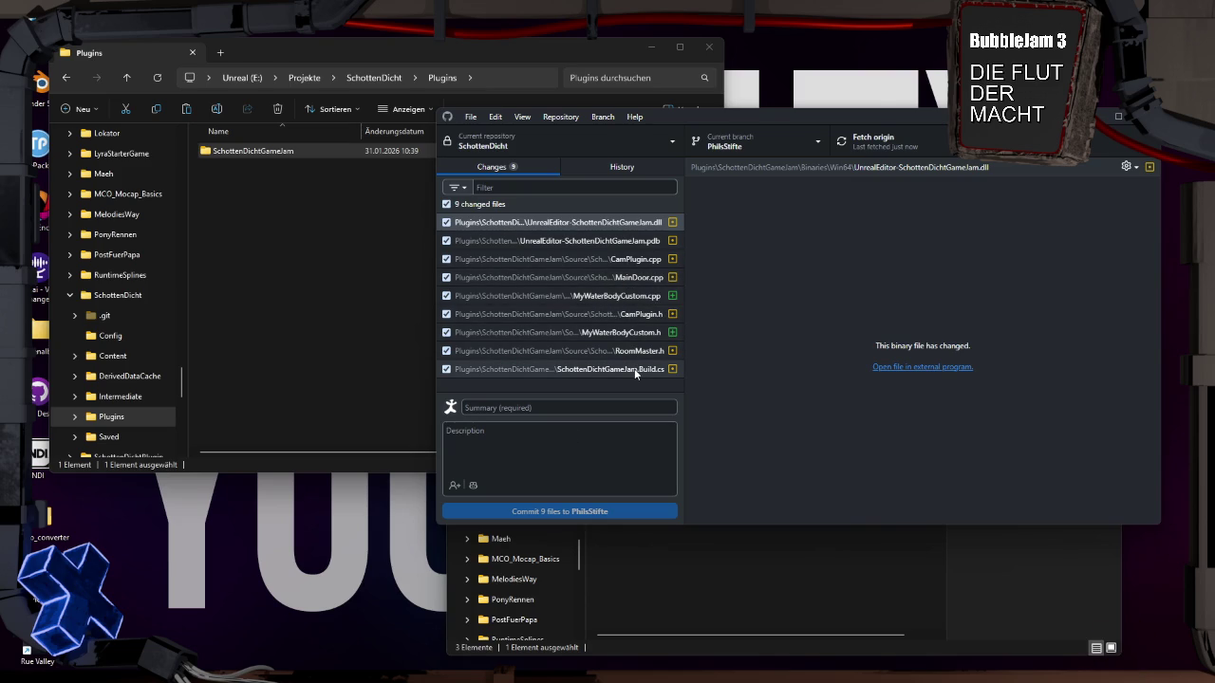
# Step: Open the SchottenDicht folder in Projekte and launch its Unreal project
pyautogui.click(666, 580)
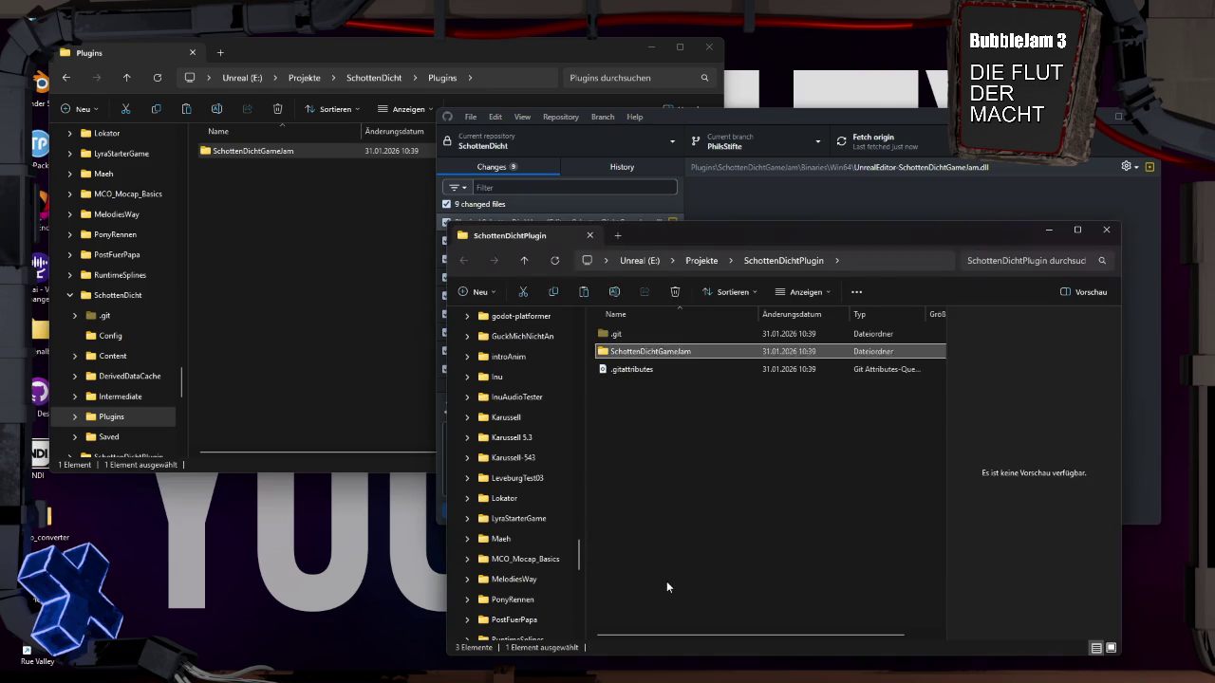
pyautogui.click(702, 260)
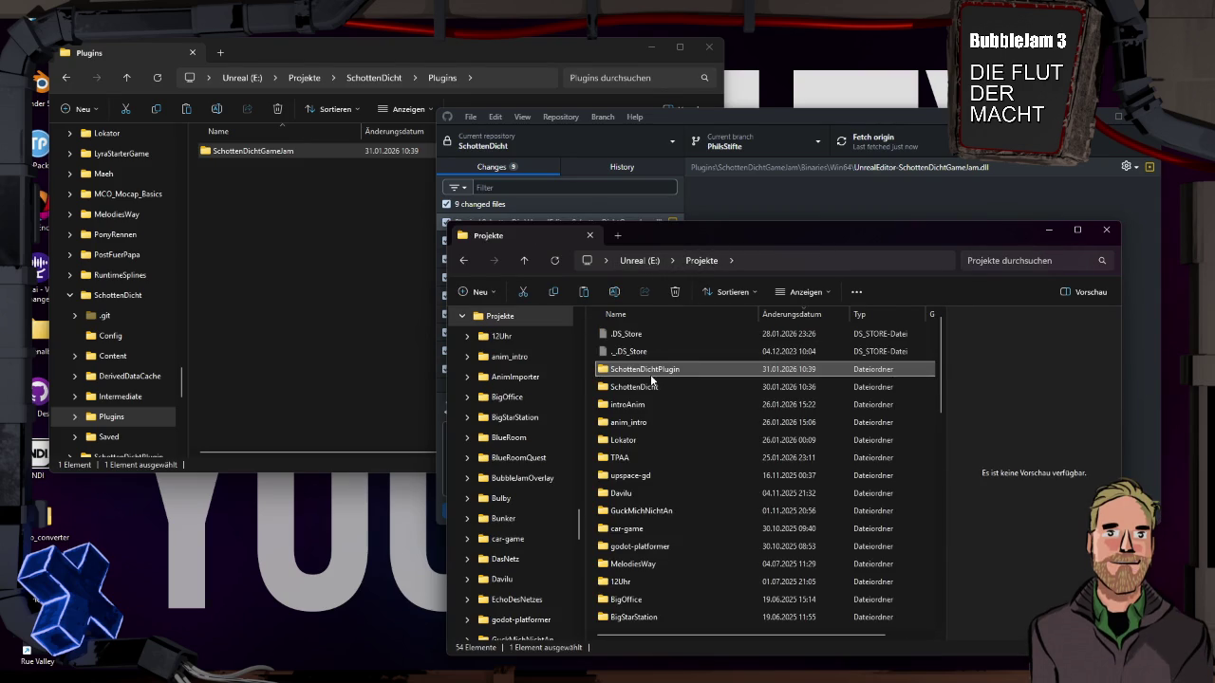
pyautogui.doubleClick(649, 389)
pyautogui.doubleClick(646, 493)
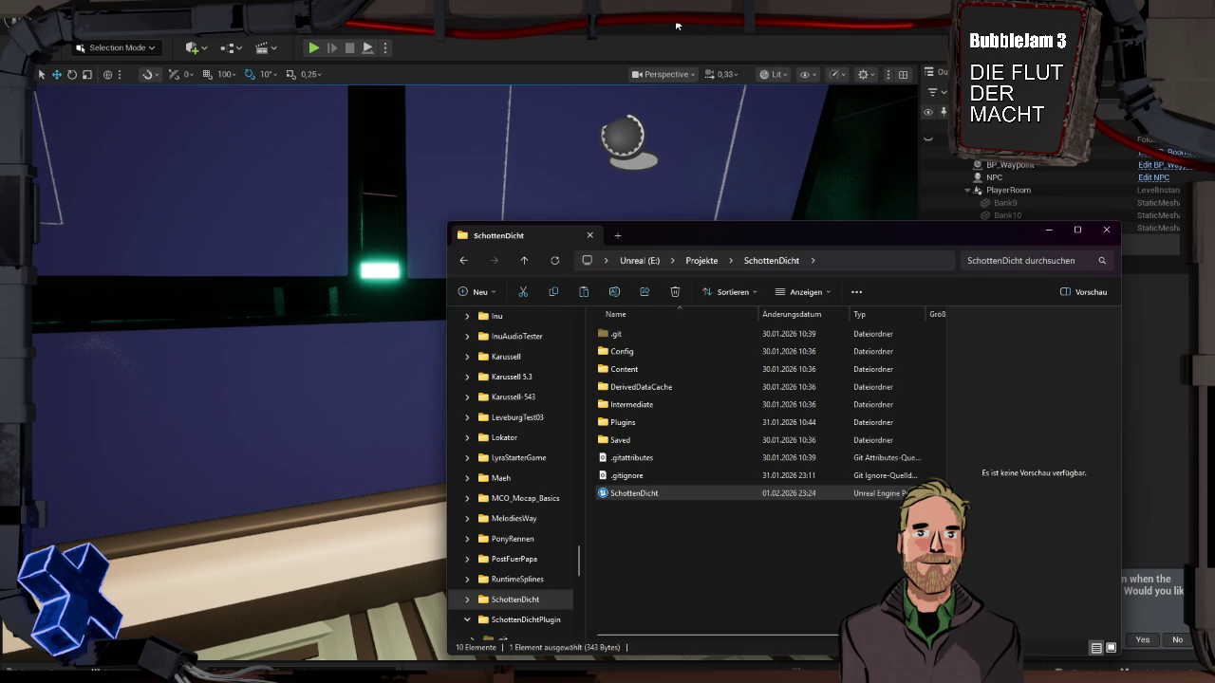
pyautogui.click(676, 26)
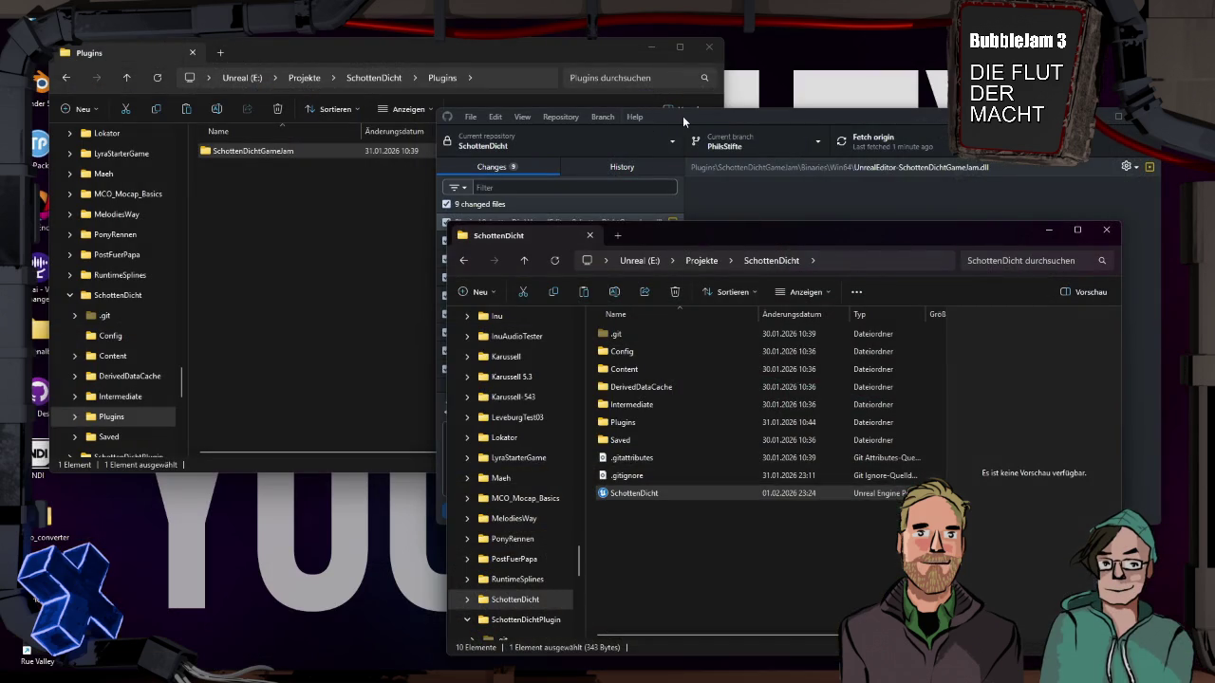
# Step: Commit the 9 changed plugin files as 'Plugin Update' and push to origin
pyautogui.click(680, 116)
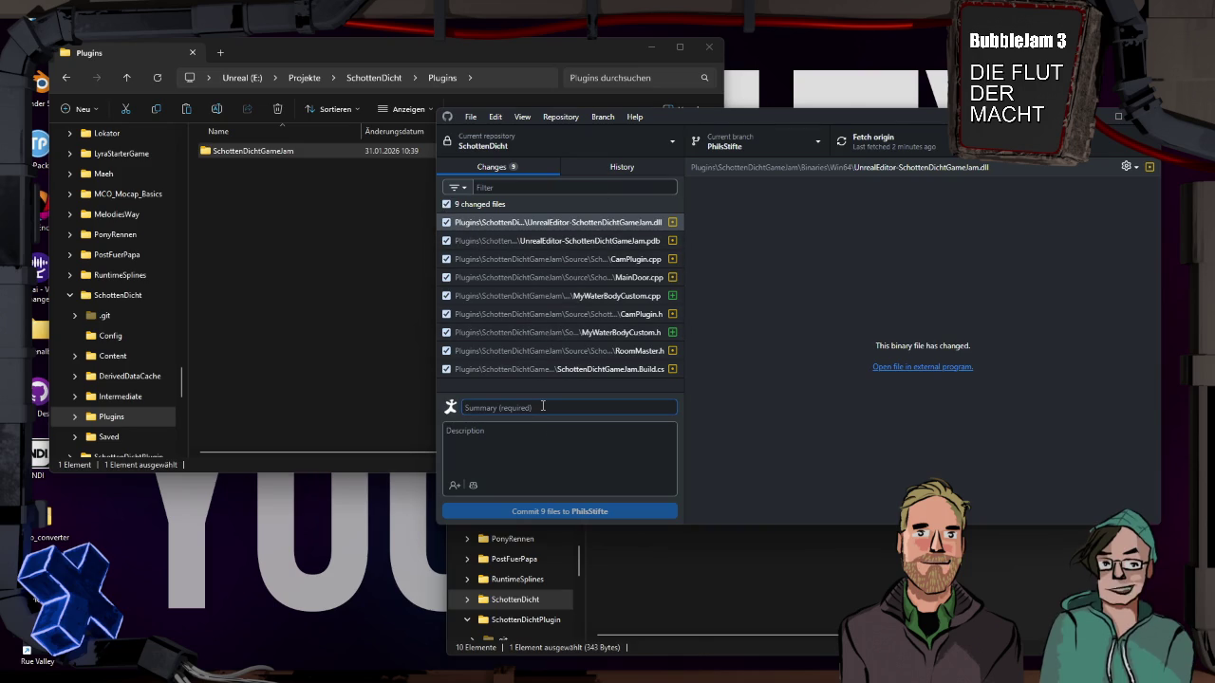
pyautogui.write('Plugin Update')
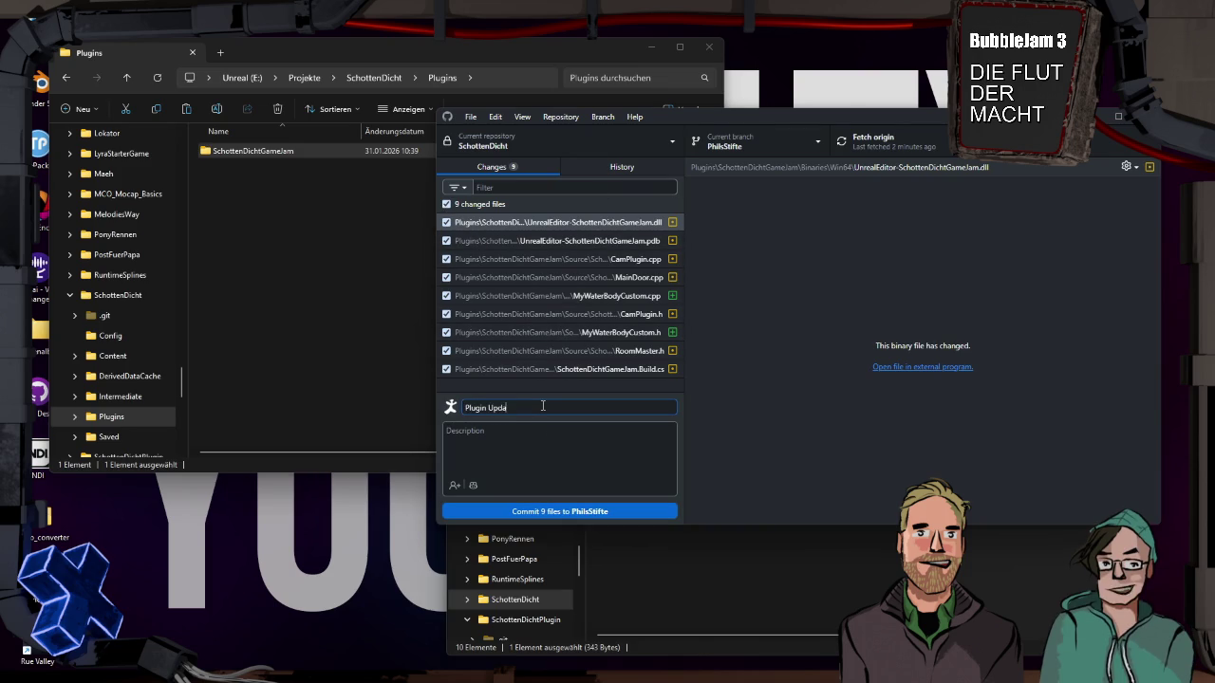
pyautogui.click(562, 512)
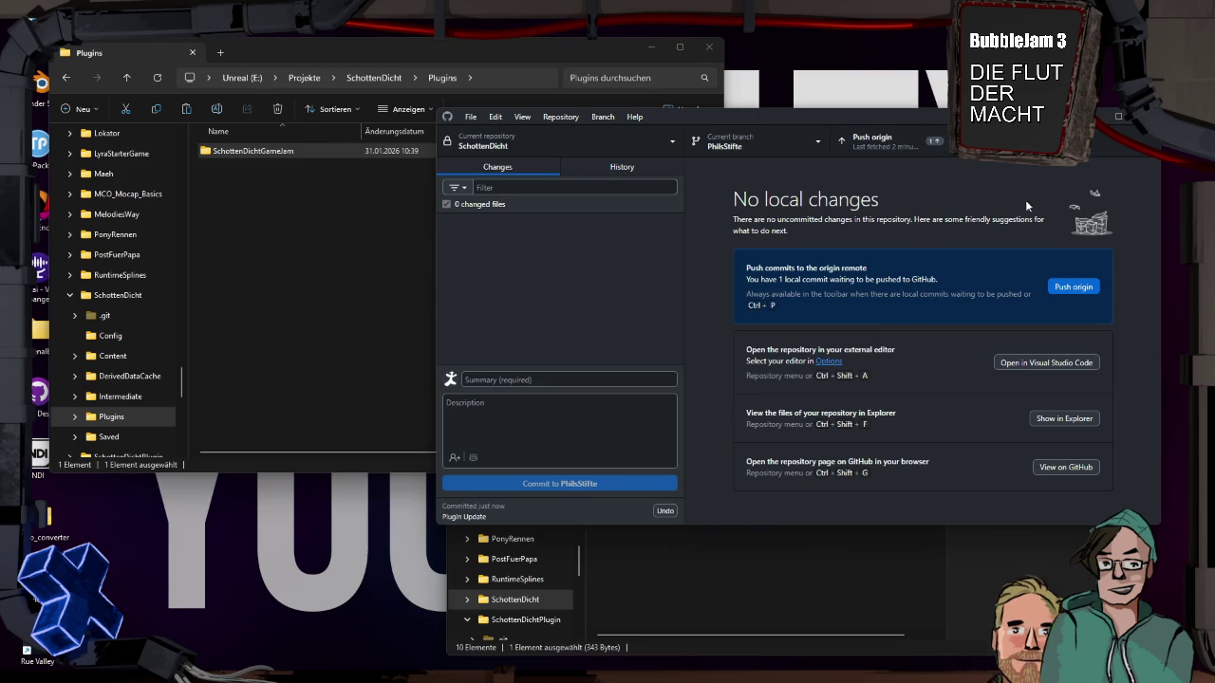
pyautogui.click(1078, 292)
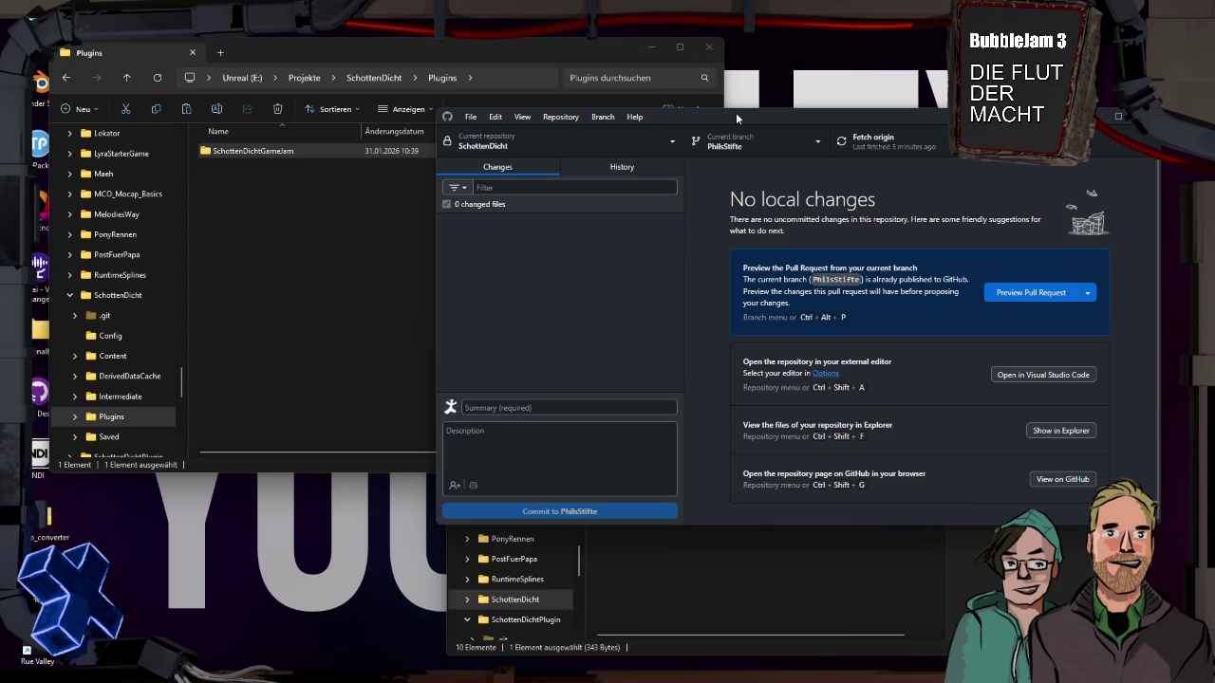
# Step: Move the GitHub Desktop and SchottenDicht folder windows aside
pyautogui.moveTo(741, 116)
pyautogui.mouseDown()
pyautogui.moveTo(734, 105)
pyautogui.moveTo(675, 102)
pyautogui.mouseUp()
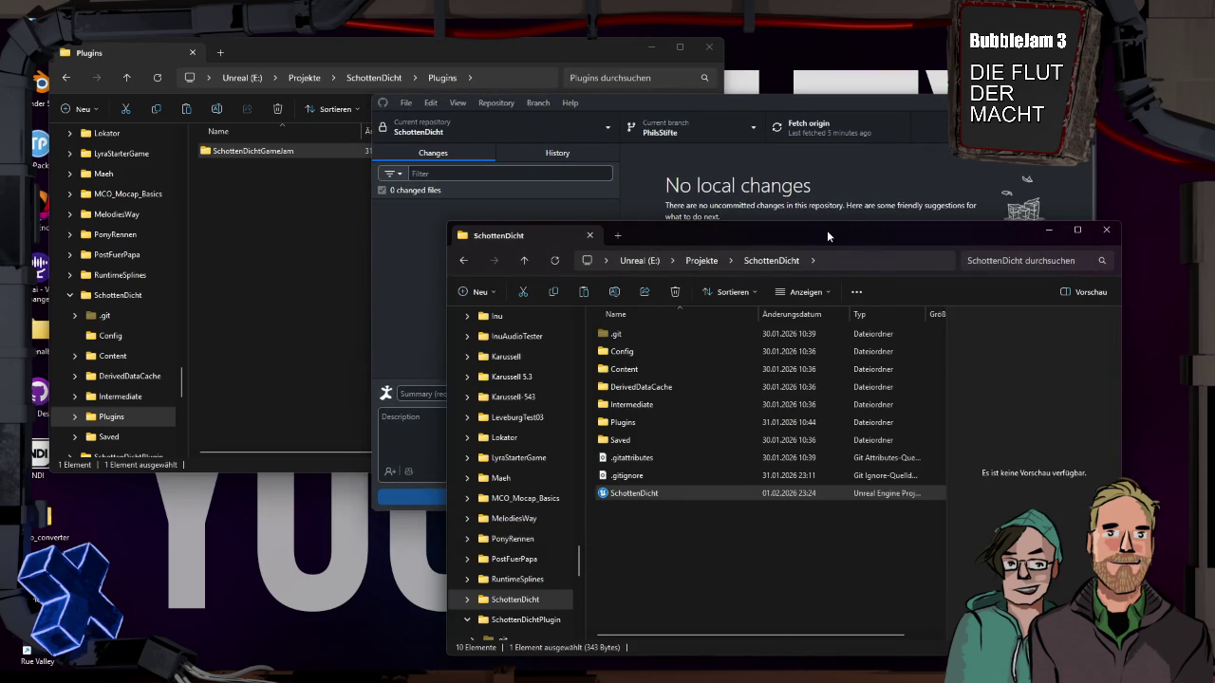
pyautogui.moveTo(827, 230); pyautogui.dragTo(875, 238)
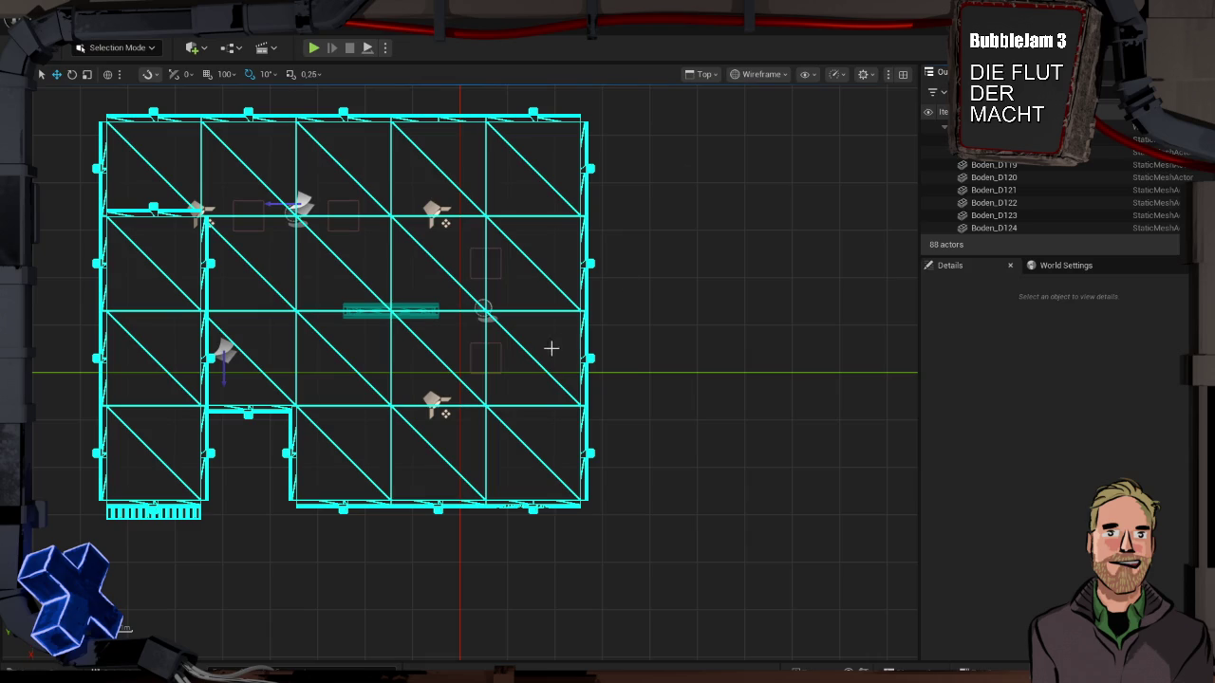
# Step: Centre the building in the top view and select a Decke ceiling piece
pyautogui.moveTo(586, 366)
pyautogui.mouseDown()
pyautogui.moveTo(678, 369)
pyautogui.moveTo(797, 418)
pyautogui.mouseUp()
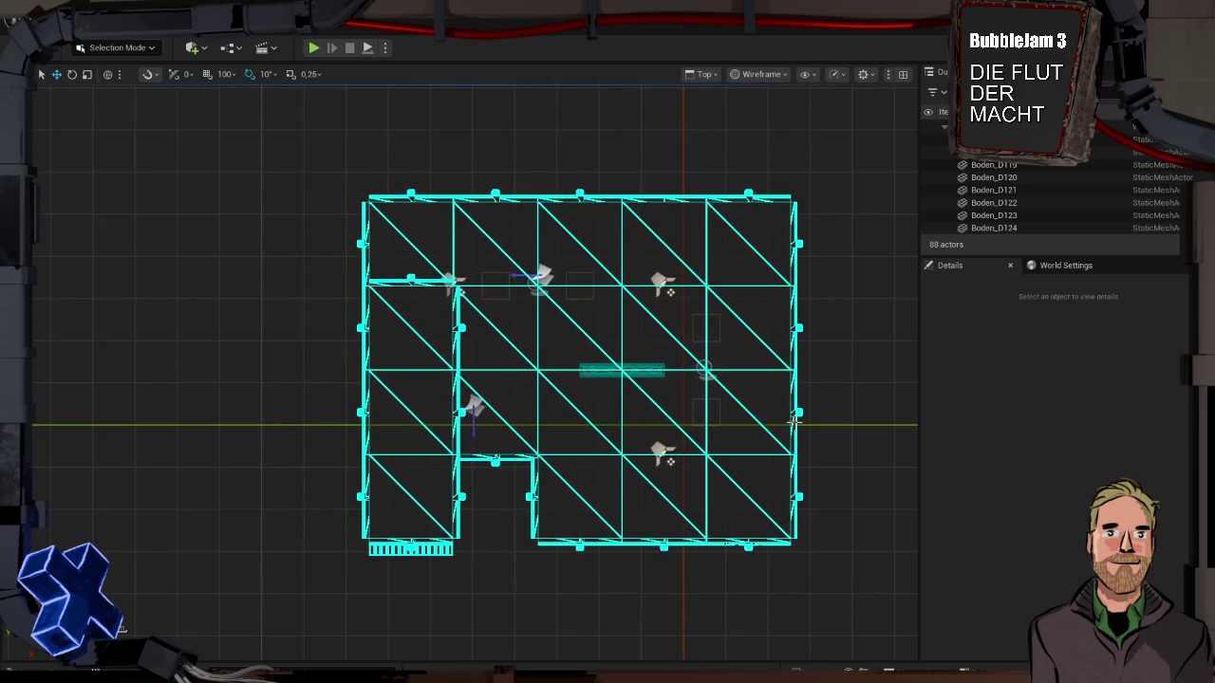
pyautogui.scroll(-3, 636, 415)
pyautogui.scroll(3, 637, 414)
pyautogui.scroll(2, 637, 415)
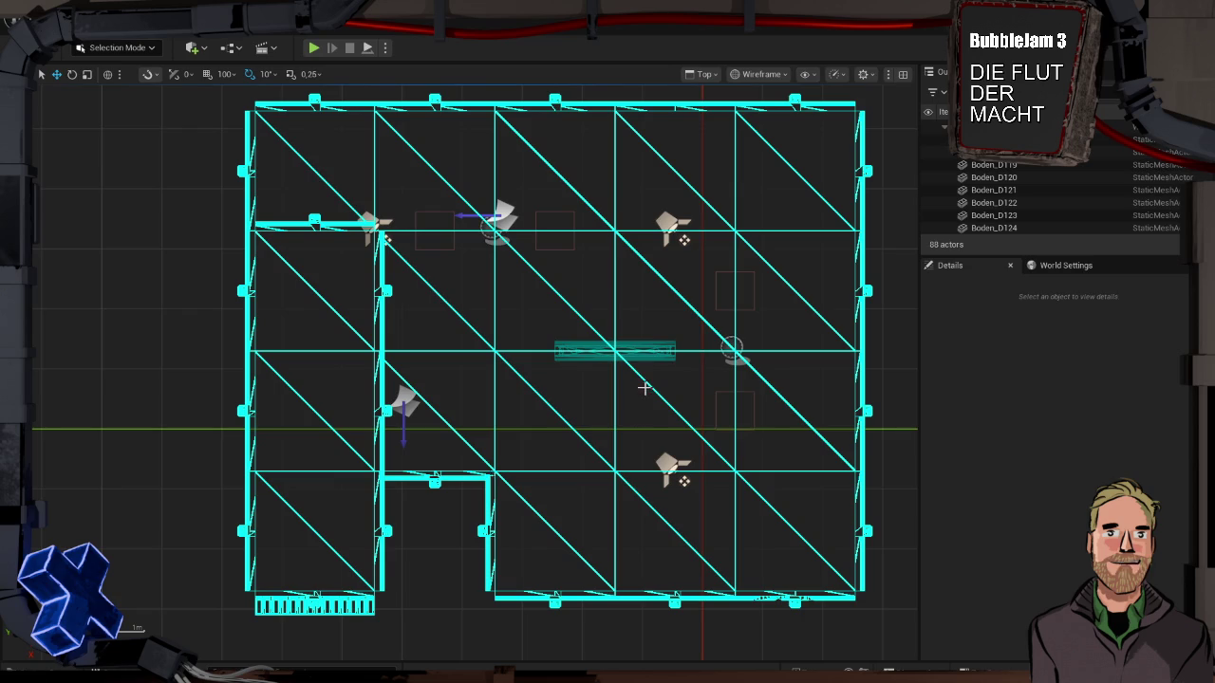
pyautogui.click(653, 357)
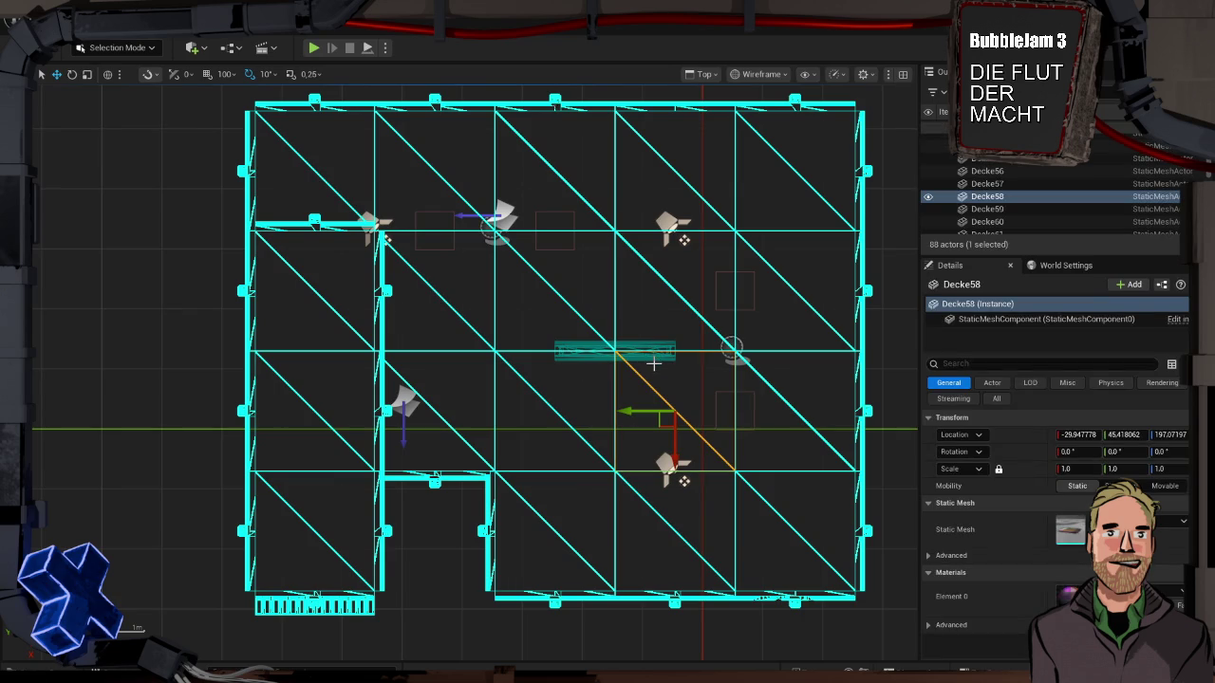
pyautogui.scroll(3, 994, 193)
pyautogui.scroll(-15, 995, 202)
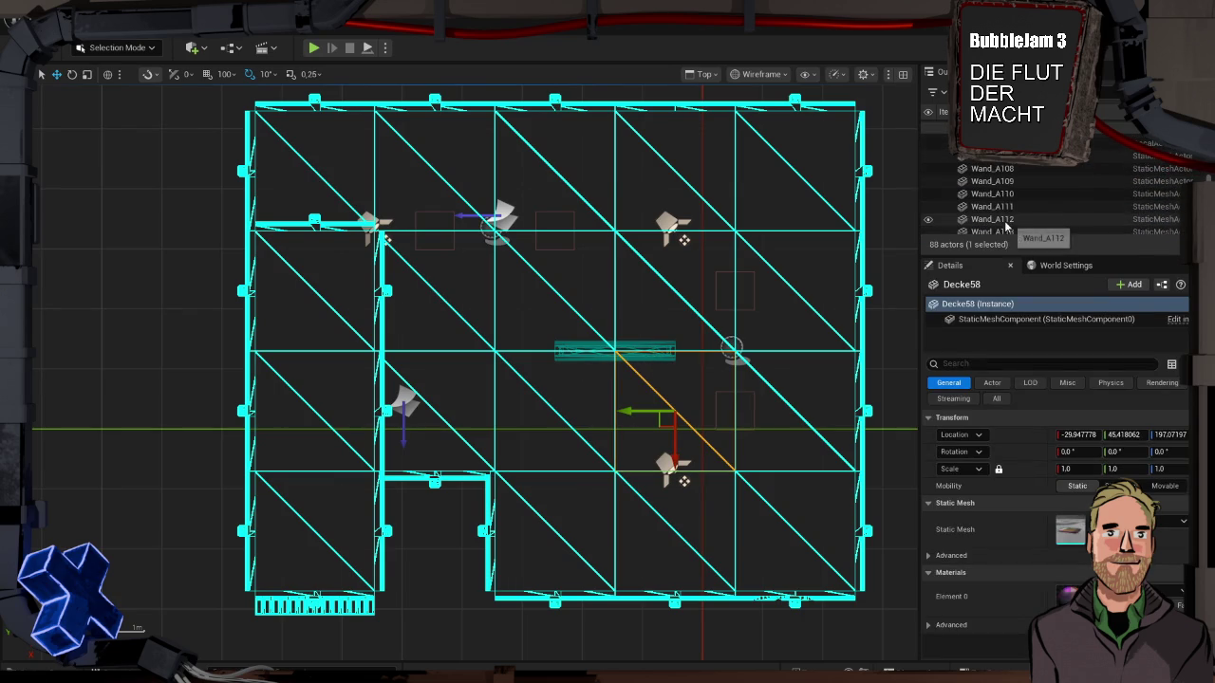
pyautogui.click(1006, 224)
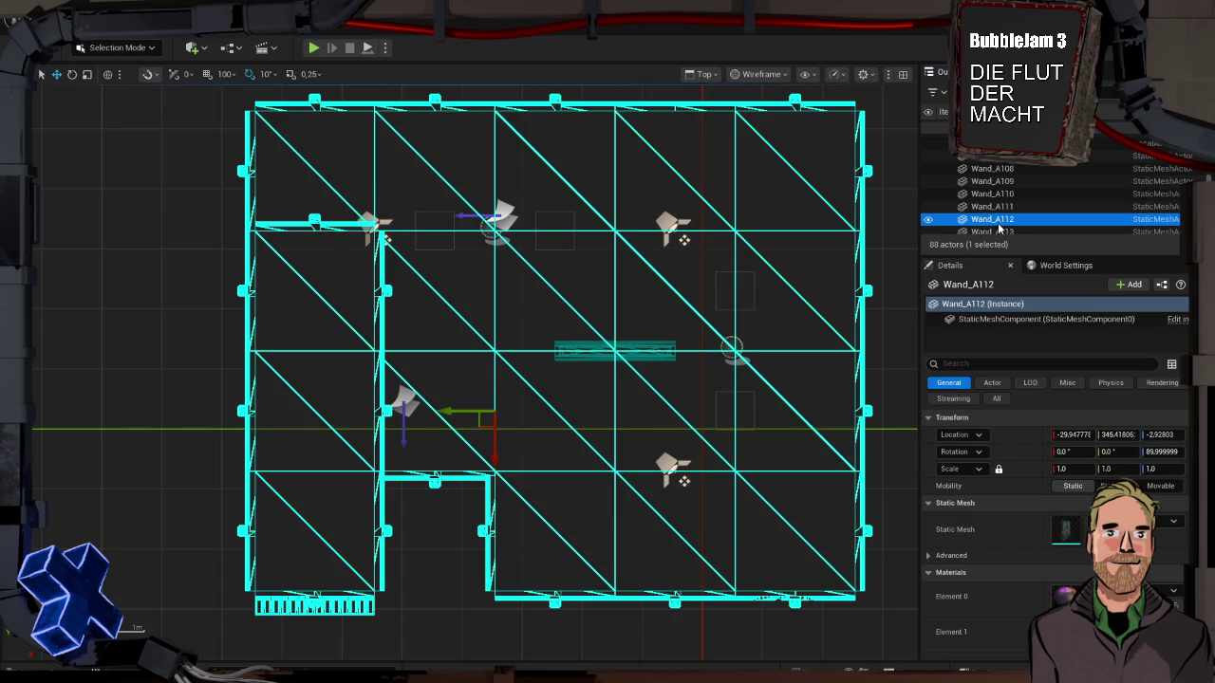
pyautogui.scroll(-4, 739, 266)
pyautogui.scroll(-3, 739, 266)
pyautogui.click(732, 268)
pyautogui.scroll(5, 743, 272)
pyautogui.scroll(-1, 754, 275)
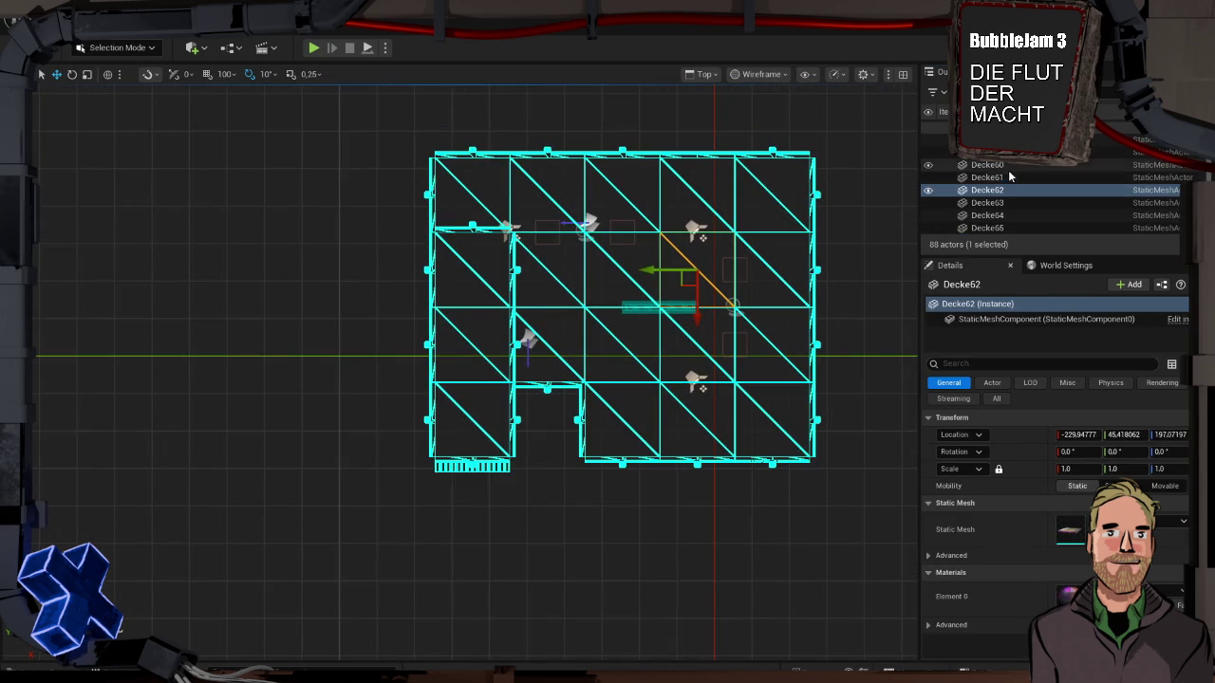
# Step: Select all static meshes matching the ceiling's class via Select > Matching Selected Class
pyautogui.click(271, 13)
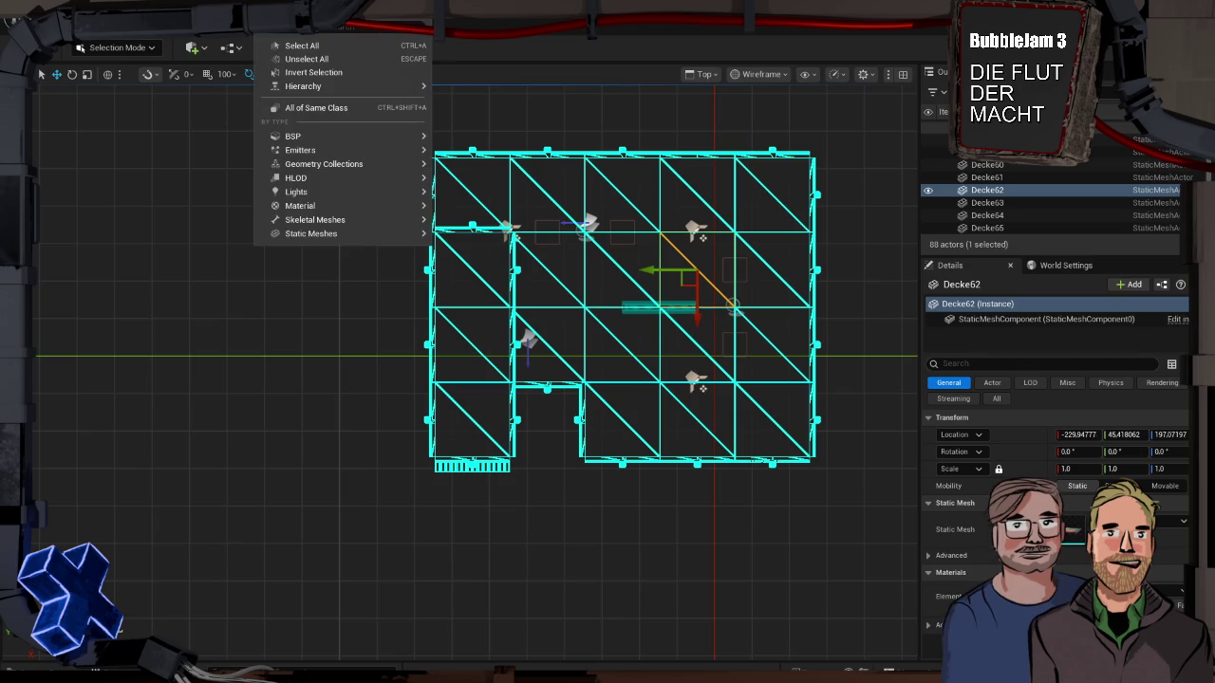
pyautogui.moveTo(363, 179)
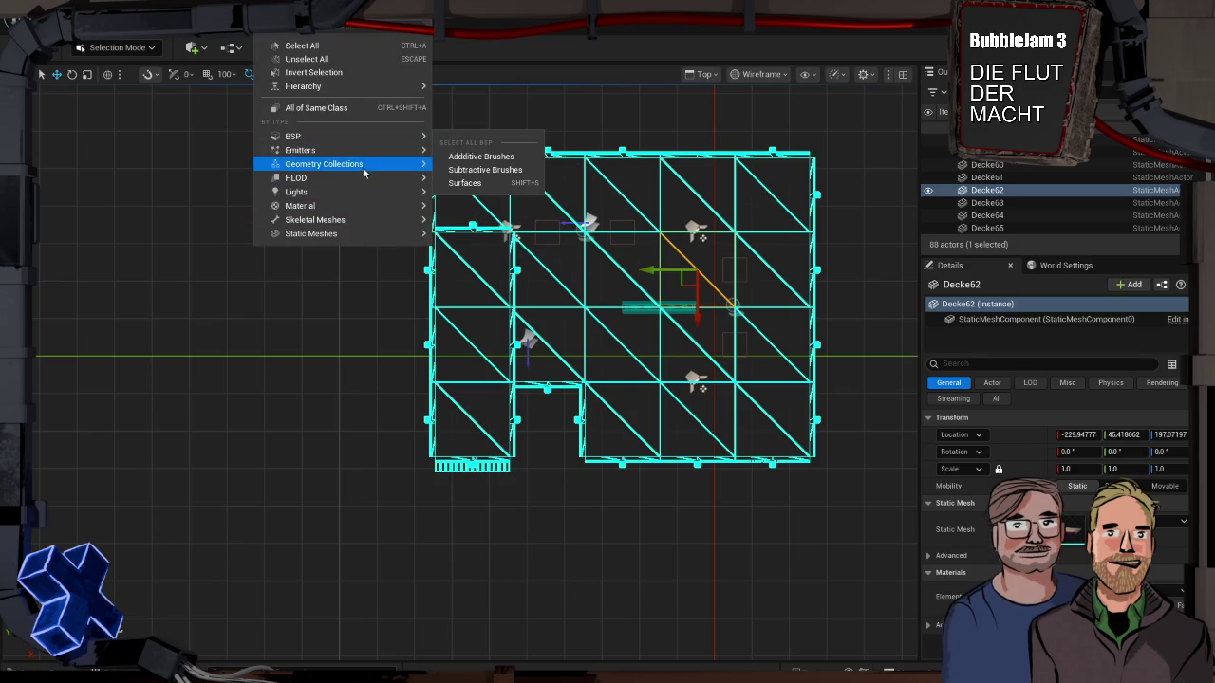
pyautogui.moveTo(379, 234)
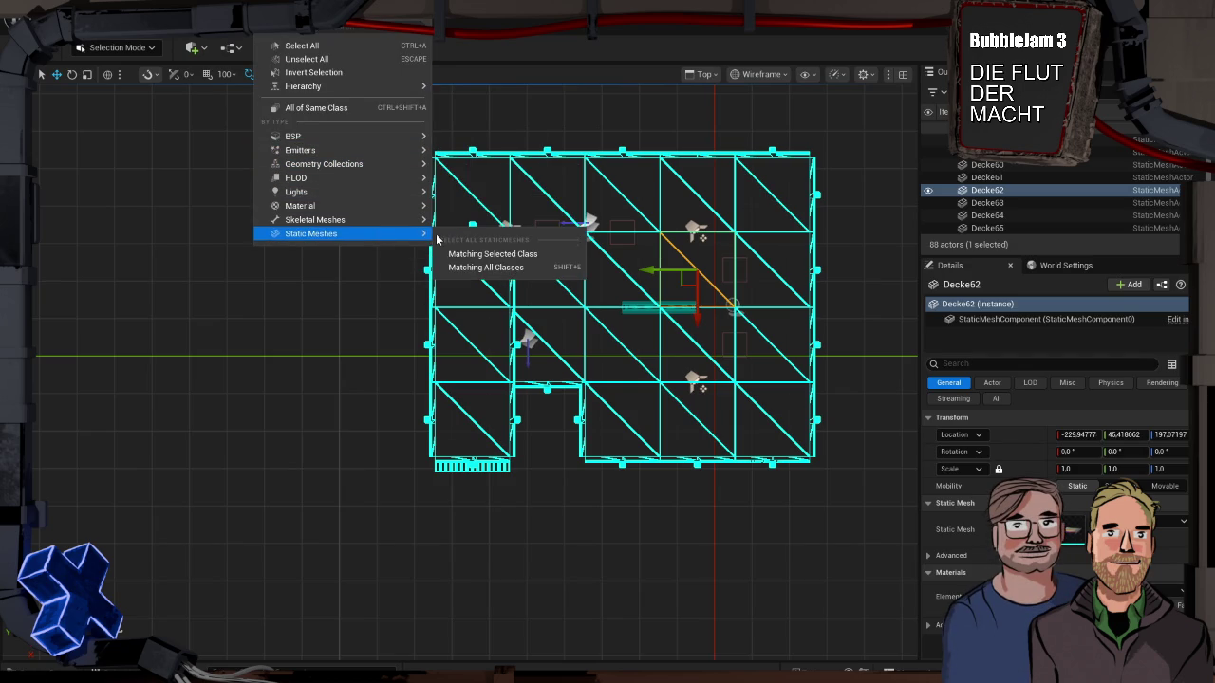
pyautogui.click(465, 255)
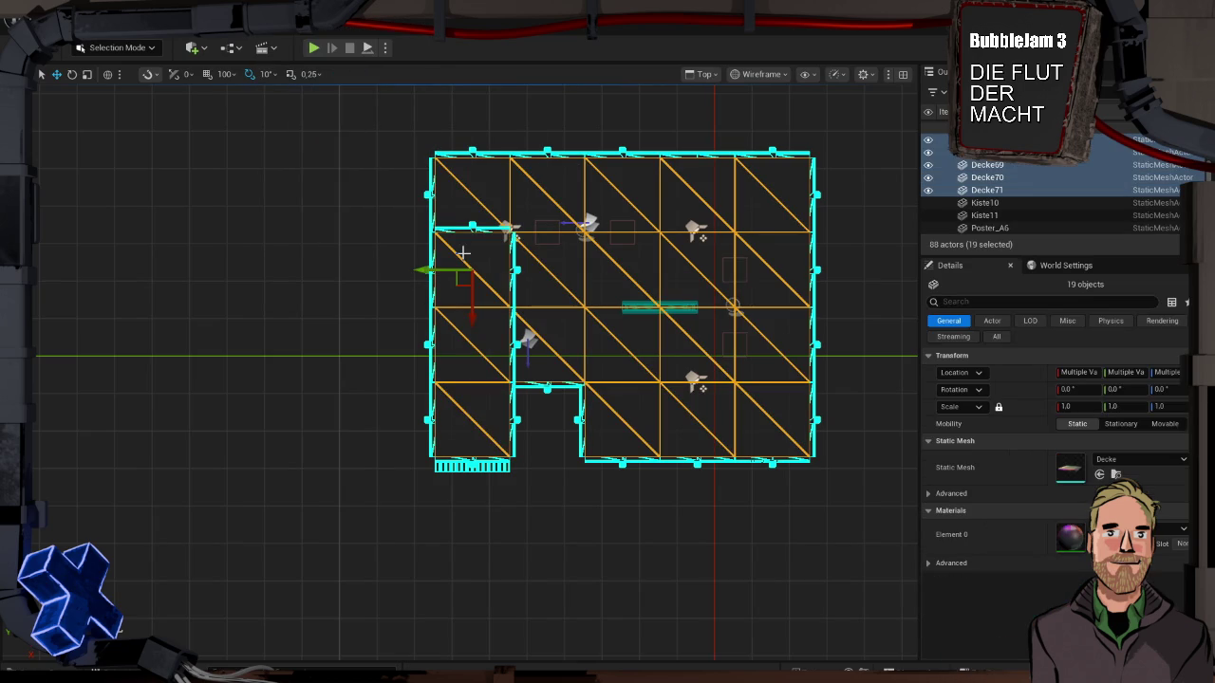
# Step: Set grid snap to 1000, move the ceilings one step left, and marquee-select the building
pyautogui.click(226, 75)
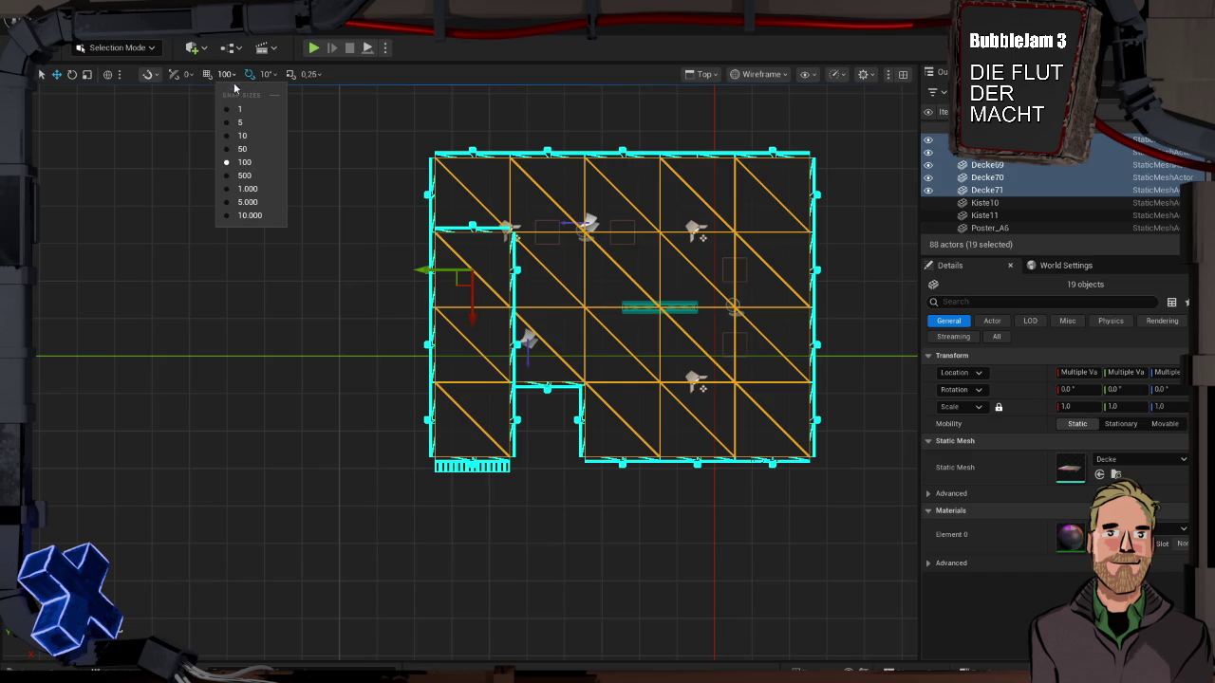
pyautogui.click(249, 190)
pyautogui.moveTo(413, 272); pyautogui.dragTo(133, 206)
pyautogui.click(300, 148)
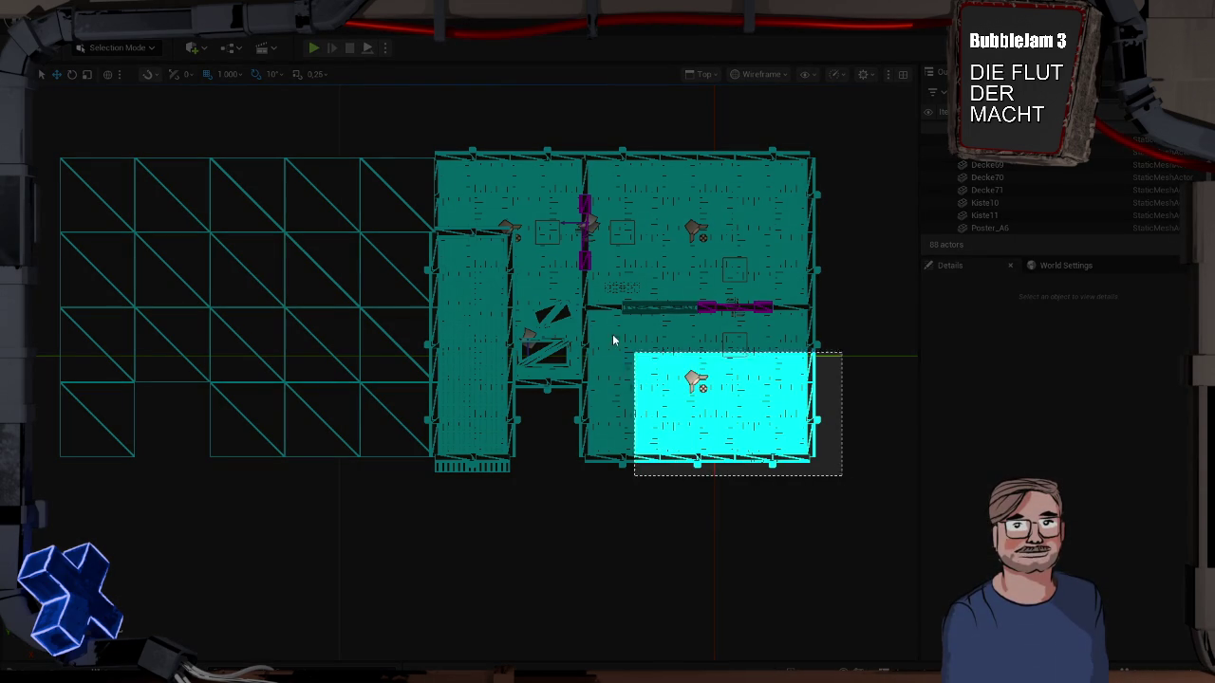
pyautogui.moveTo(612, 340)
pyautogui.mouseDown()
pyautogui.moveTo(435, 173)
pyautogui.moveTo(425, 145)
pyautogui.mouseUp()
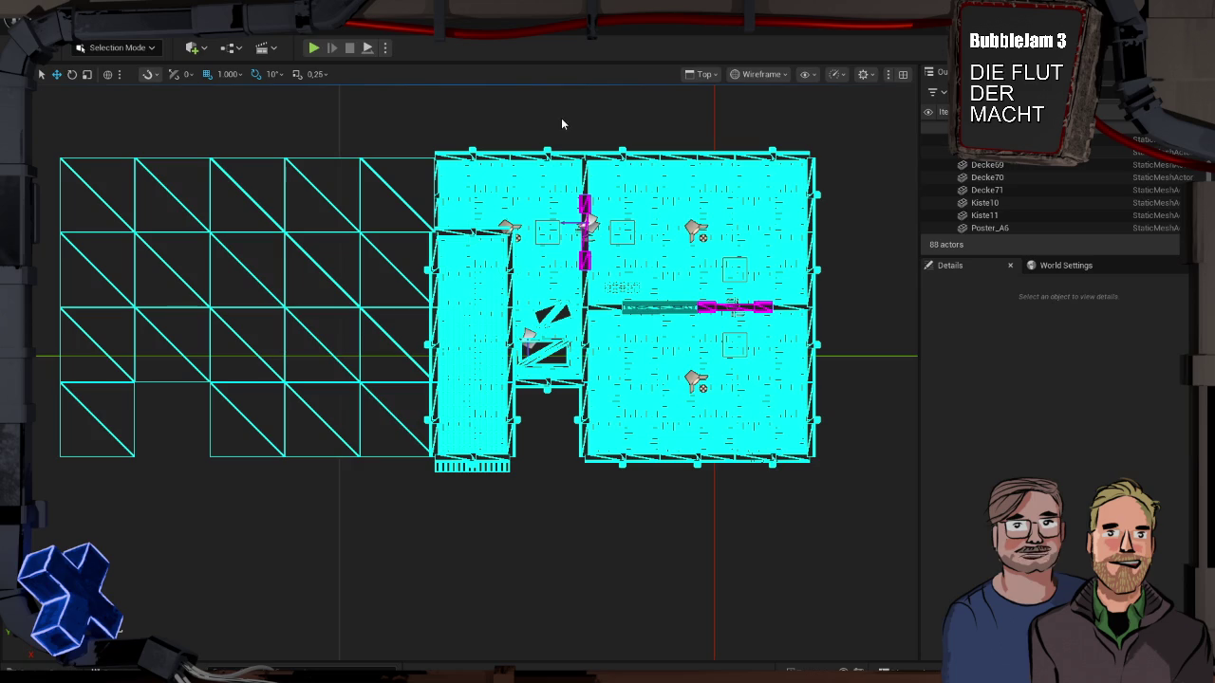
# Step: Search the Windows Start menu for 'affinity'
pyautogui.press('super')
pyautogui.write('affinity')
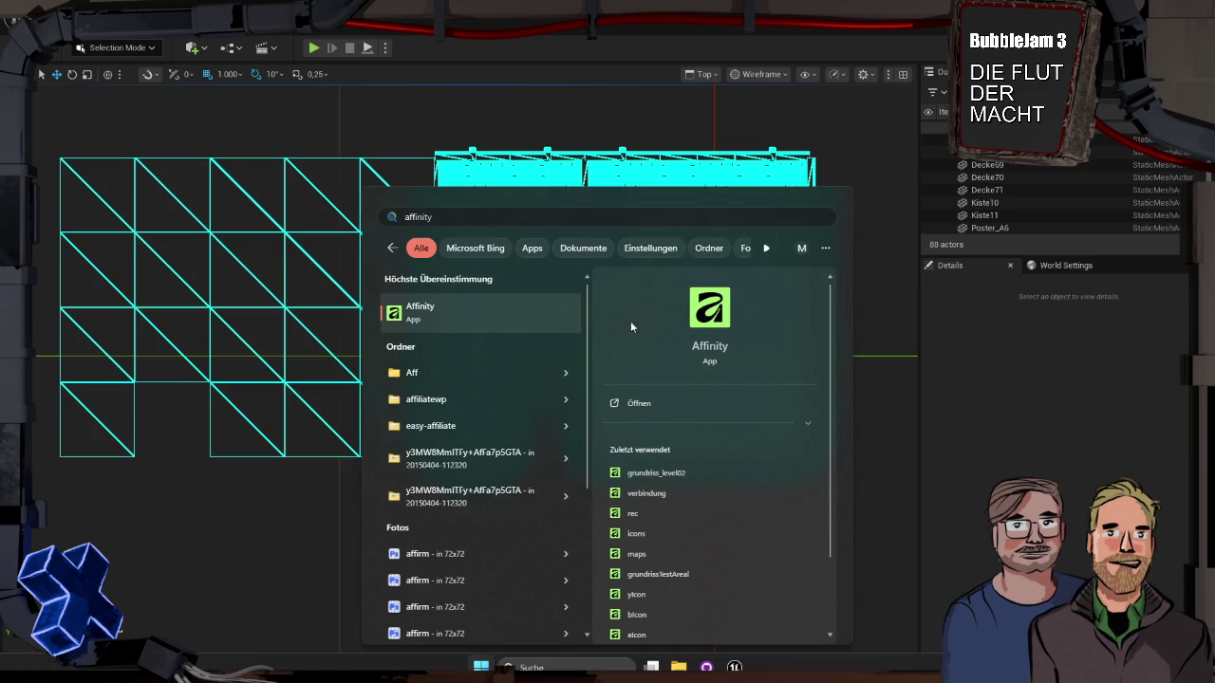
# Step: Open the recent grundriss_level02 file in Affinity and decline the update with 'Nicht jetzt'
pyautogui.click(664, 473)
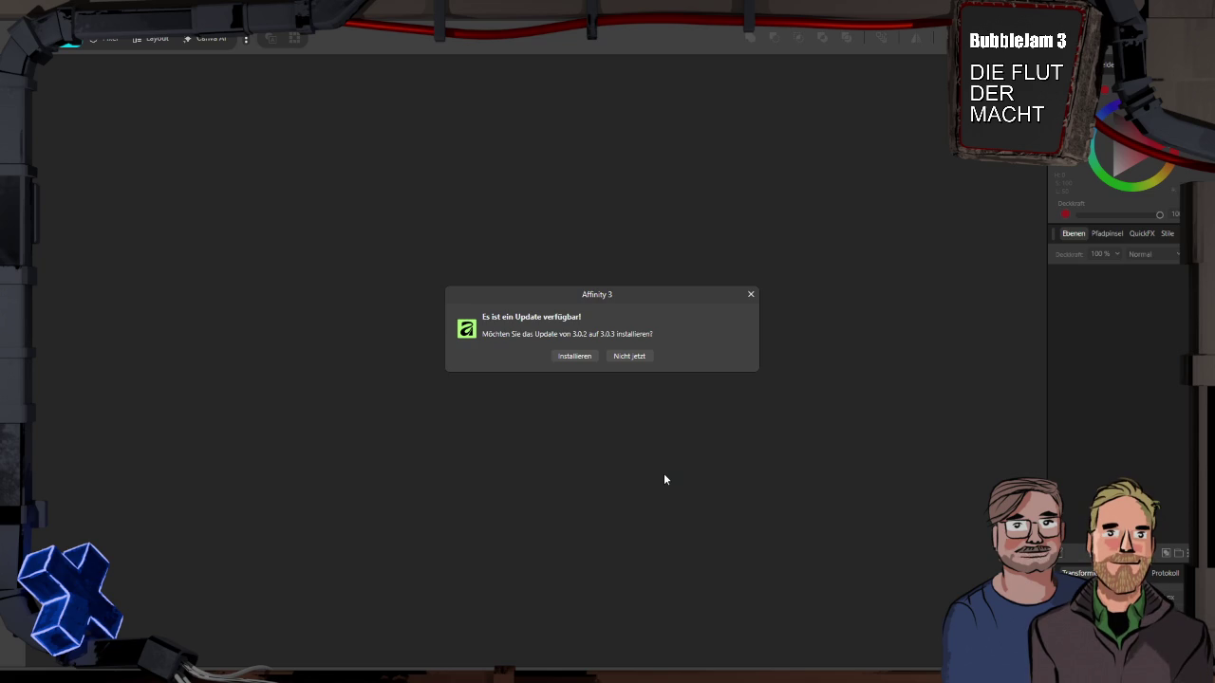
pyautogui.click(643, 355)
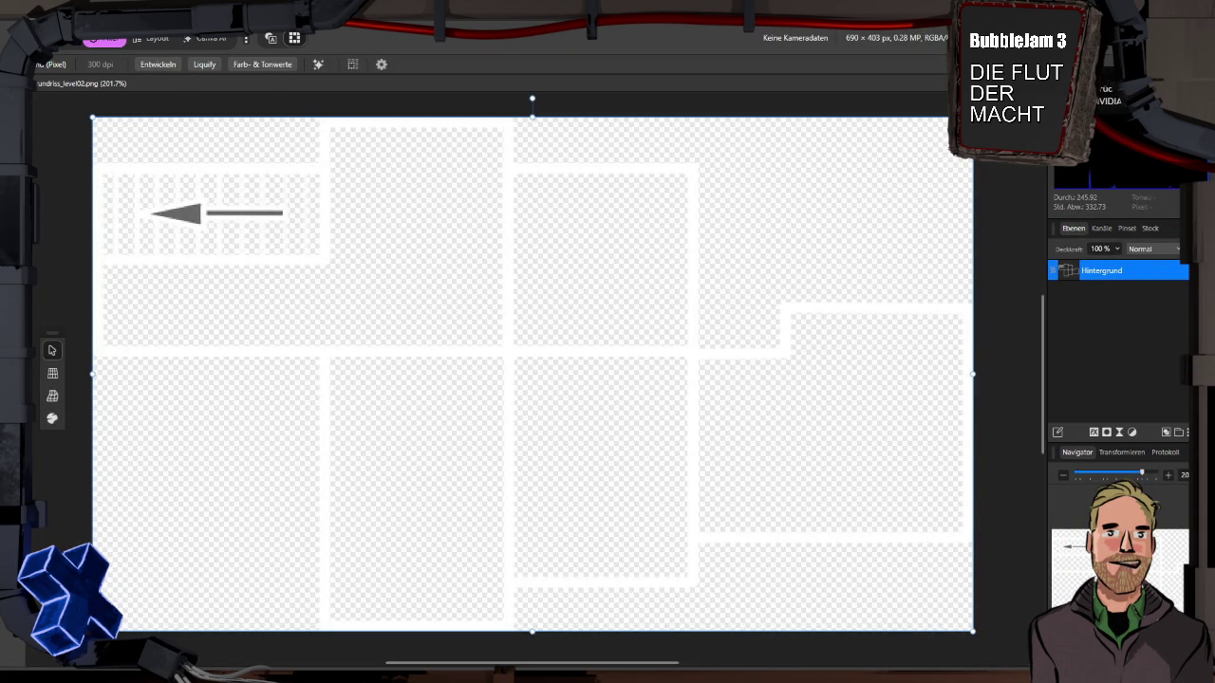
# Step: Open the recovered maps document from recent files and select its Image.png layer
pyautogui.click(105, 39)
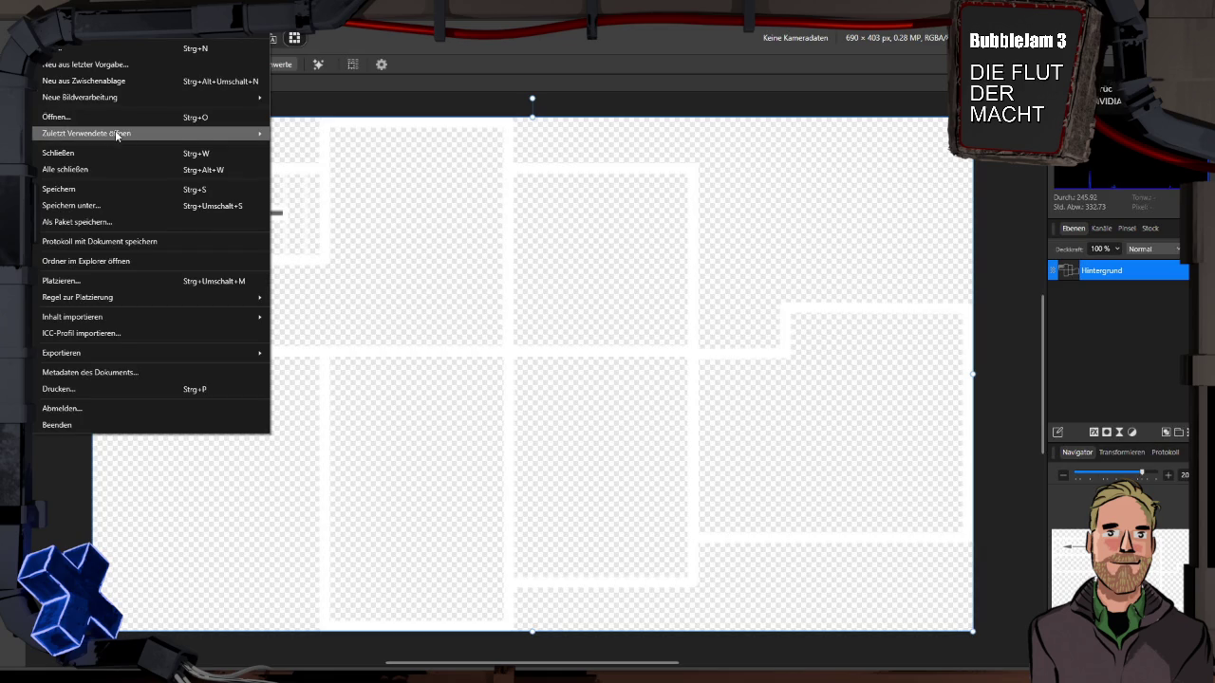
pyautogui.moveTo(115, 130)
pyautogui.click(320, 136)
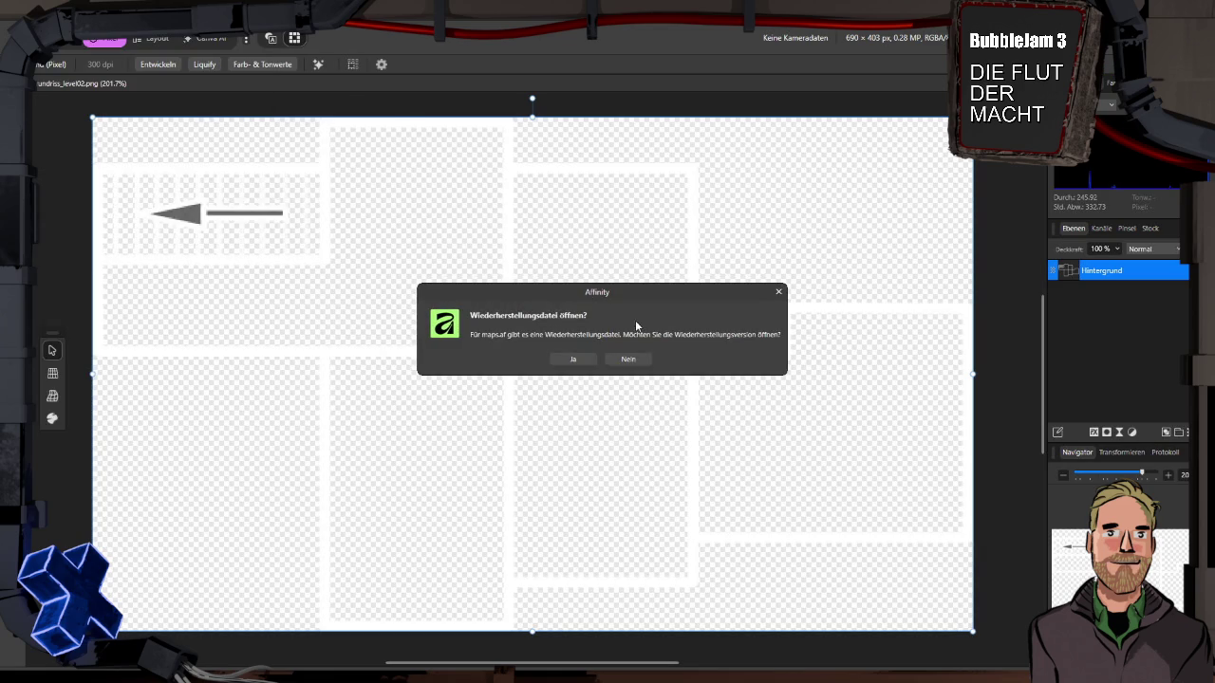
pyautogui.click(579, 359)
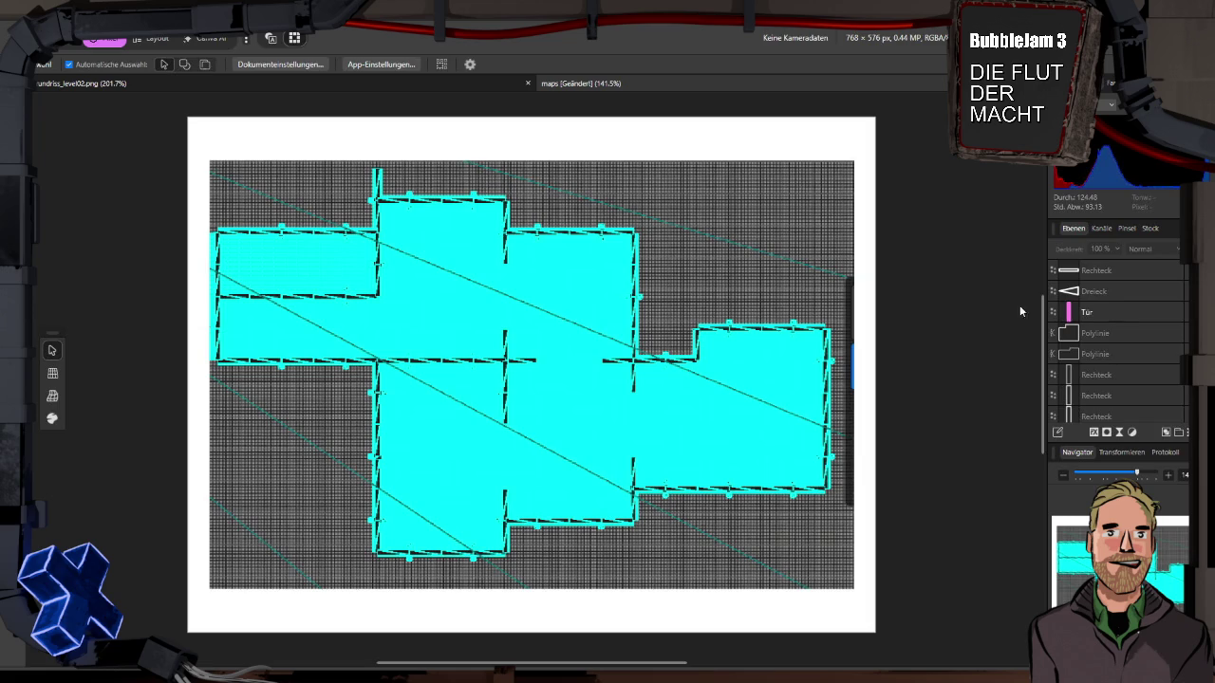
pyautogui.scroll(-5, 1101, 351)
pyautogui.click(1120, 354)
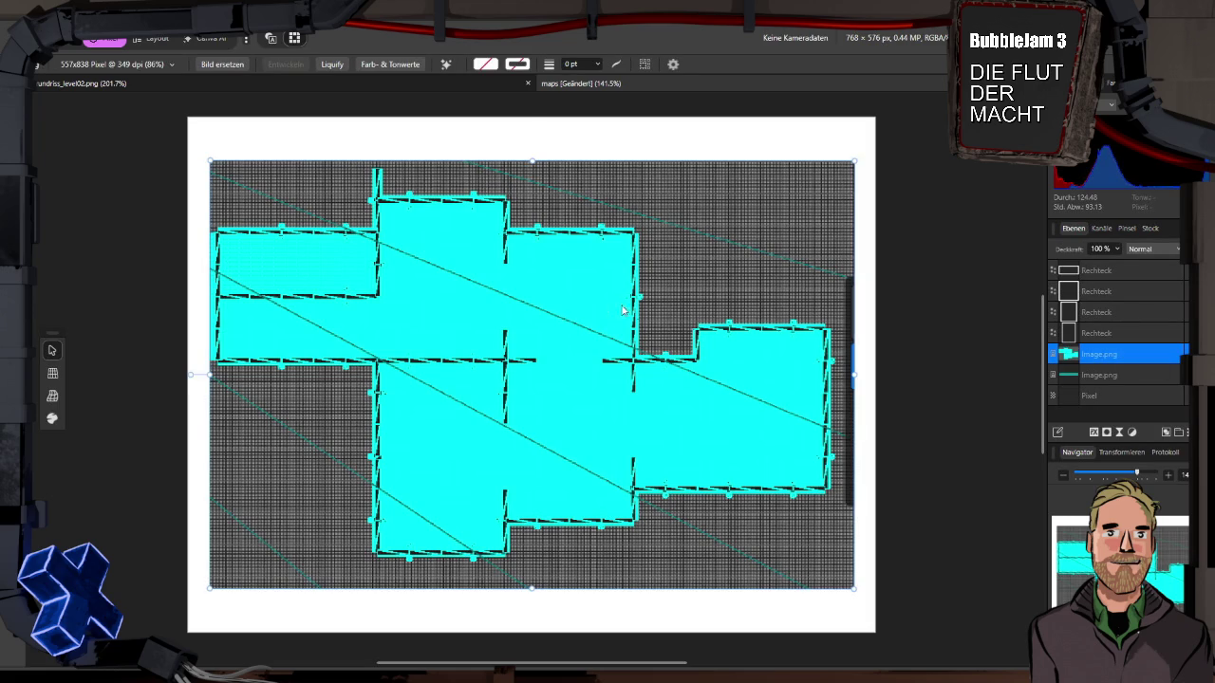
# Step: Paste the new floor-plan capture, shrink it and position it over the grid map
pyautogui.hotkey('ctrl', 'v')
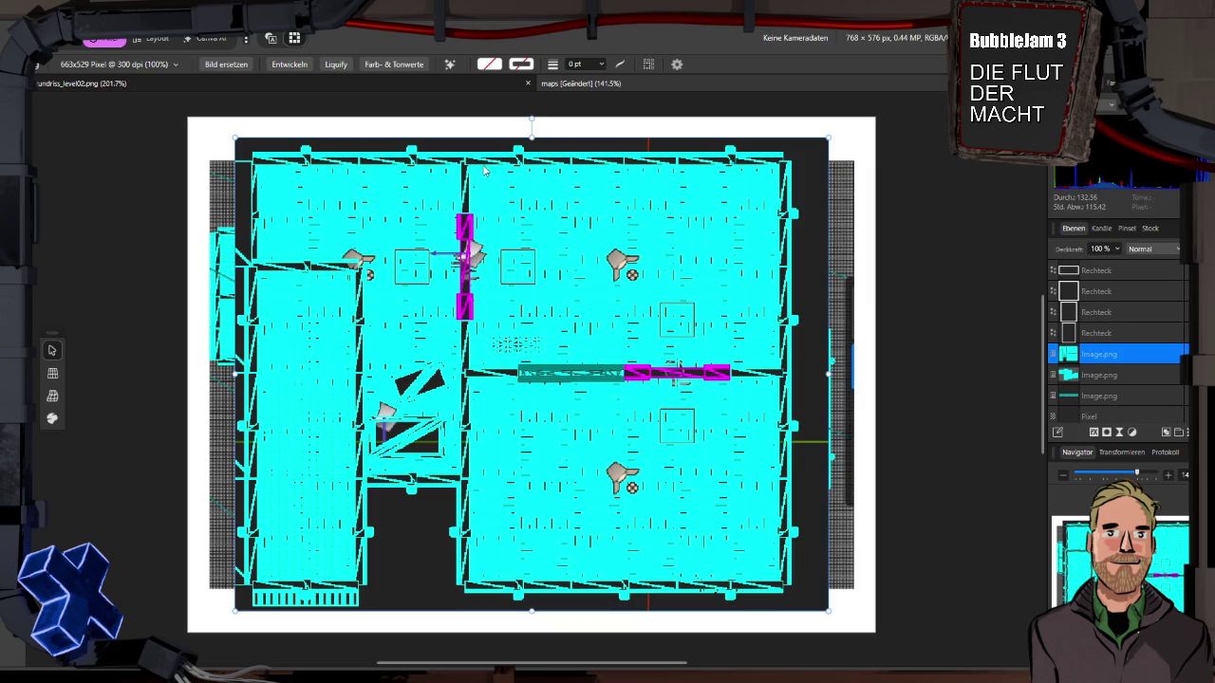
pyautogui.moveTo(234, 135); pyautogui.dragTo(400, 271)
pyautogui.moveTo(565, 328)
pyautogui.mouseDown()
pyautogui.moveTo(604, 369)
pyautogui.moveTo(508, 294)
pyautogui.moveTo(548, 309)
pyautogui.mouseUp()
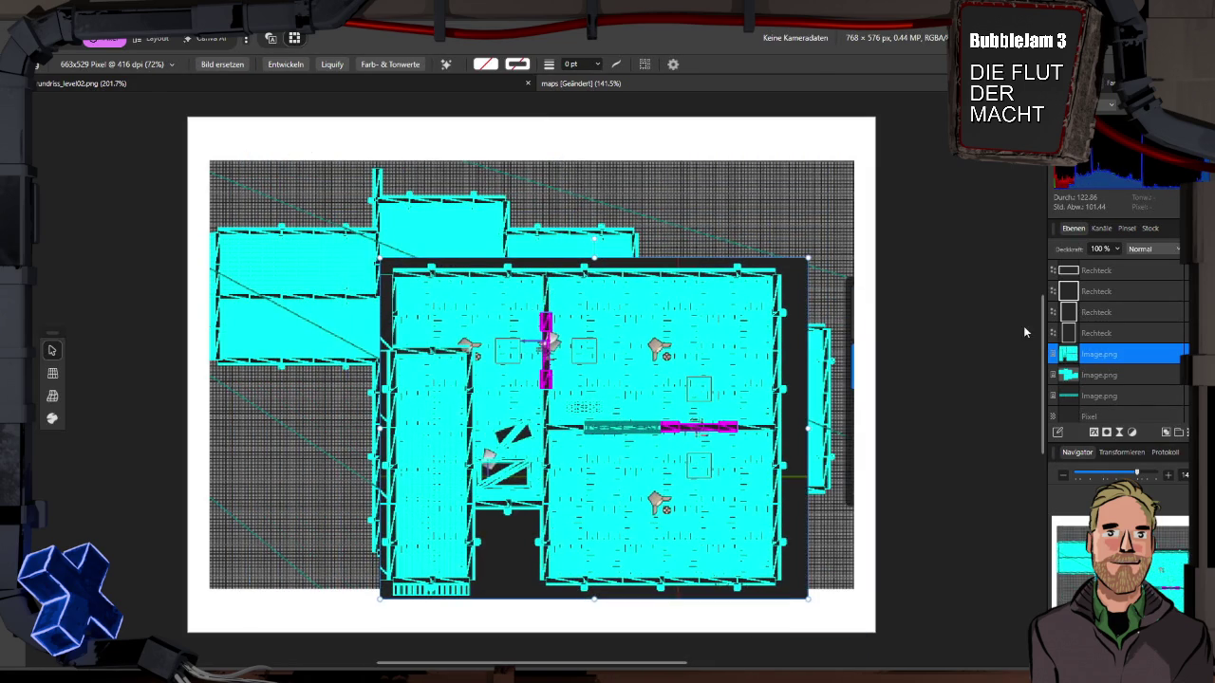
pyautogui.scroll(2, 1139, 342)
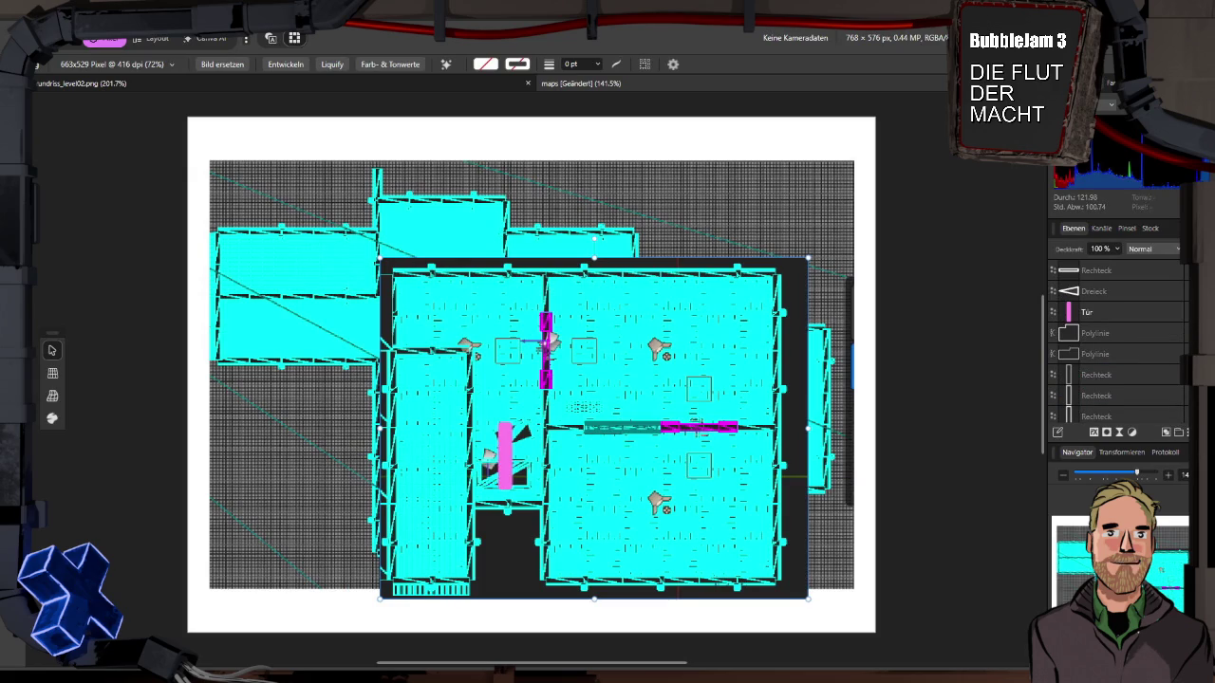
pyautogui.moveTo(634, 278)
pyautogui.mouseDown()
pyautogui.moveTo(598, 298)
pyautogui.moveTo(594, 383)
pyautogui.mouseUp()
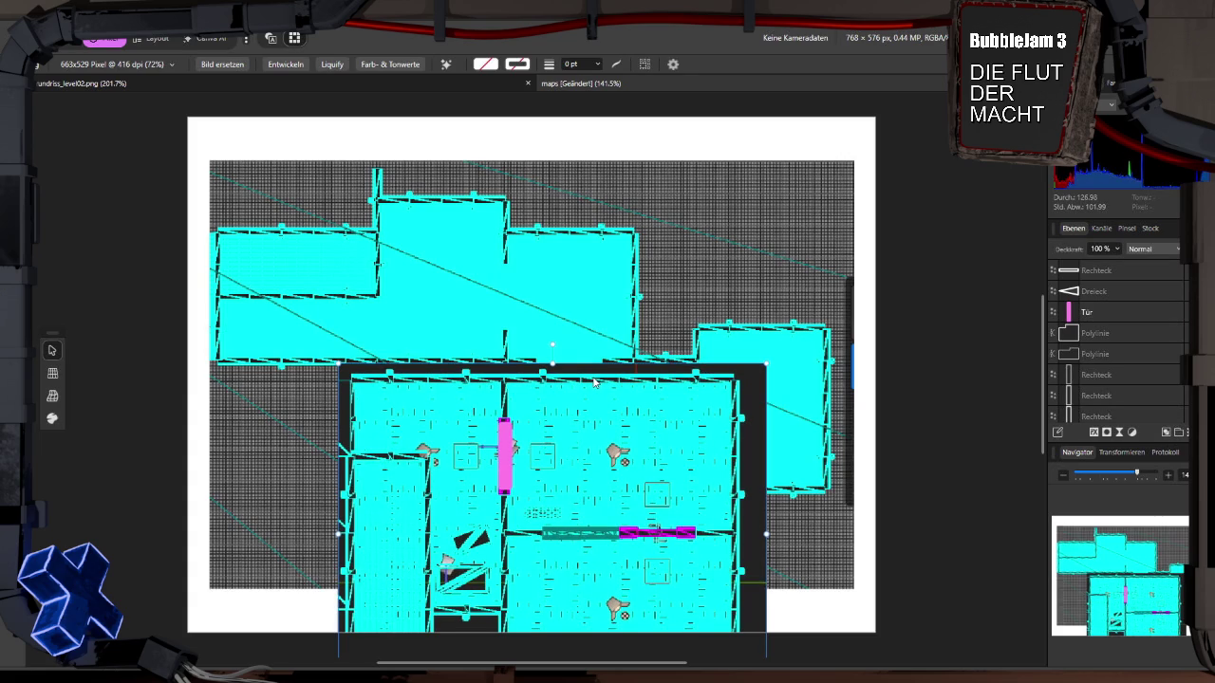
pyautogui.moveTo(594, 383)
pyautogui.mouseDown()
pyautogui.moveTo(597, 213)
pyautogui.moveTo(600, 232)
pyautogui.mouseUp()
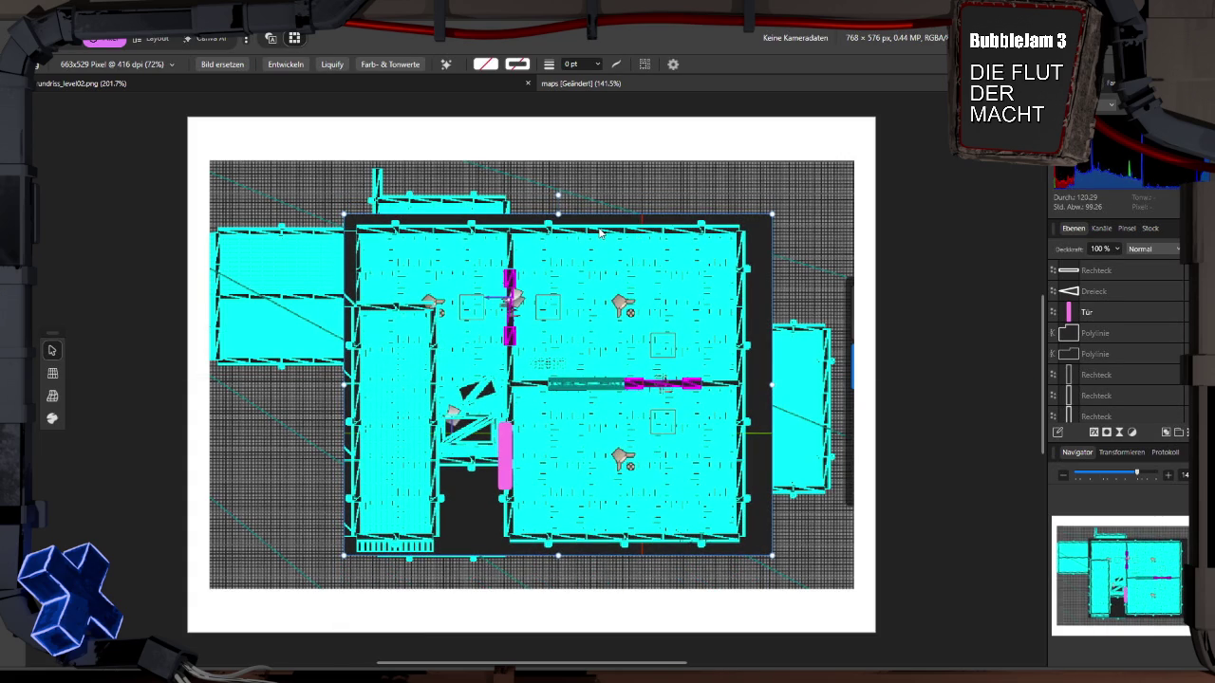
pyautogui.moveTo(633, 383); pyautogui.dragTo(584, 384)
# Step: Delete the pink Tür door bar and nudge the floor-plan image slightly right
pyautogui.click(505, 465)
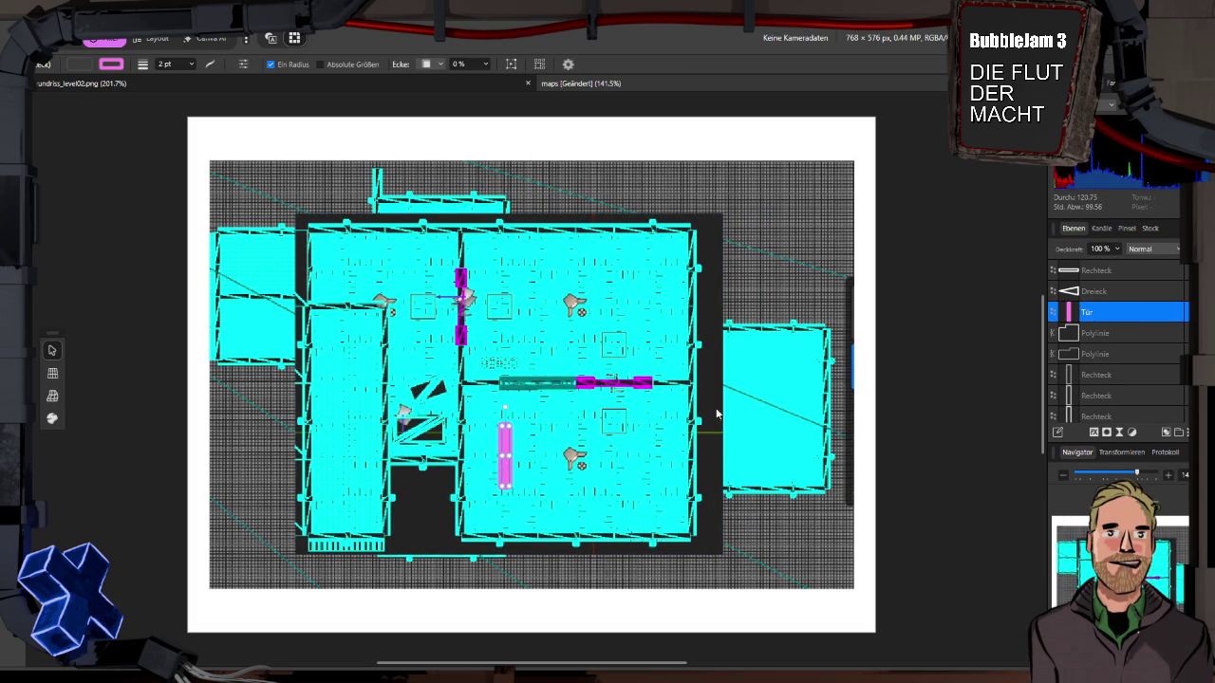
pyautogui.press('Delete')
pyautogui.moveTo(640, 328); pyautogui.dragTo(655, 329)
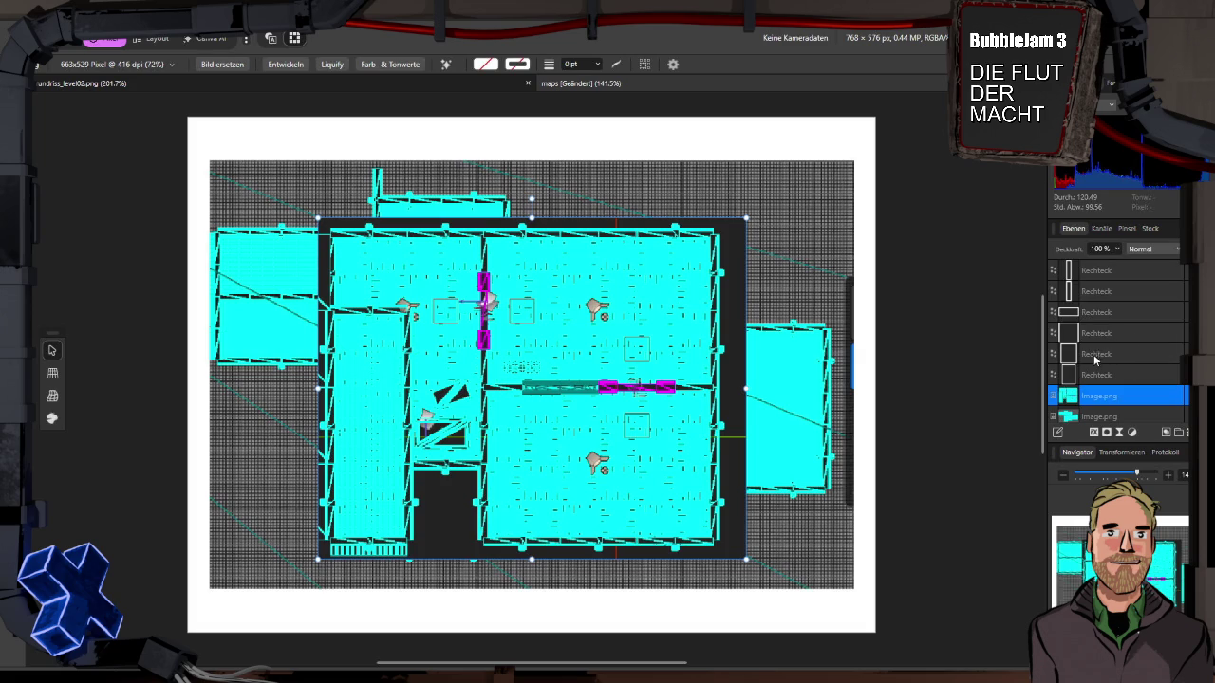
pyautogui.scroll(2, 1115, 342)
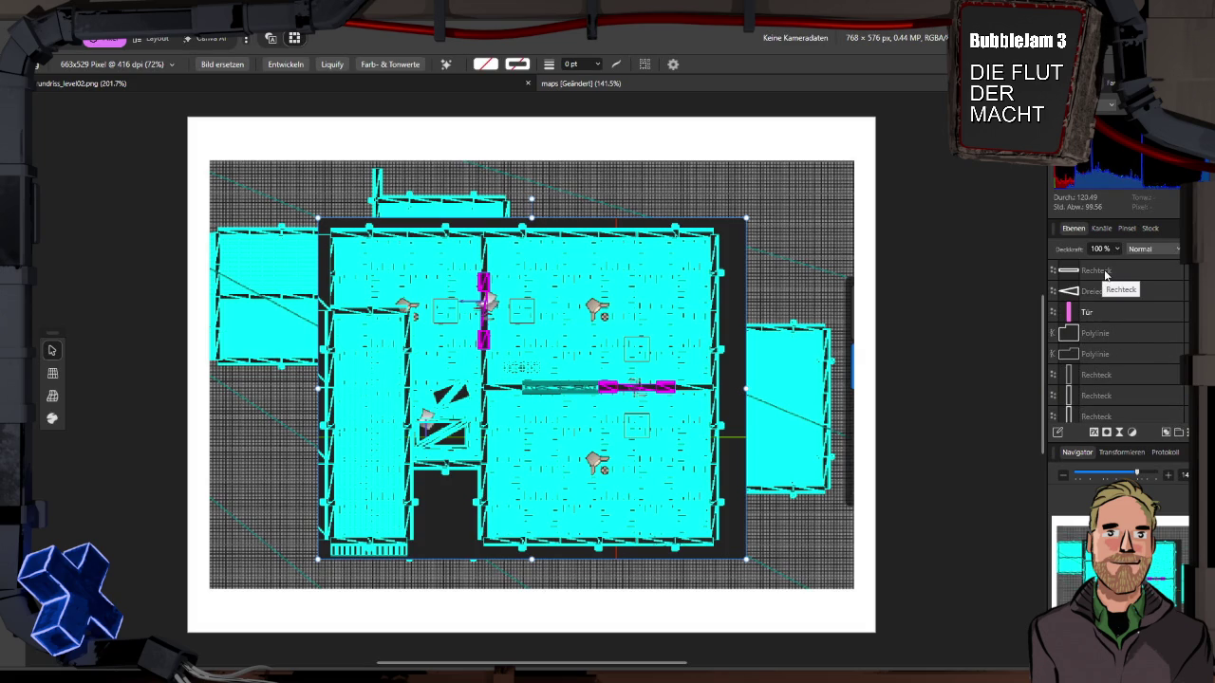
# Step: Select the Rechteck and Dreieck shapes, then move the floor-plan image to the canvas's right edge
pyautogui.click(1104, 273)
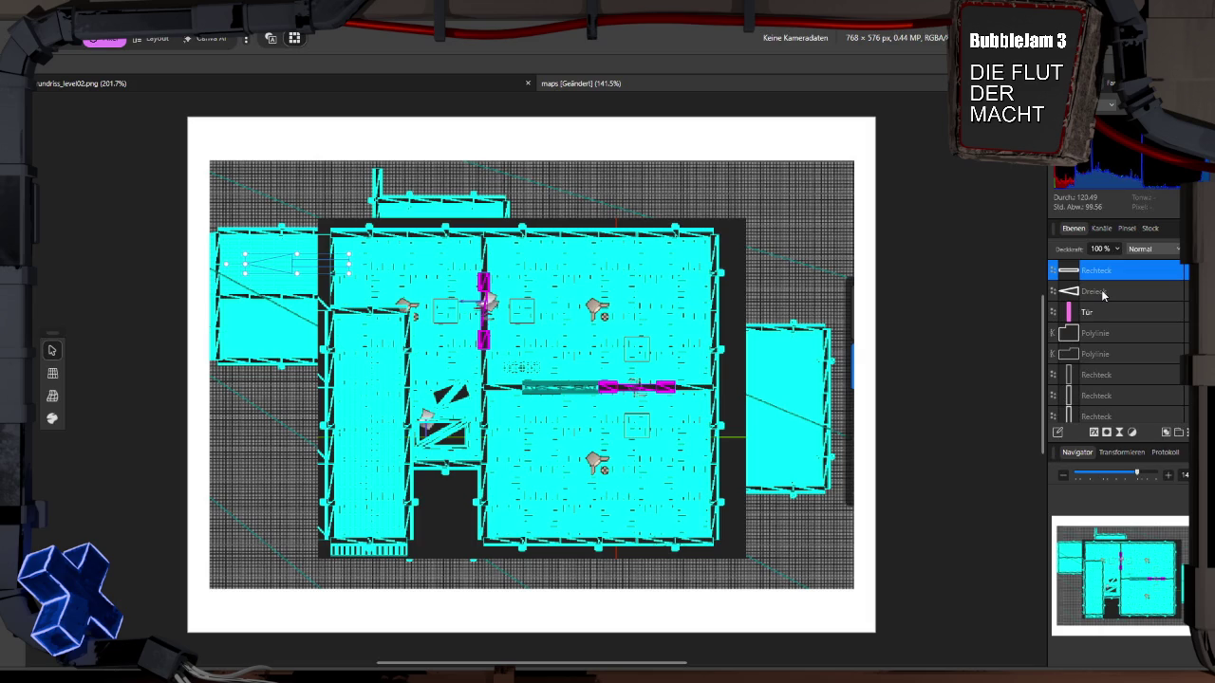
pyautogui.keyDown('shift'); pyautogui.click(1102, 293); pyautogui.keyUp('shift')
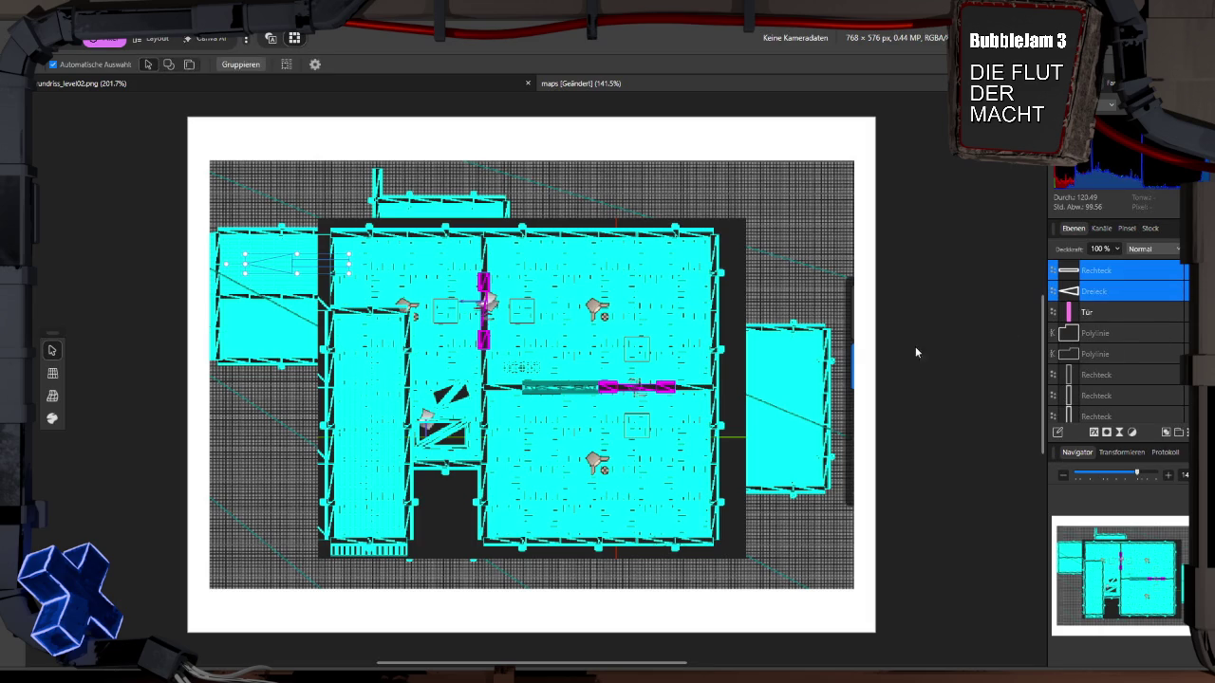
pyautogui.click(615, 378)
pyautogui.moveTo(531, 389)
pyautogui.mouseDown()
pyautogui.moveTo(647, 478)
pyautogui.moveTo(1010, 442)
pyautogui.moveTo(859, 440)
pyautogui.mouseUp()
# Step: Hide the background grid map layer in the Layers panel
pyautogui.click(351, 294)
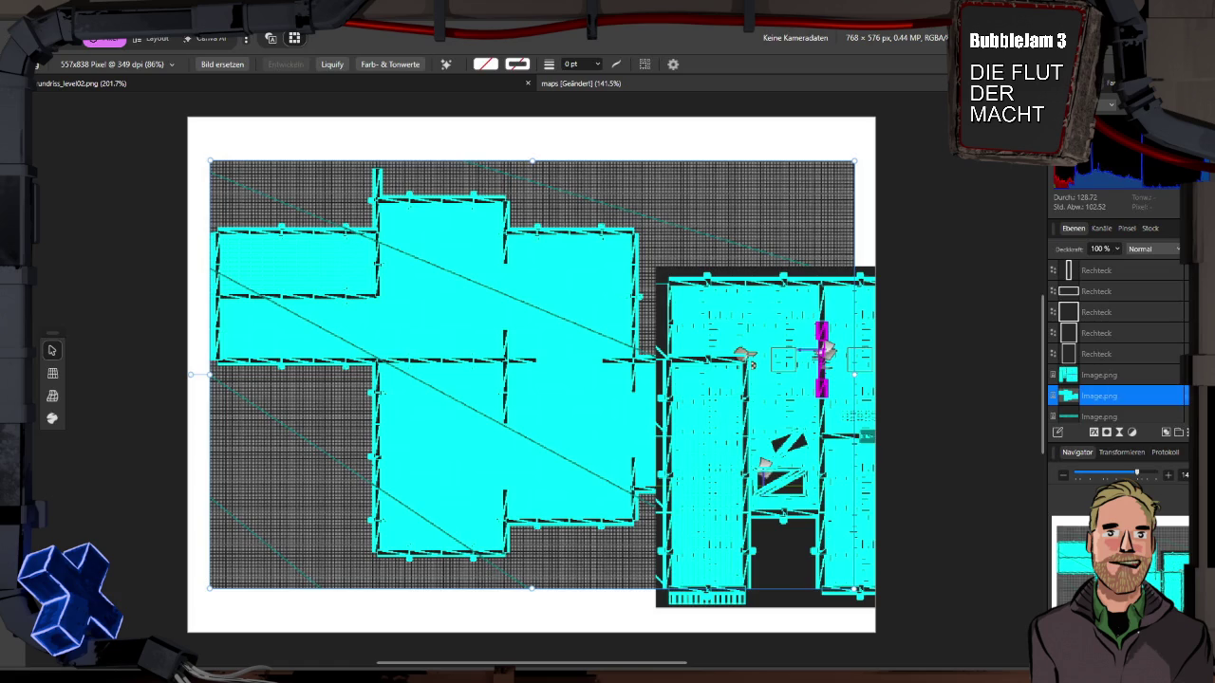
pyautogui.click(1178, 396)
pyautogui.click(1177, 396)
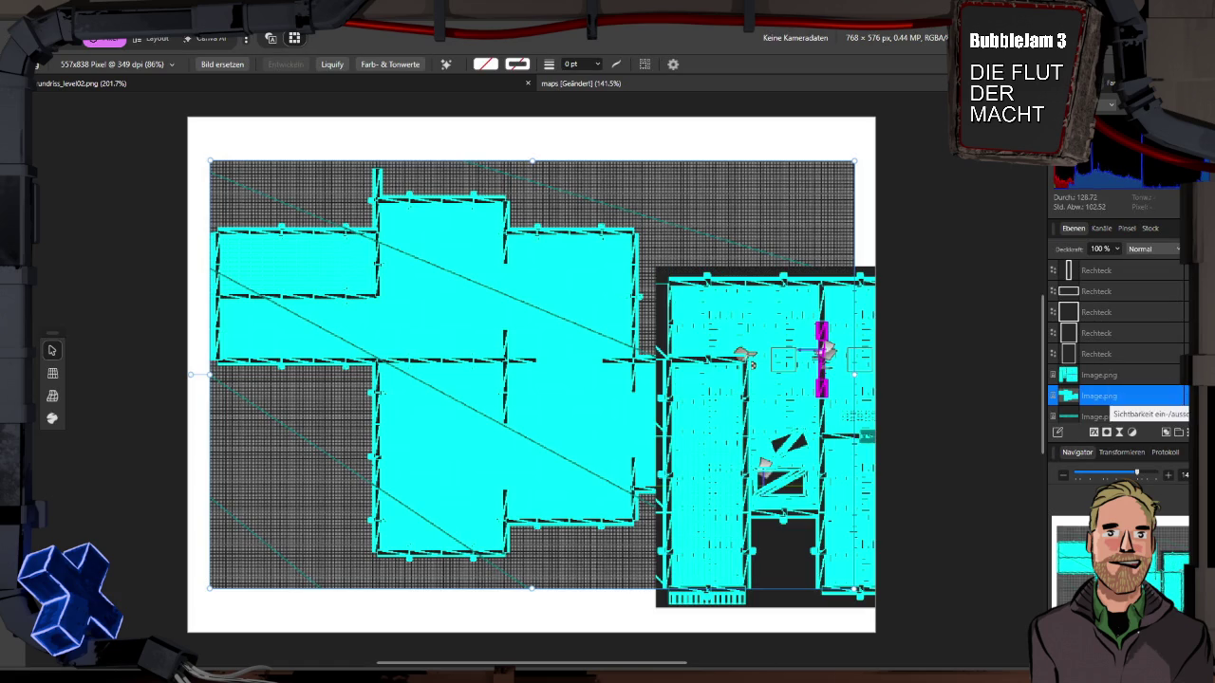
pyautogui.click(1181, 396)
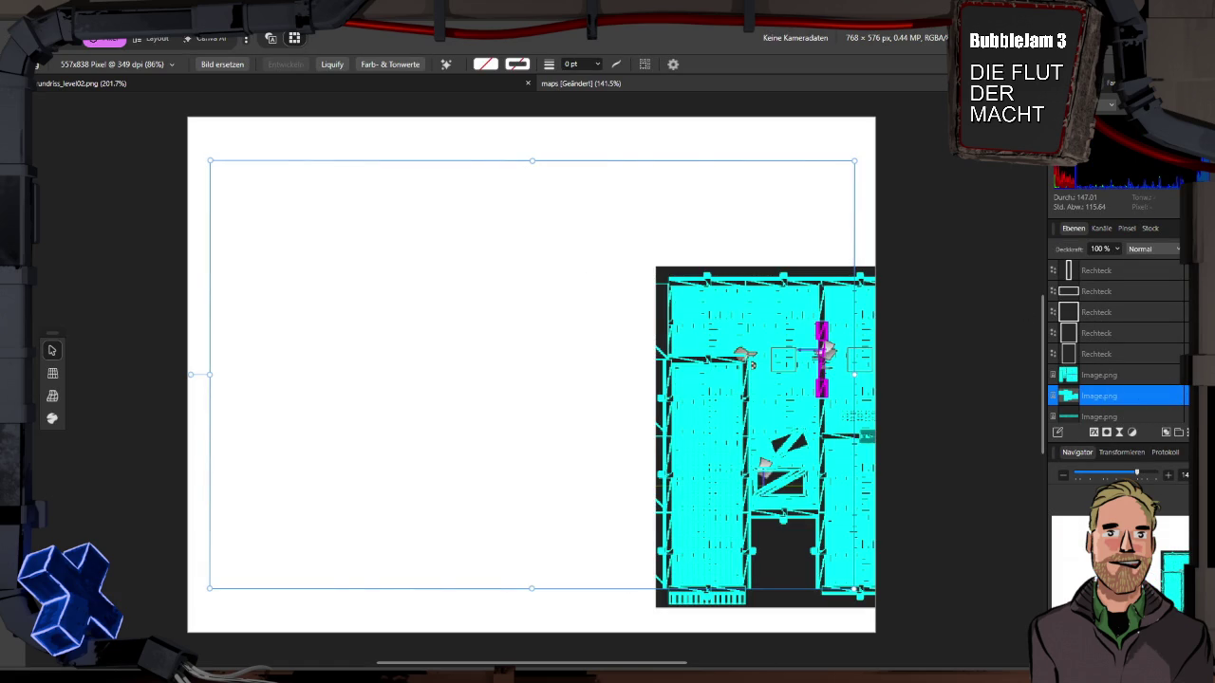
pyautogui.scroll(3, 1120, 344)
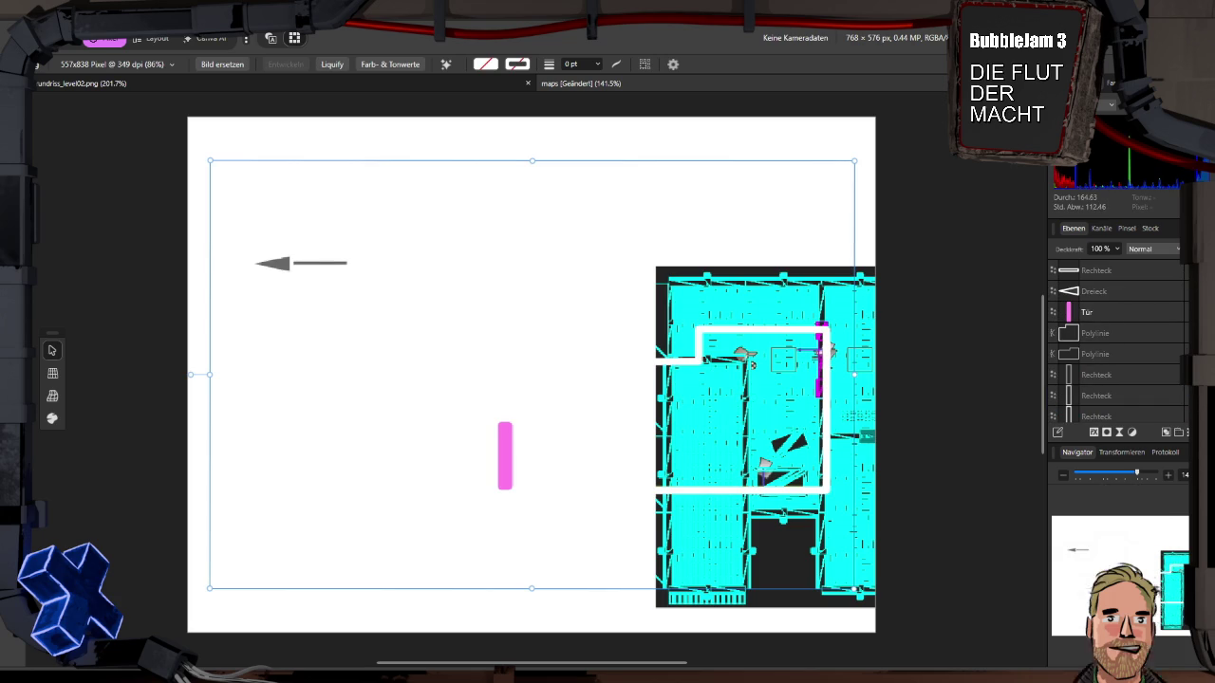
pyautogui.scroll(-1, 1139, 419)
pyautogui.scroll(1, 1119, 379)
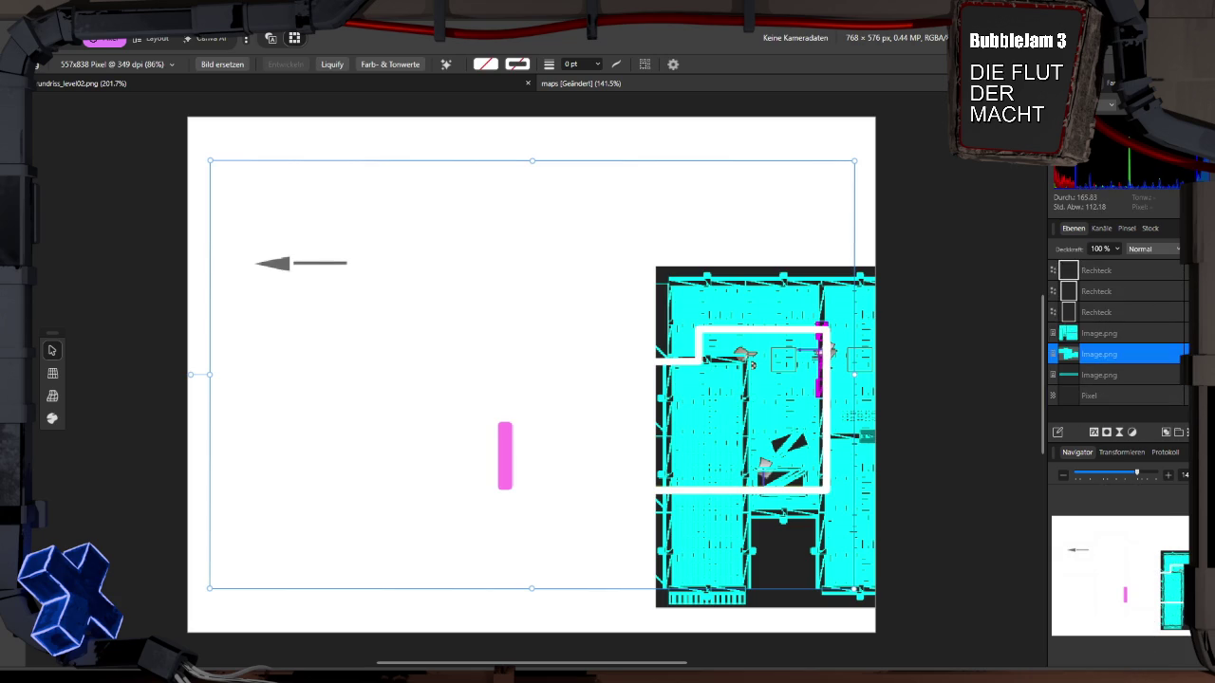
pyautogui.scroll(-5, 1079, 350)
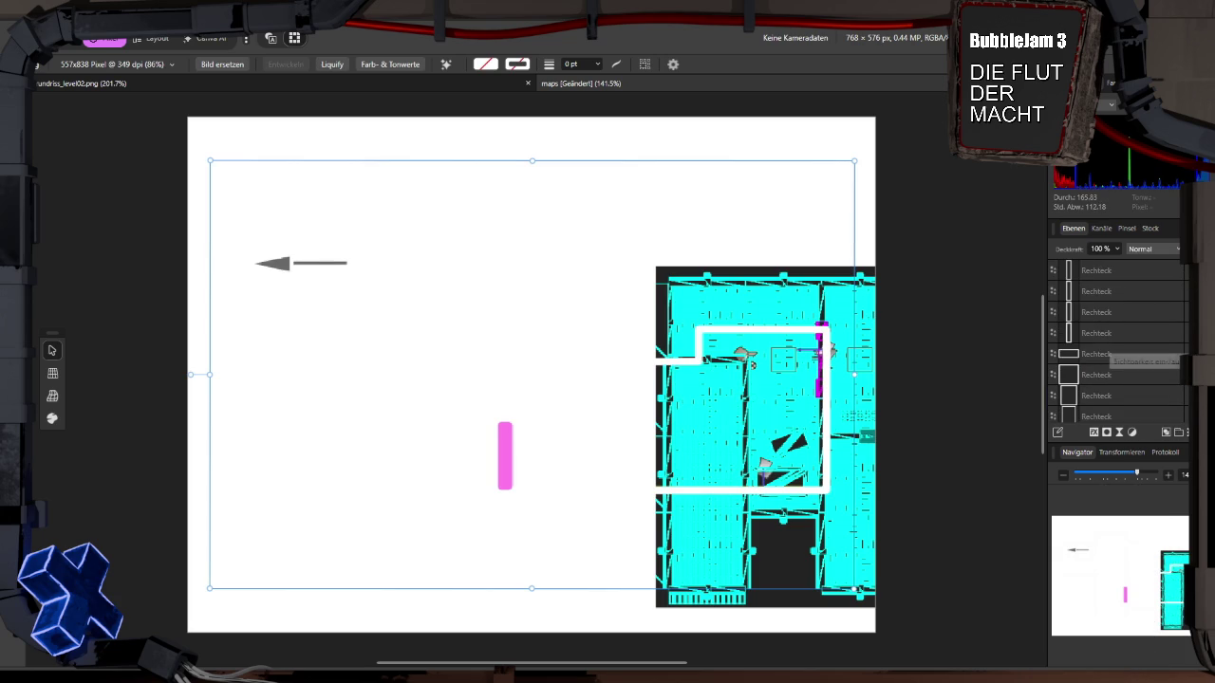
pyautogui.scroll(-5, 1139, 346)
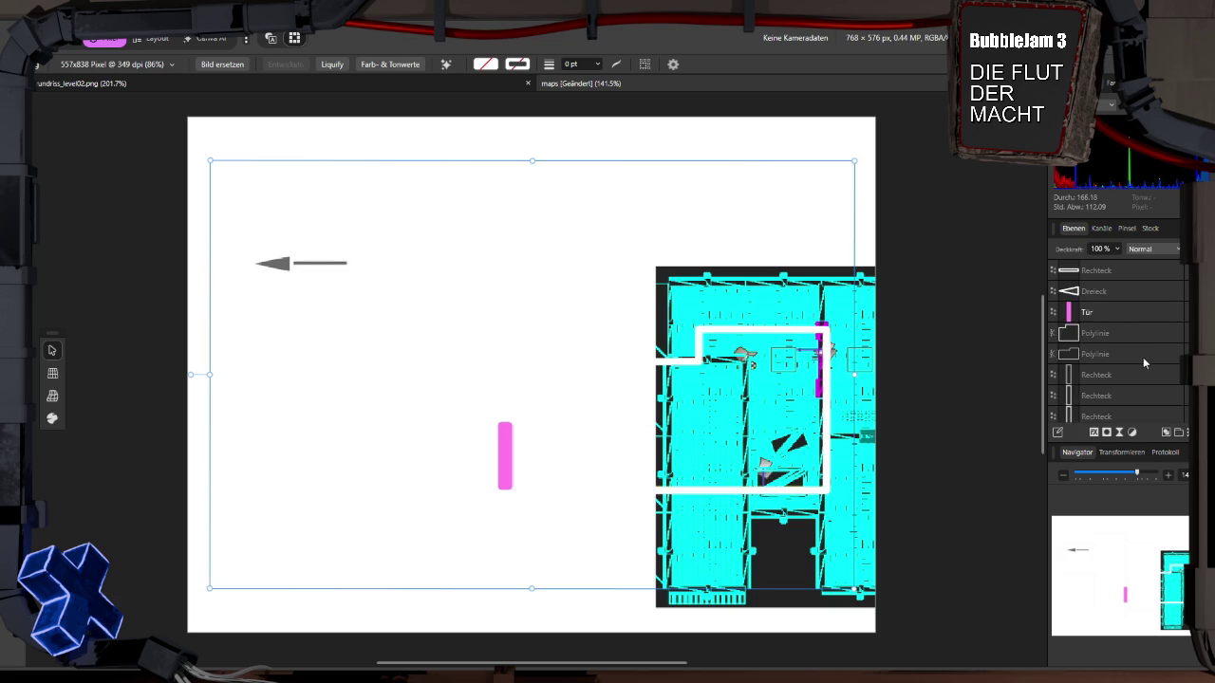
# Step: Make the other Image.png map layer visible and select the stair rectangles
pyautogui.click(1146, 358)
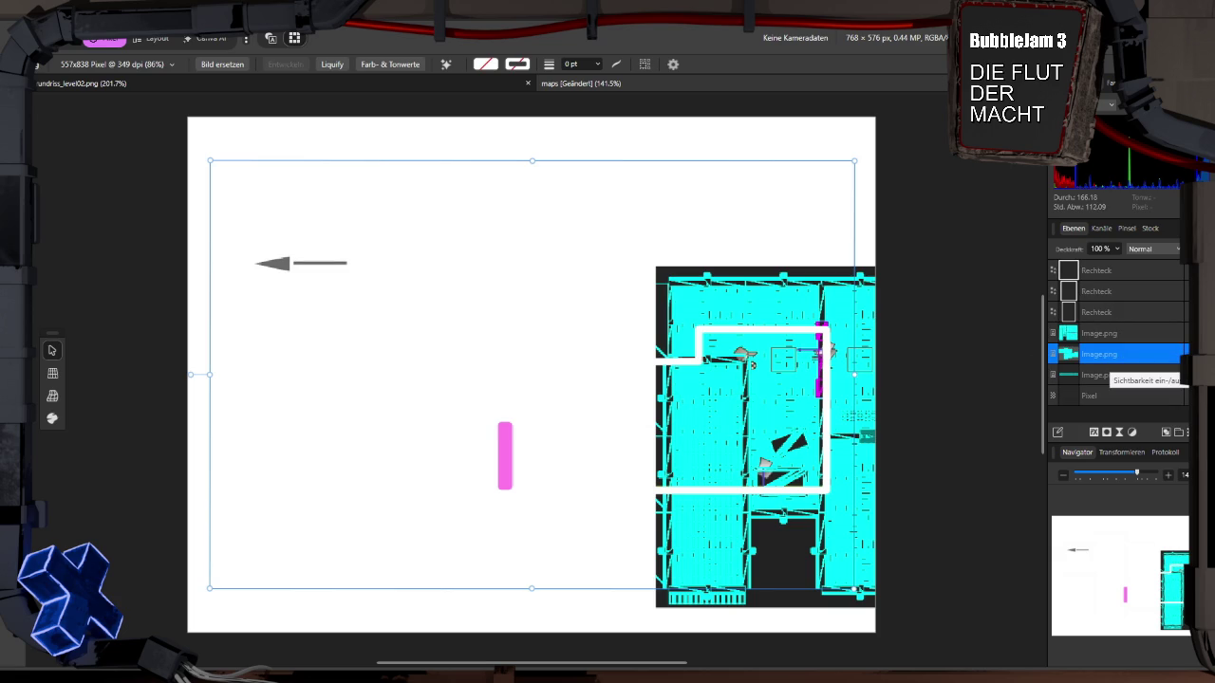
pyautogui.click(1184, 375)
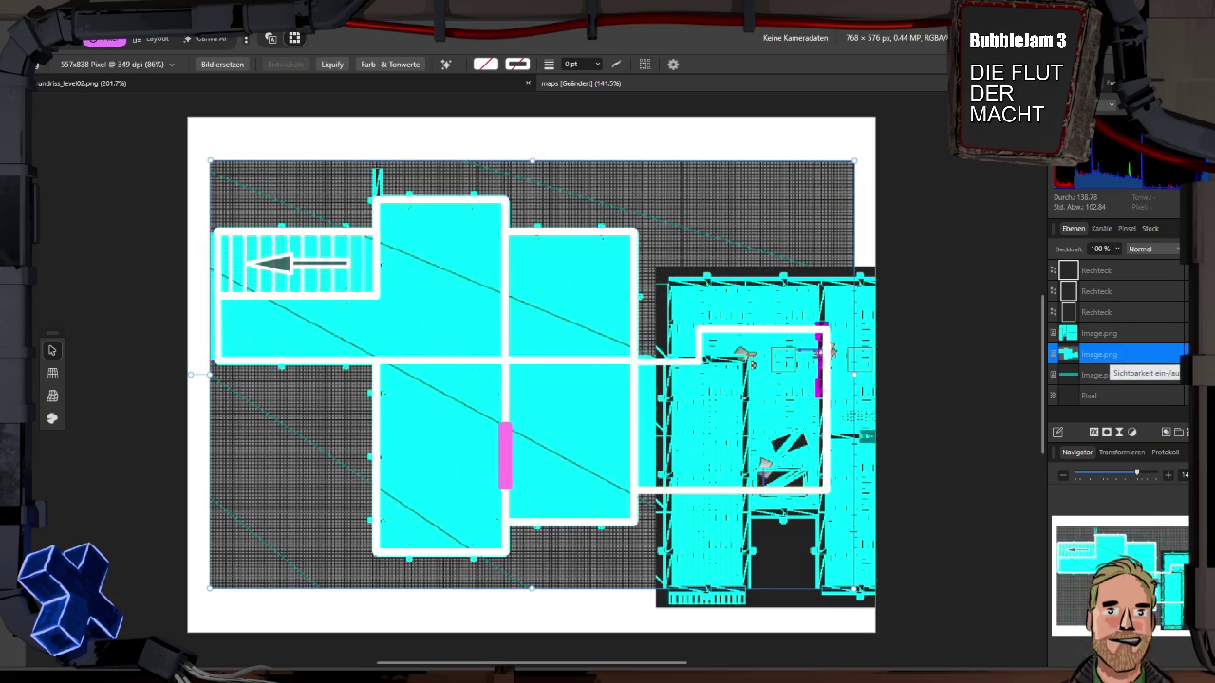
pyautogui.click(349, 312)
pyautogui.scroll(2, 1157, 361)
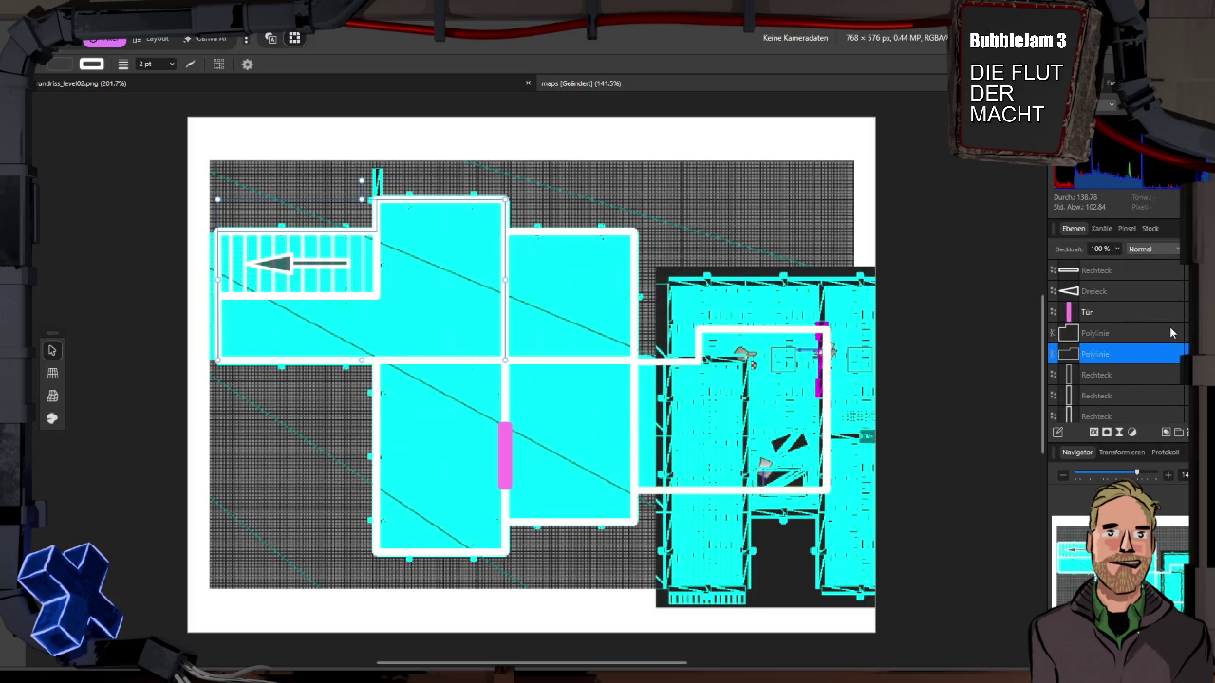
pyautogui.click(1114, 374)
pyautogui.scroll(-2, 1114, 374)
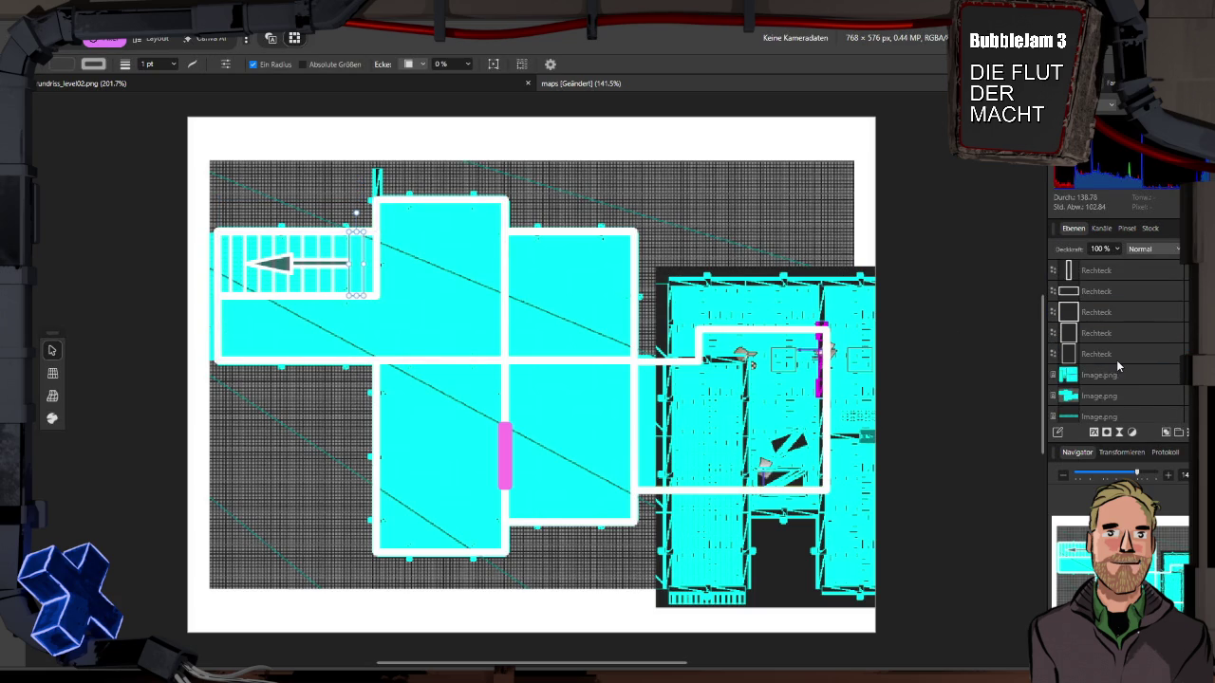
# Step: Select the three stair rectangles plus the arrow's Rechteck and Dreieck shapes
pyautogui.click(1116, 395)
pyautogui.scroll(2, 1118, 391)
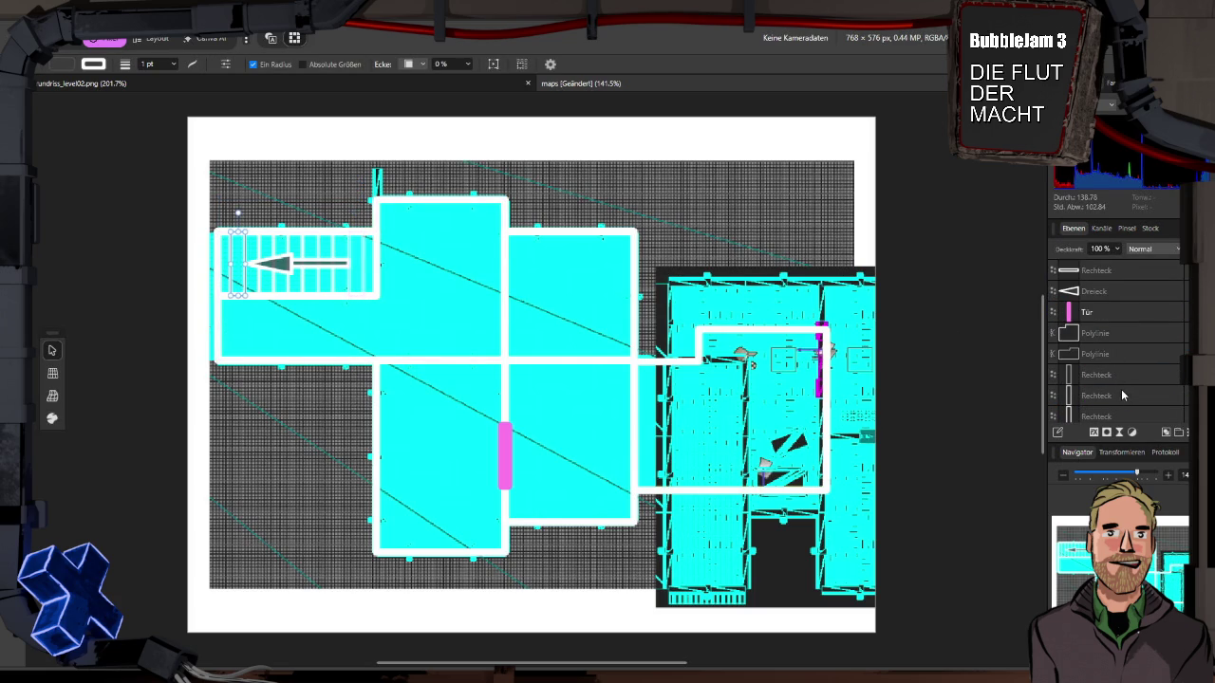
pyautogui.keyDown('shift'); pyautogui.click(1109, 376); pyautogui.keyUp('shift')
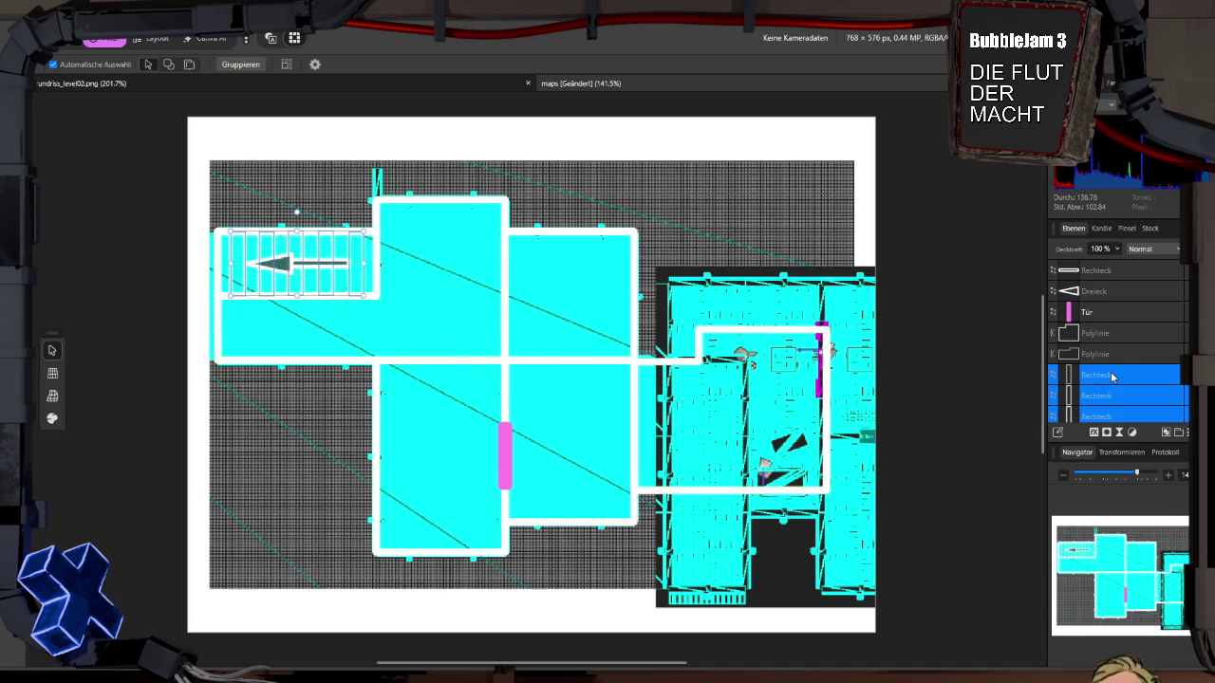
pyautogui.hotkey('ctrl', 'g')
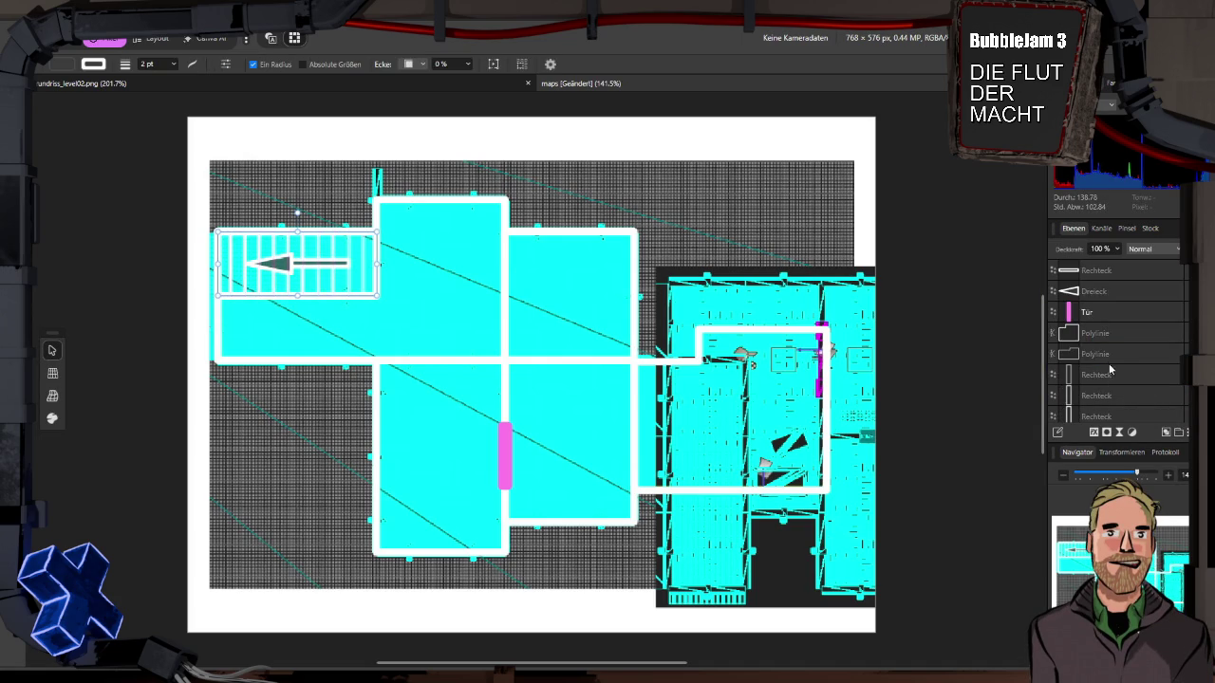
pyautogui.press('v')
pyautogui.keyDown('ctrl'); pyautogui.click(1109, 272); pyautogui.keyUp('ctrl')
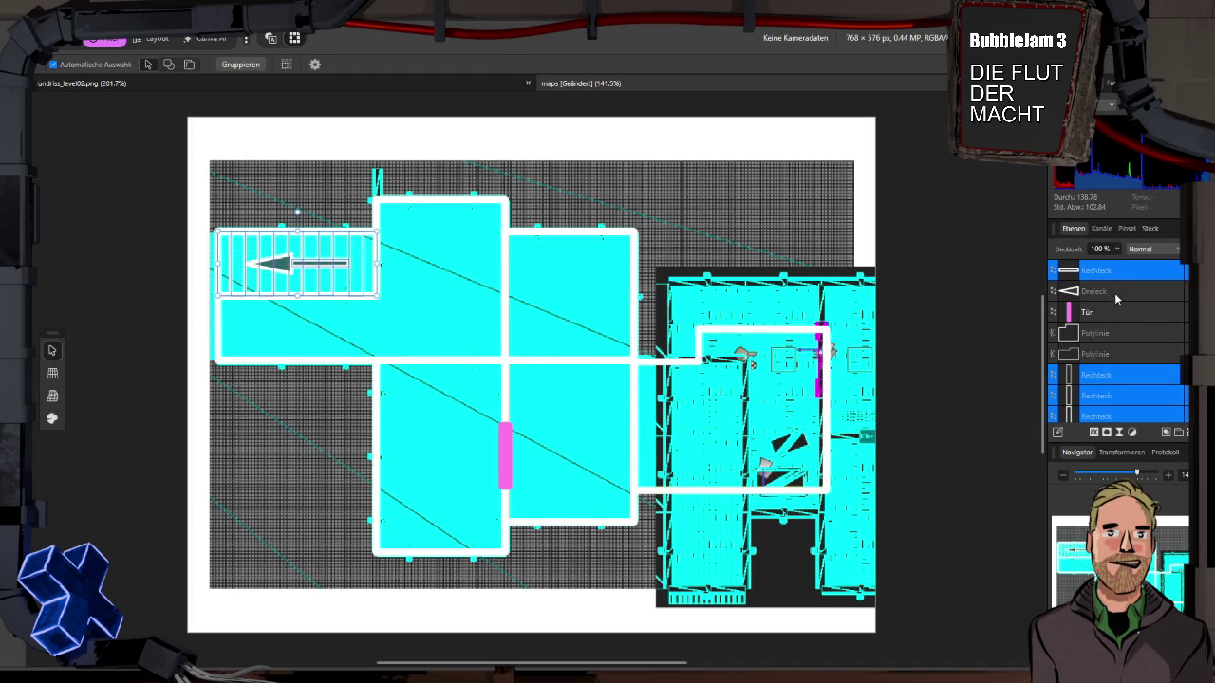
pyautogui.keyDown('ctrl'); pyautogui.click(1116, 295); pyautogui.keyUp('ctrl')
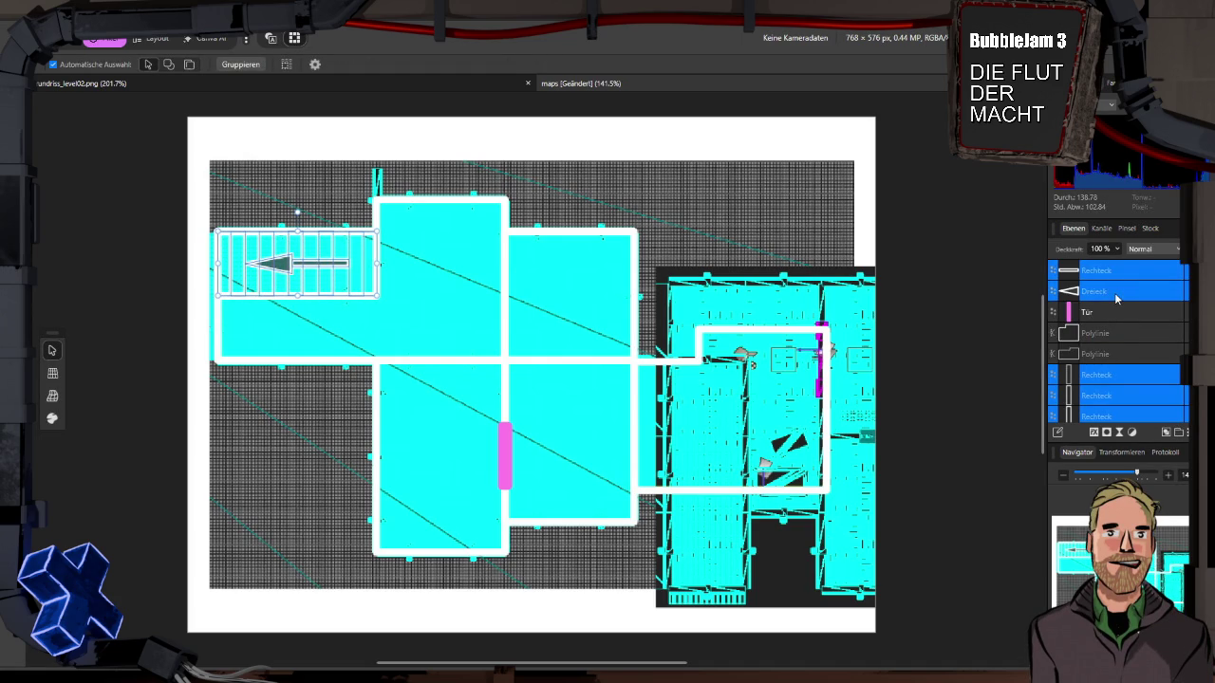
# Step: Group the selected stair and arrow shapes with Gruppieren and bring the group to the top
pyautogui.rightClick(1116, 298)
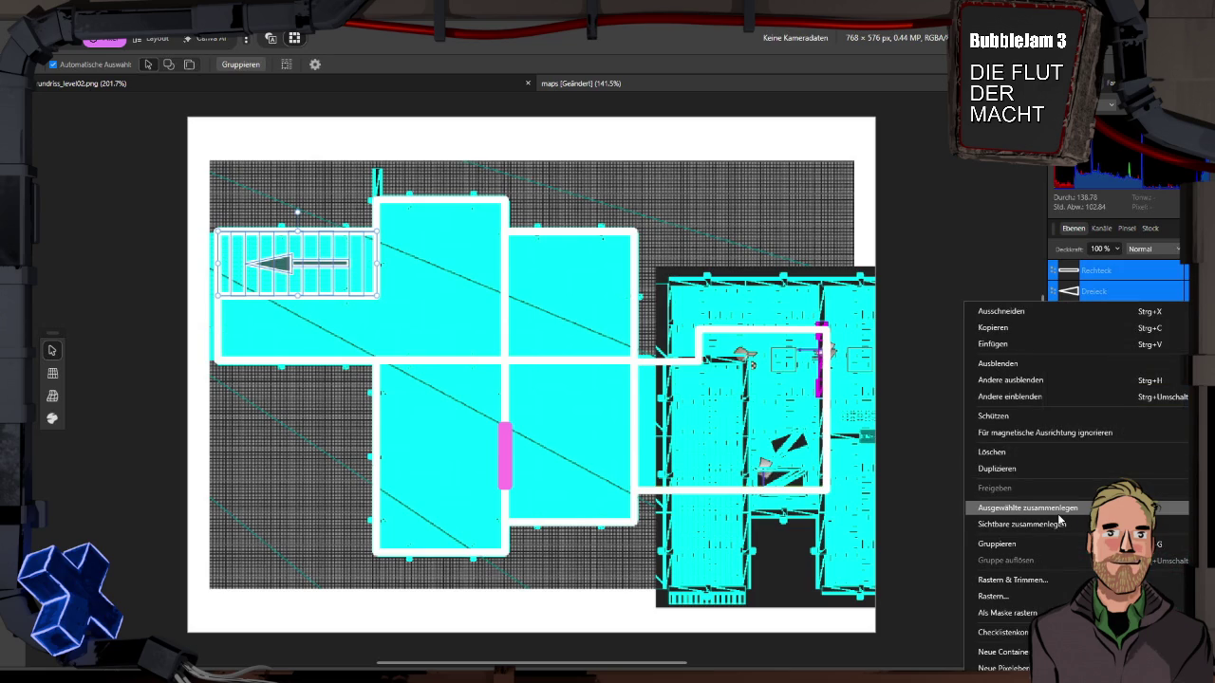
pyautogui.click(1044, 541)
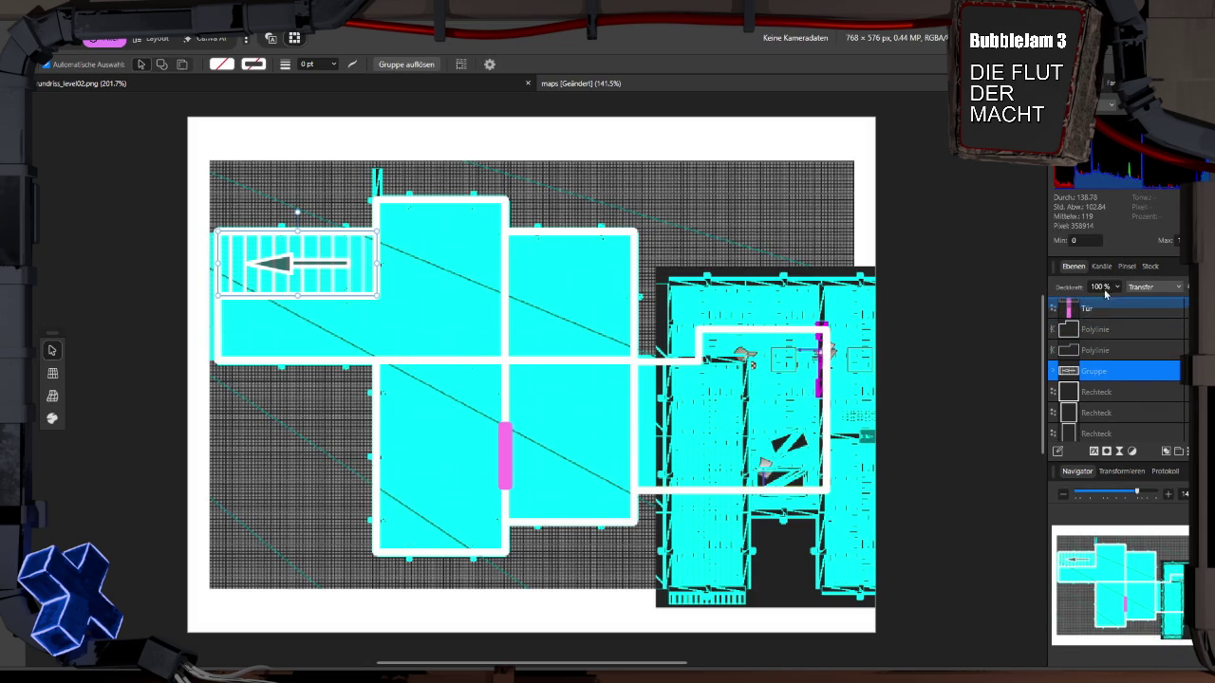
pyautogui.hotkey('ctrl', 'shift', ']')
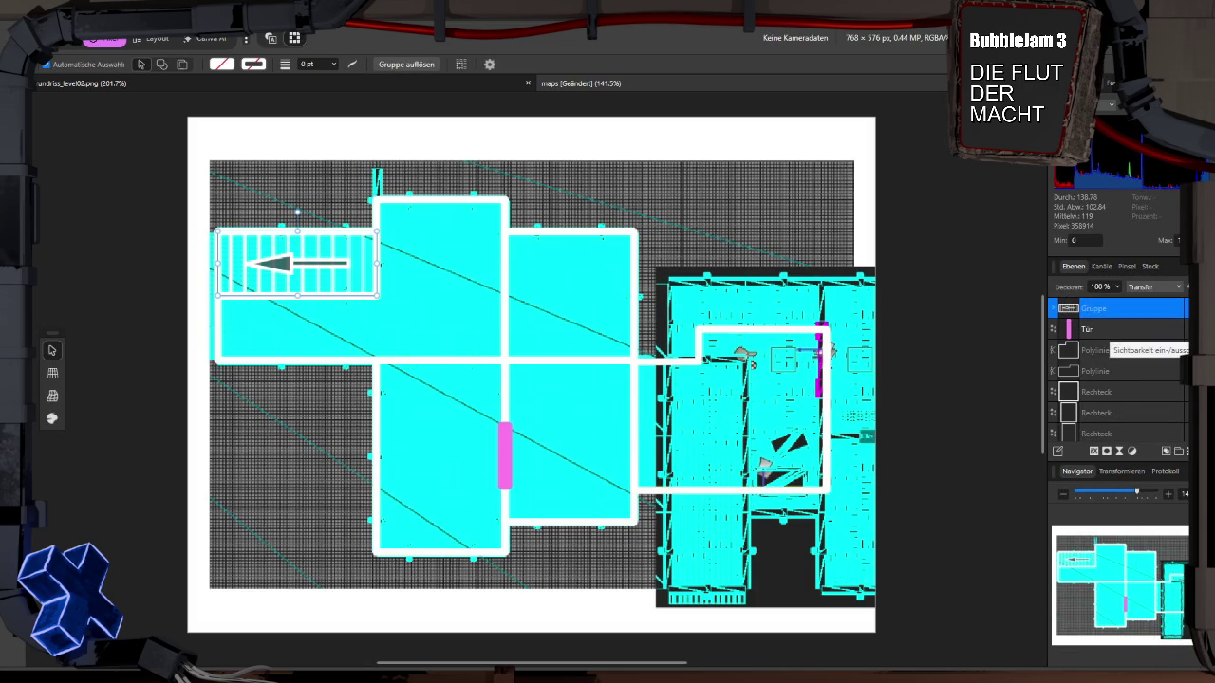
pyautogui.scroll(-5, 1154, 359)
pyautogui.click(1123, 376)
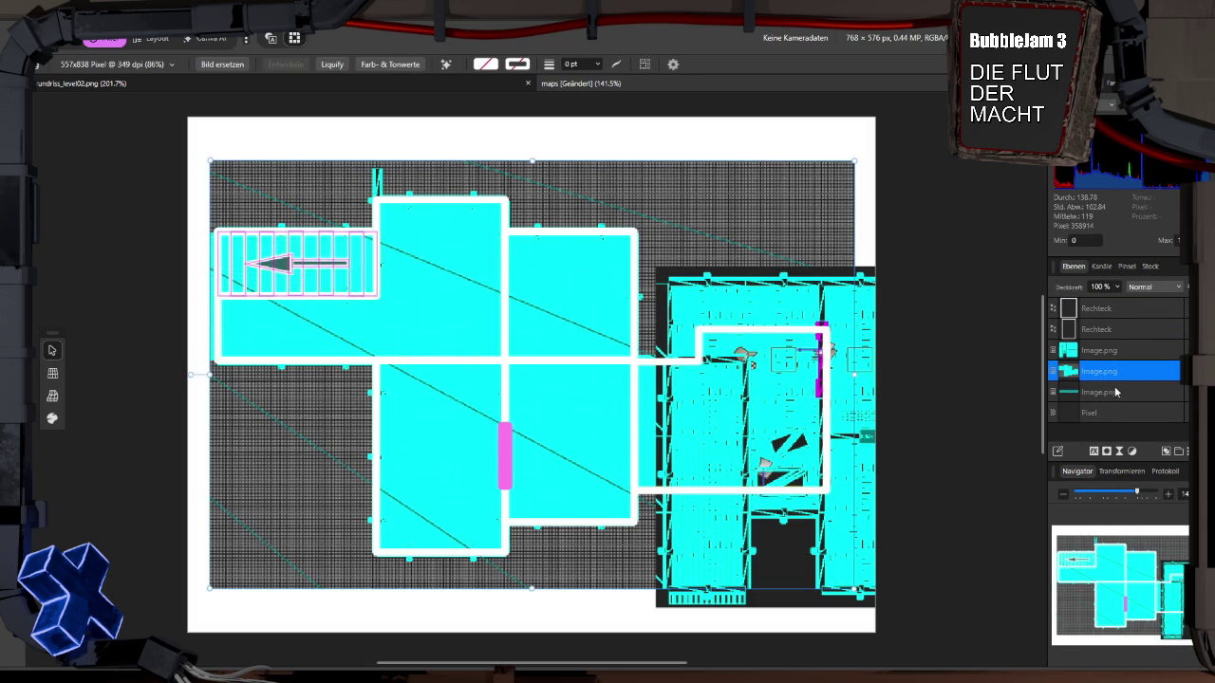
# Step: Drag the second map image onto the floor plan and move the staircase group down-right
pyautogui.moveTo(814, 296)
pyautogui.mouseDown()
pyautogui.moveTo(506, 211)
pyautogui.moveTo(501, 220)
pyautogui.moveTo(532, 233)
pyautogui.moveTo(434, 226)
pyautogui.moveTo(506, 231)
pyautogui.moveTo(466, 231)
pyautogui.mouseUp()
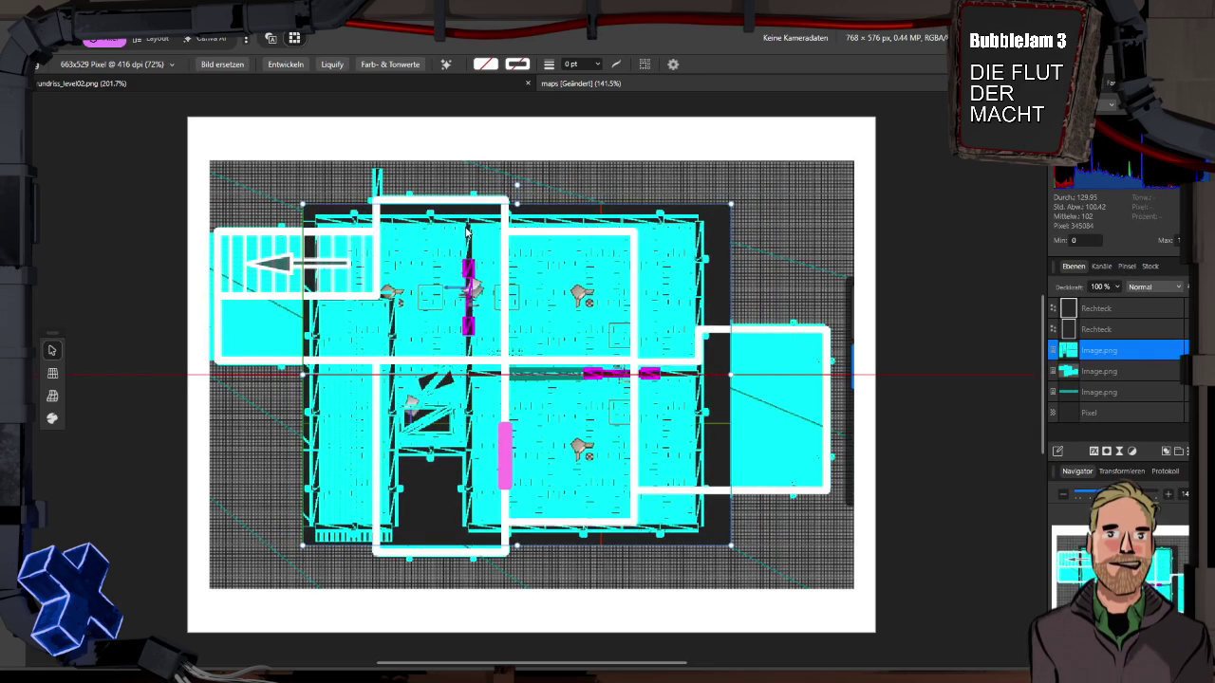
pyautogui.click(334, 252)
pyautogui.moveTo(336, 253)
pyautogui.mouseDown()
pyautogui.moveTo(377, 280)
pyautogui.moveTo(445, 377)
pyautogui.moveTo(493, 389)
pyautogui.moveTo(546, 366)
pyautogui.moveTo(607, 370)
pyautogui.moveTo(679, 323)
pyautogui.moveTo(652, 260)
pyautogui.moveTo(598, 266)
pyautogui.moveTo(467, 325)
pyautogui.moveTo(440, 359)
pyautogui.moveTo(427, 352)
pyautogui.mouseUp()
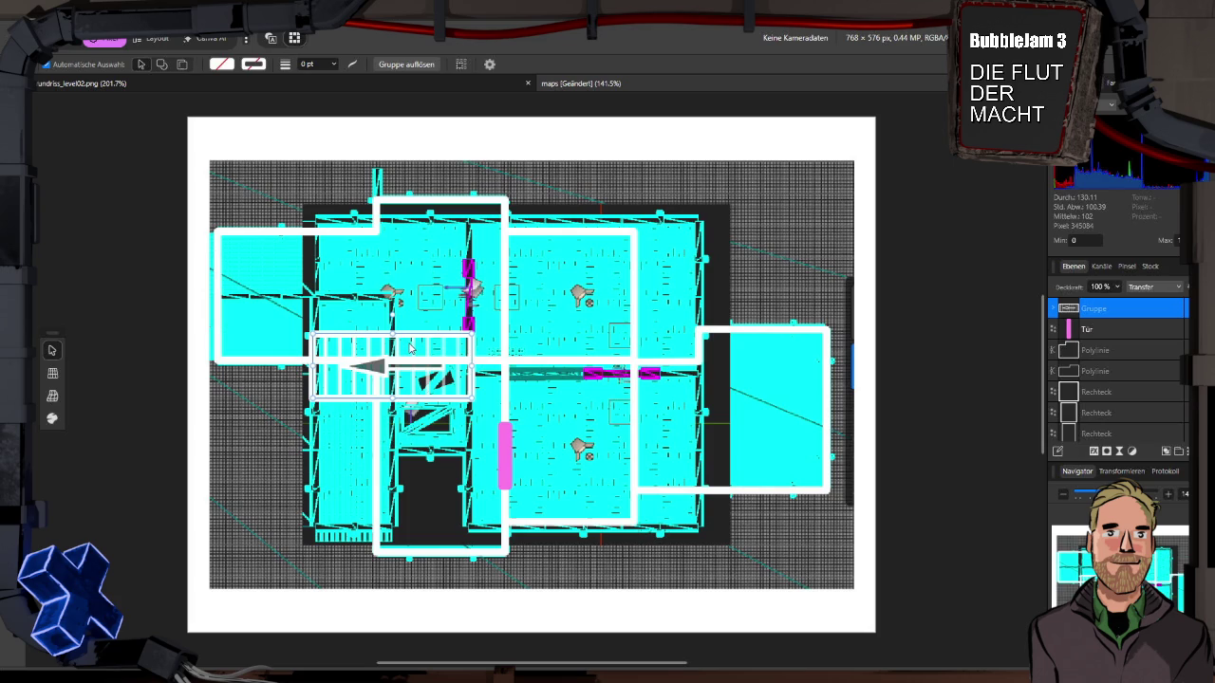
# Step: Rotate the staircase group about 90° to vertical and snap it into the left room
pyautogui.moveTo(392, 319)
pyautogui.mouseDown()
pyautogui.moveTo(332, 332)
pyautogui.moveTo(306, 351)
pyautogui.moveTo(302, 378)
pyautogui.moveTo(298, 365)
pyautogui.mouseUp()
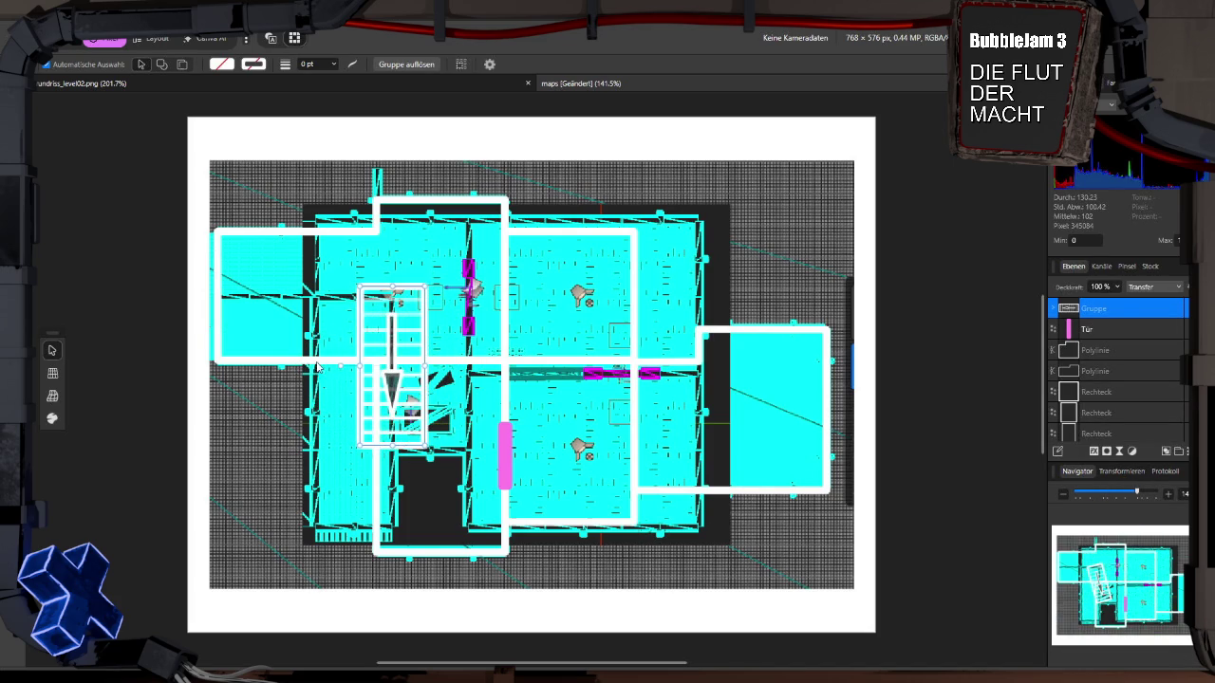
pyautogui.moveTo(363, 333); pyautogui.dragTo(324, 350)
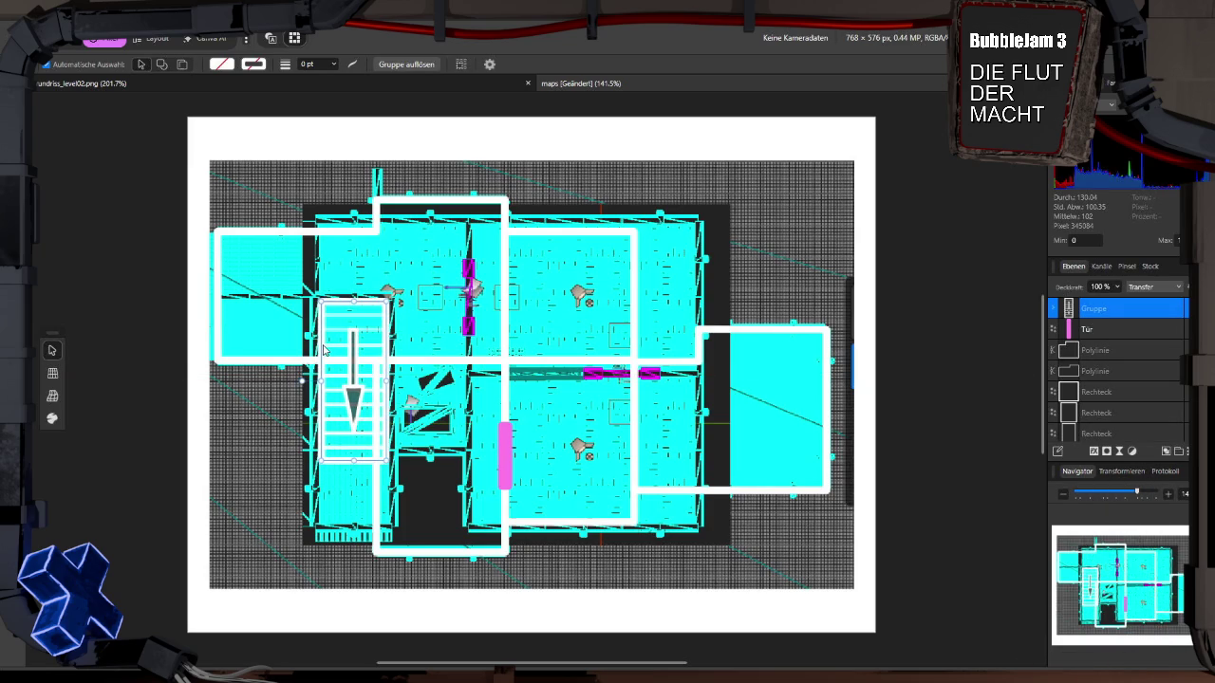
pyautogui.moveTo(323, 350); pyautogui.dragTo(325, 350)
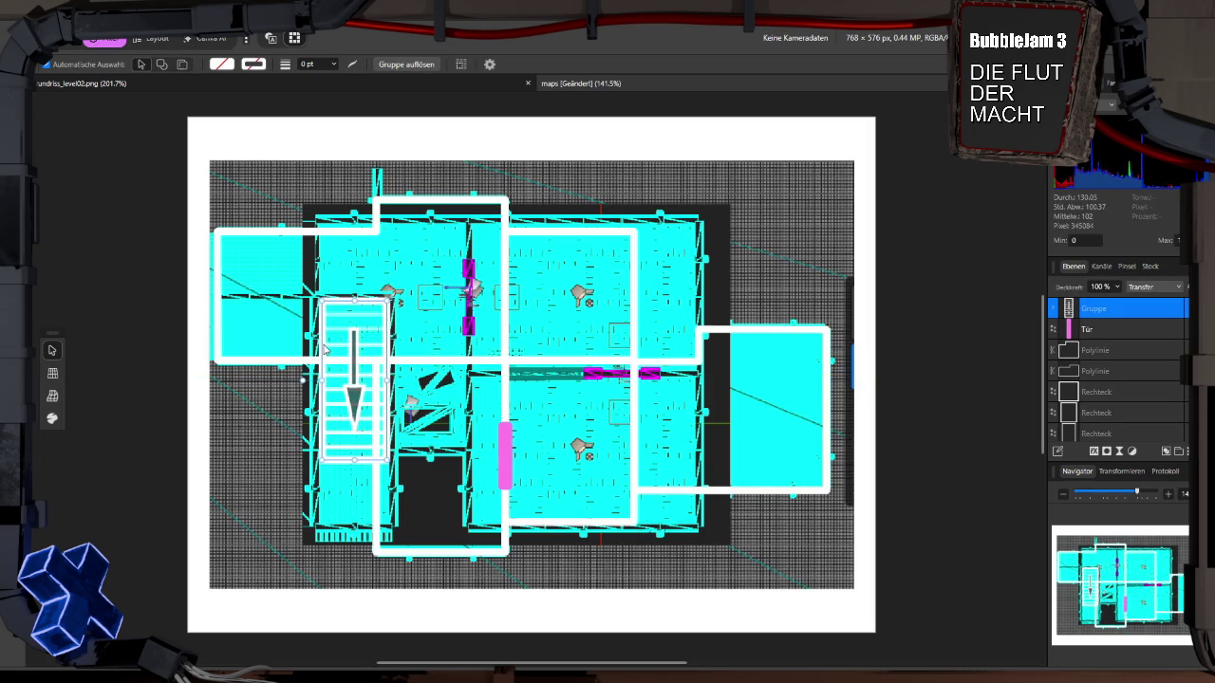
pyautogui.click(458, 363)
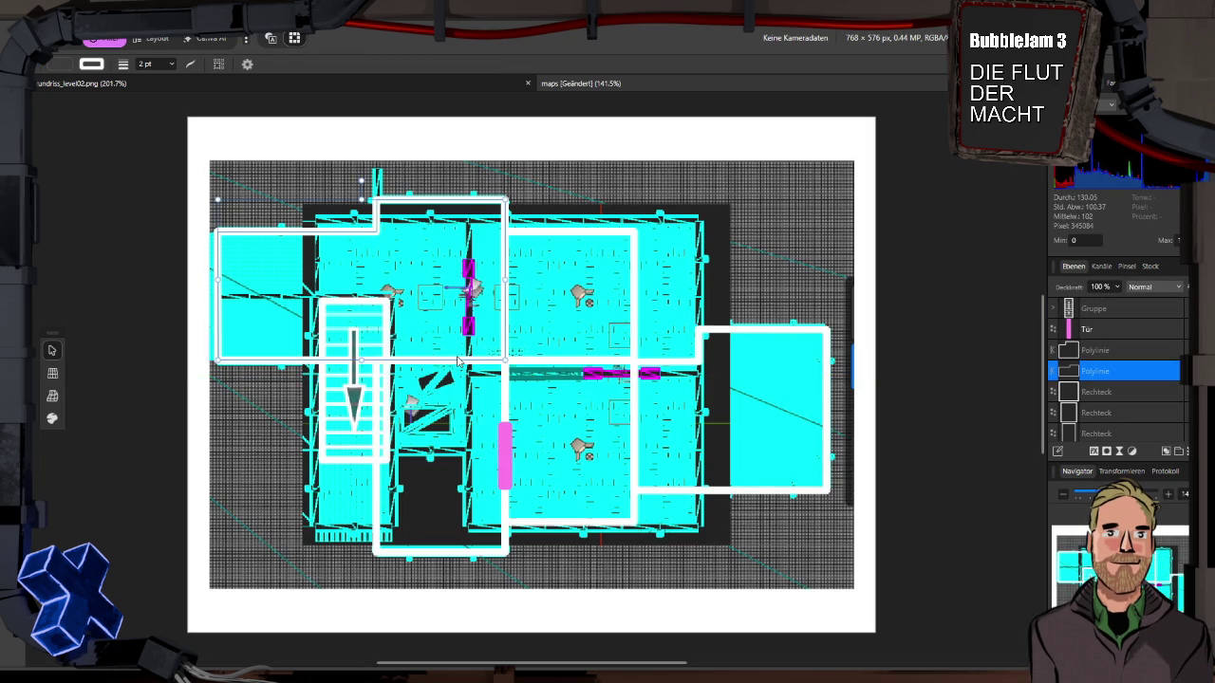
# Step: Delete the white outline polylines and the extra white rectangle outlines
pyautogui.press('Delete')
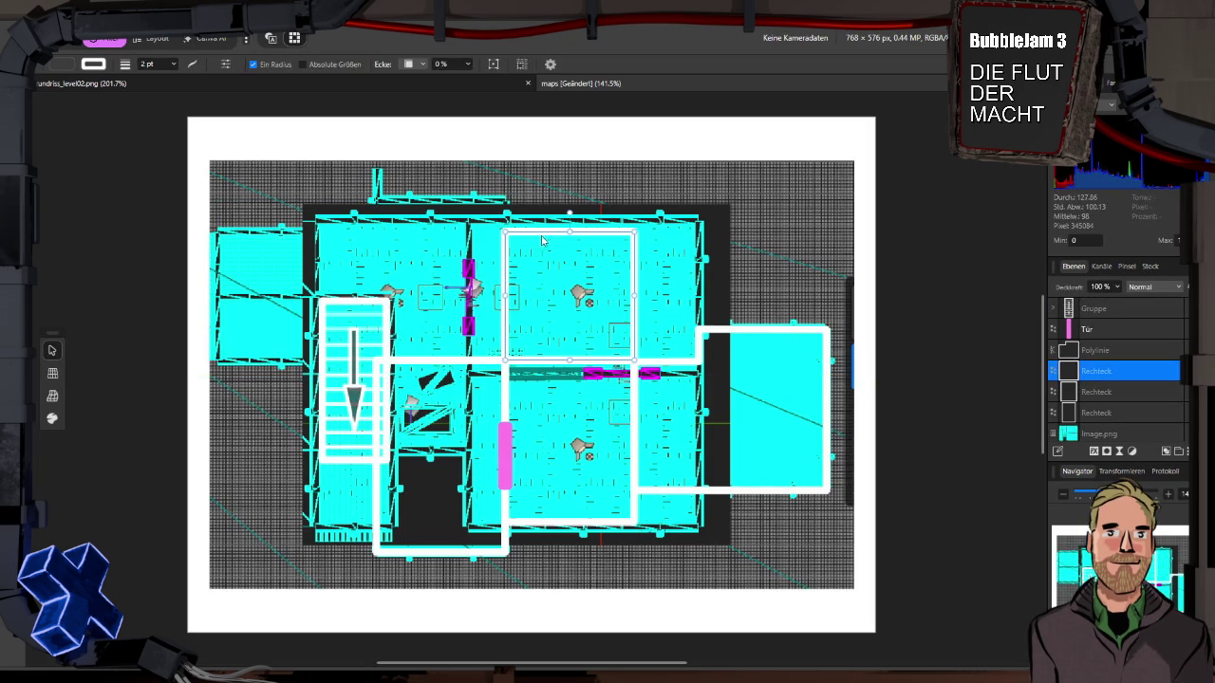
pyautogui.press('Delete')
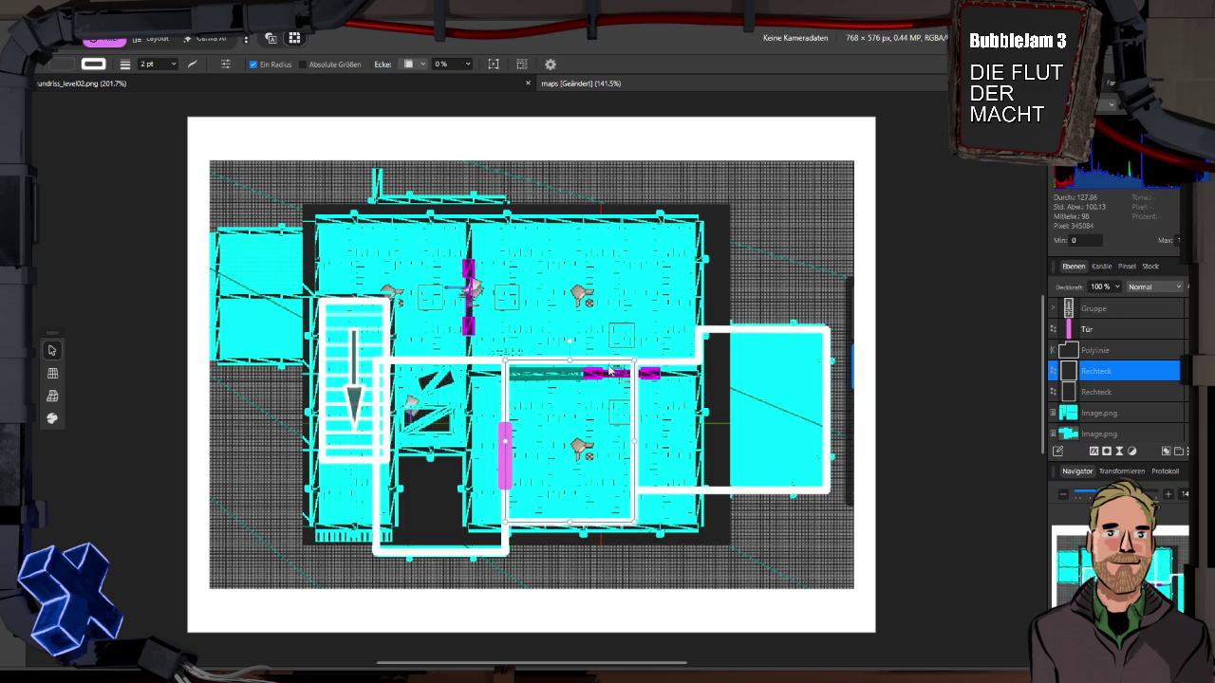
pyautogui.press('Delete')
pyautogui.click(667, 370)
pyautogui.press('Delete')
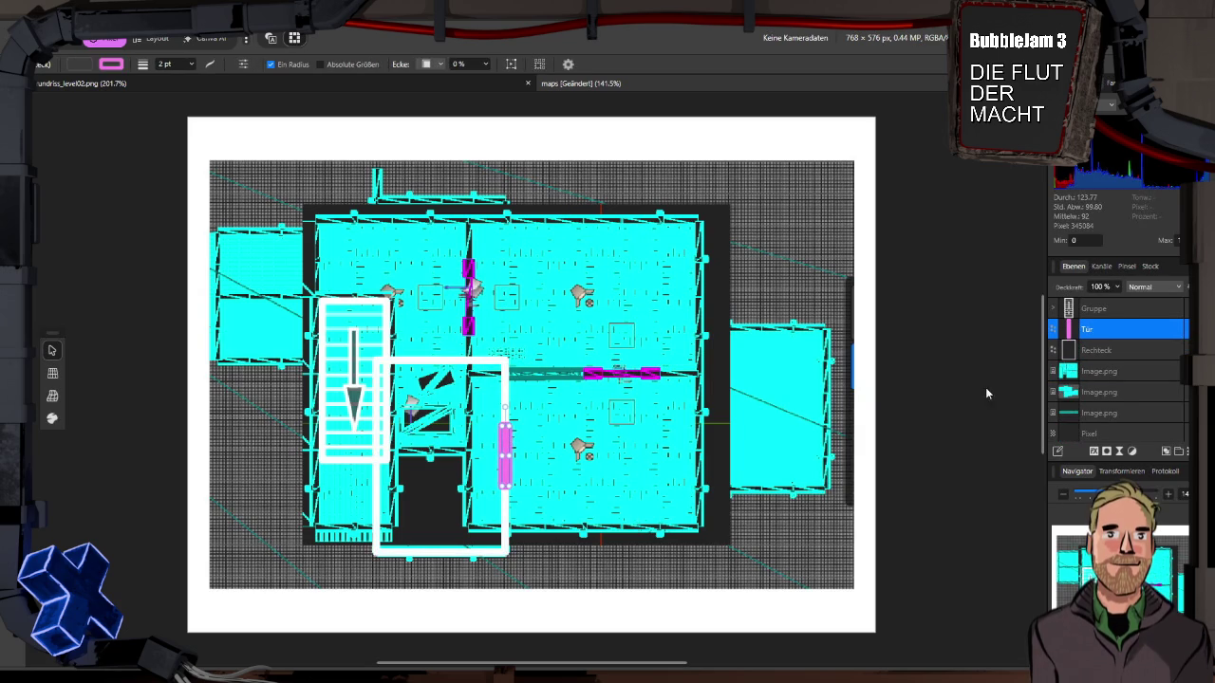
pyautogui.click(508, 445)
pyautogui.click(501, 373)
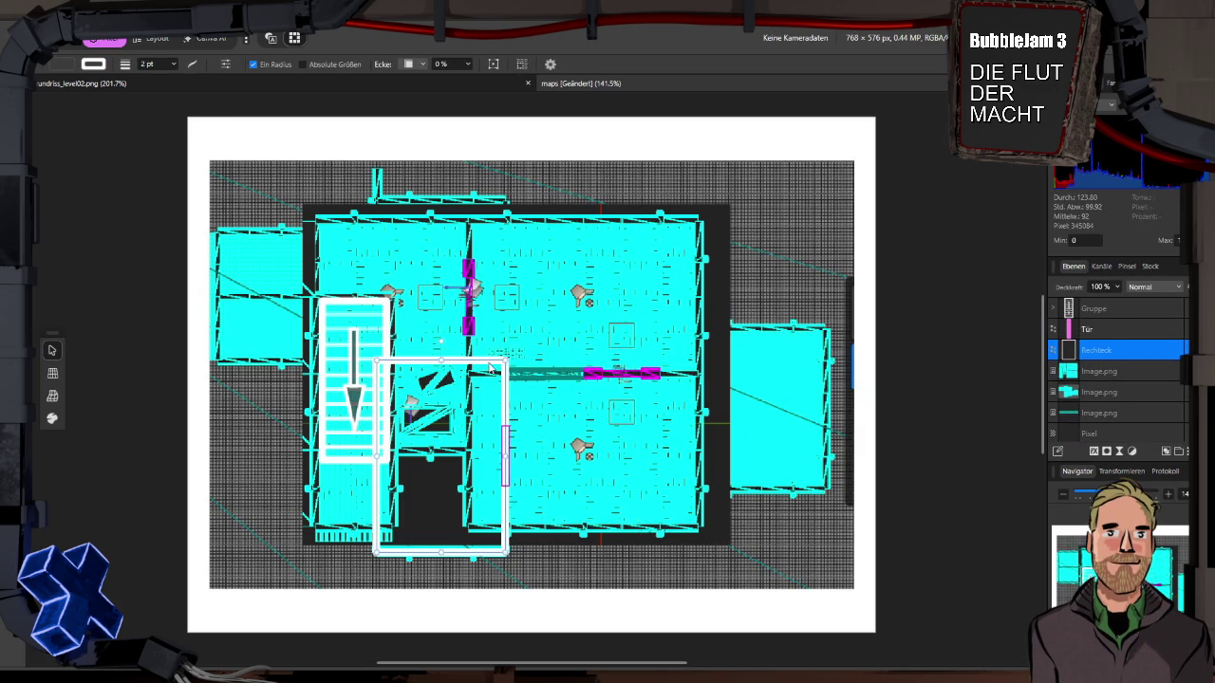
# Step: Fit the remaining white rectangle to the lower-right room and duplicate it
pyautogui.click(504, 372)
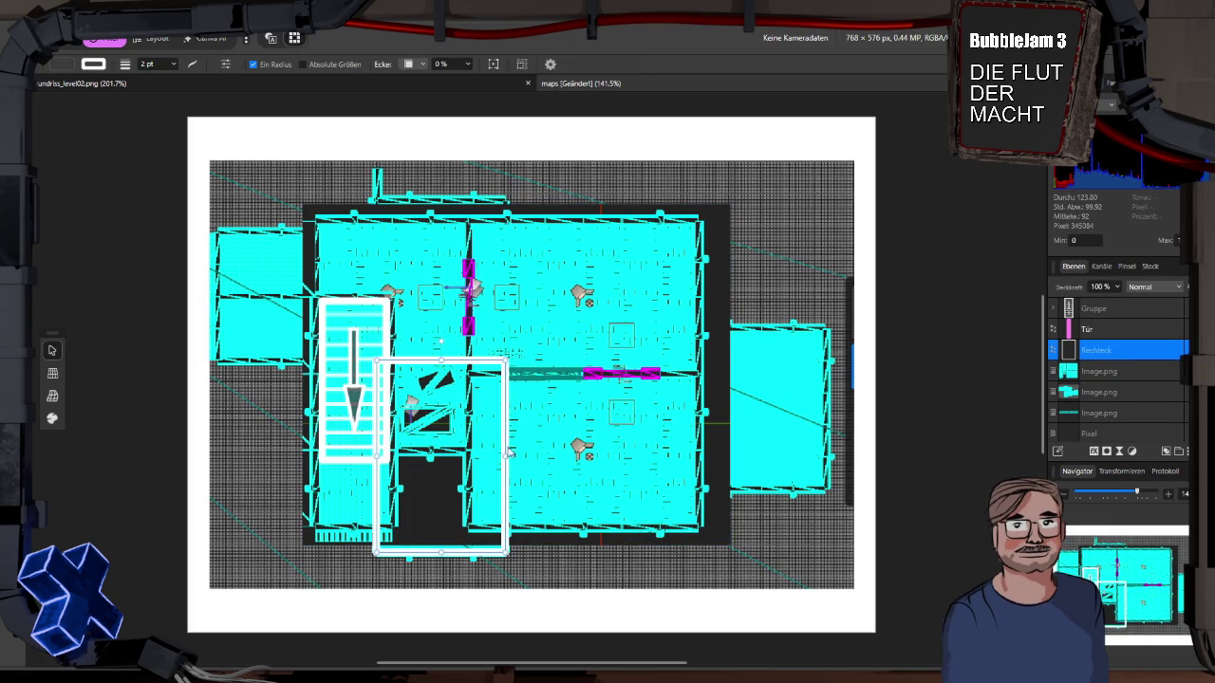
pyautogui.moveTo(505, 455)
pyautogui.mouseDown()
pyautogui.moveTo(644, 446)
pyautogui.moveTo(714, 426)
pyautogui.moveTo(703, 428)
pyautogui.mouseUp()
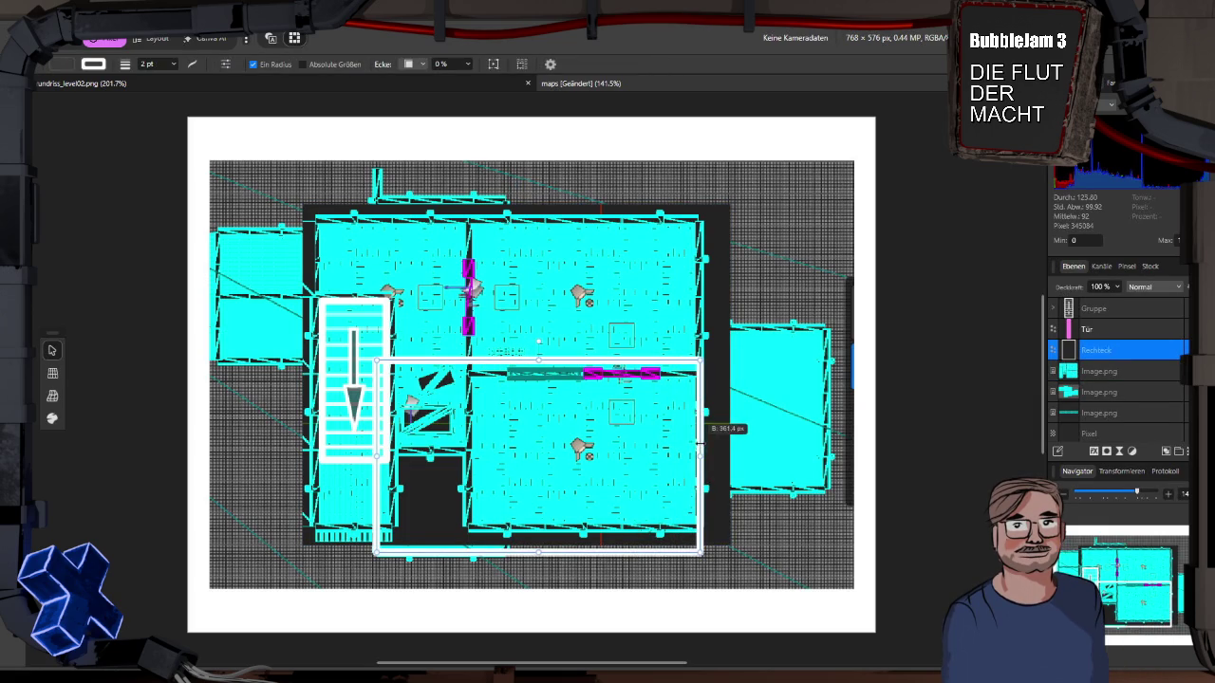
pyautogui.moveTo(539, 550); pyautogui.dragTo(538, 527)
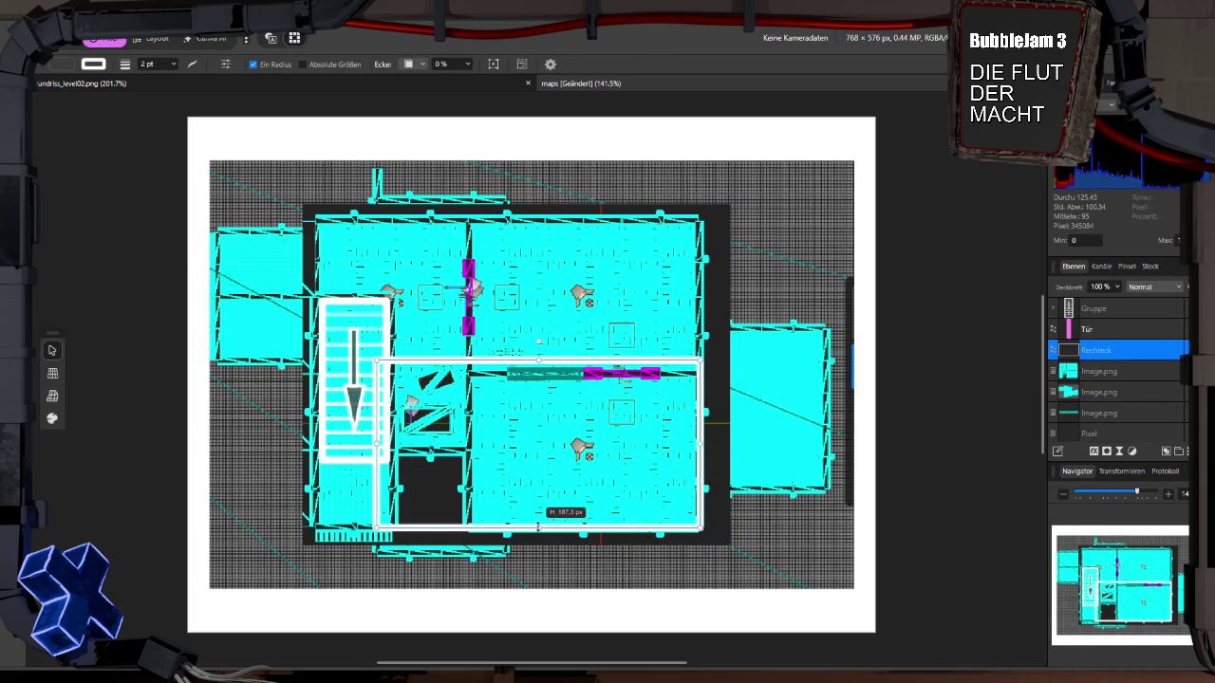
pyautogui.moveTo(376, 443); pyautogui.dragTo(466, 434)
pyautogui.moveTo(584, 360); pyautogui.dragTo(584, 374)
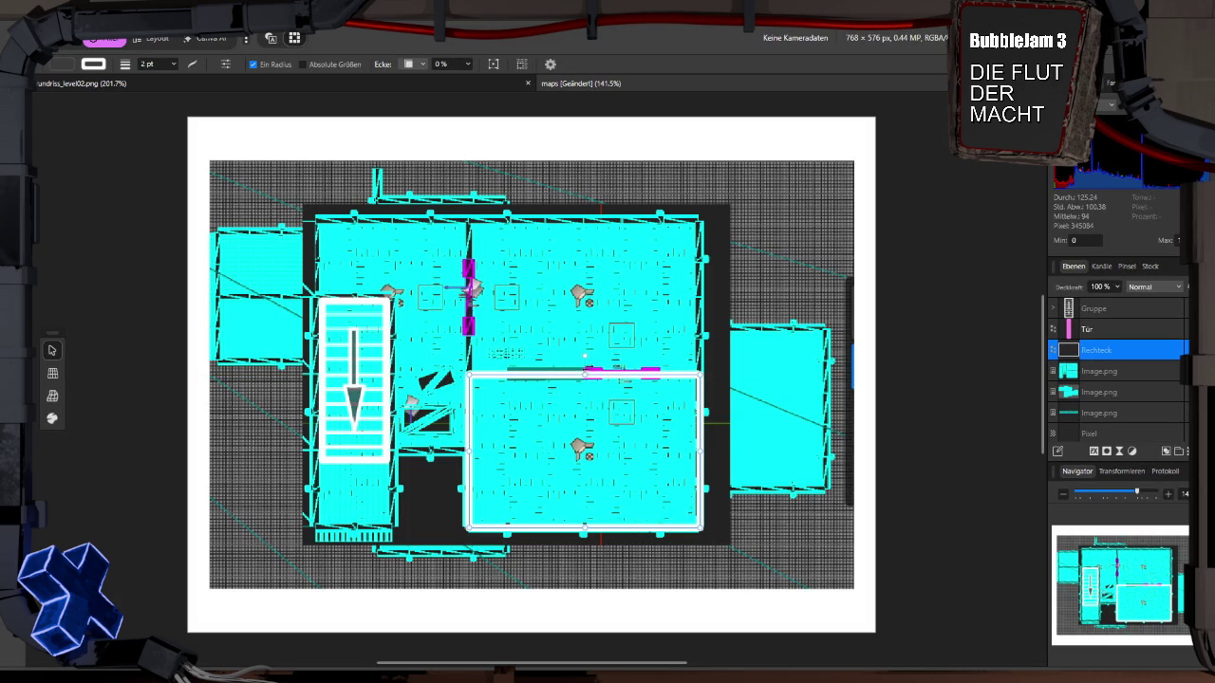
pyautogui.rightClick(1097, 351)
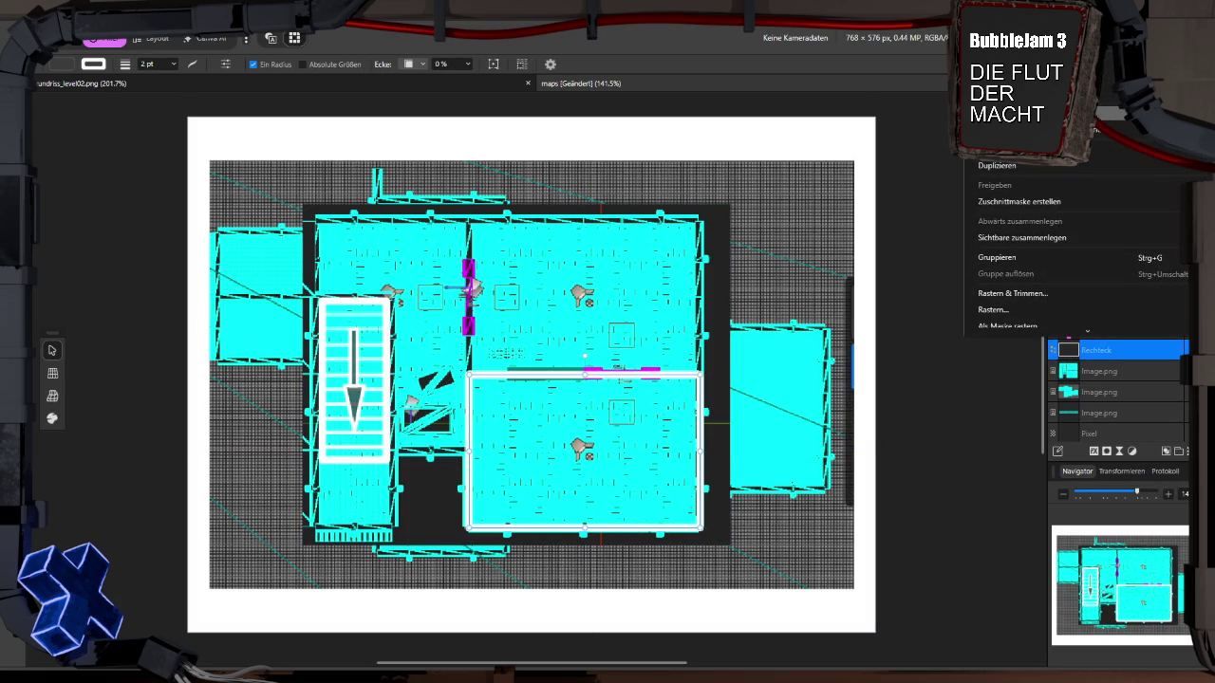
pyautogui.click(996, 167)
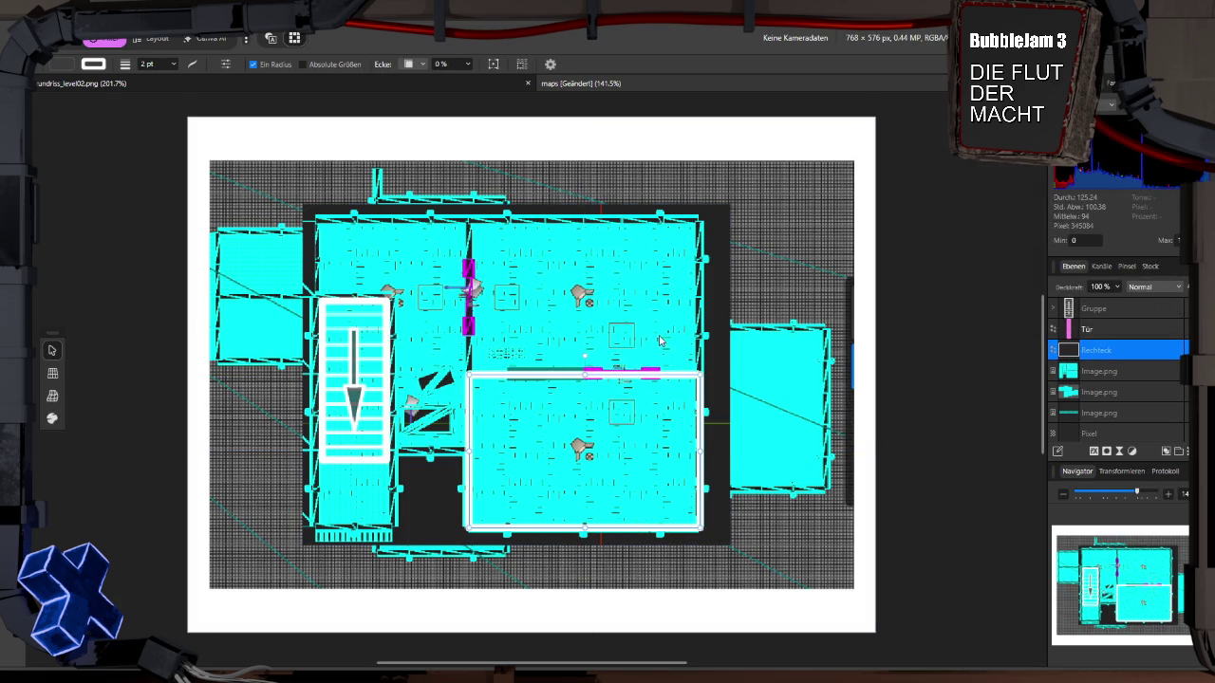
# Step: Place the duplicate rectangle over the upper-right room and fit another copy to the left room
pyautogui.moveTo(612, 379)
pyautogui.mouseDown()
pyautogui.moveTo(619, 291)
pyautogui.moveTo(588, 190)
pyautogui.moveTo(612, 225)
pyautogui.mouseUp()
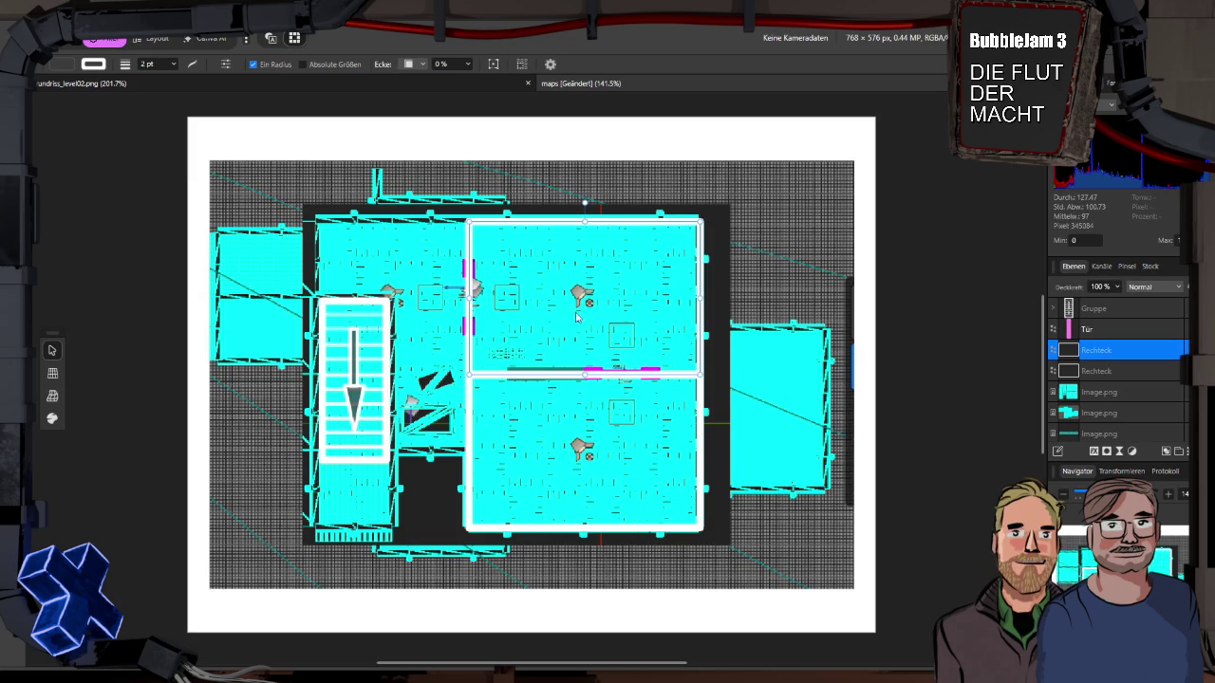
pyautogui.hotkey('ctrl', 'j')
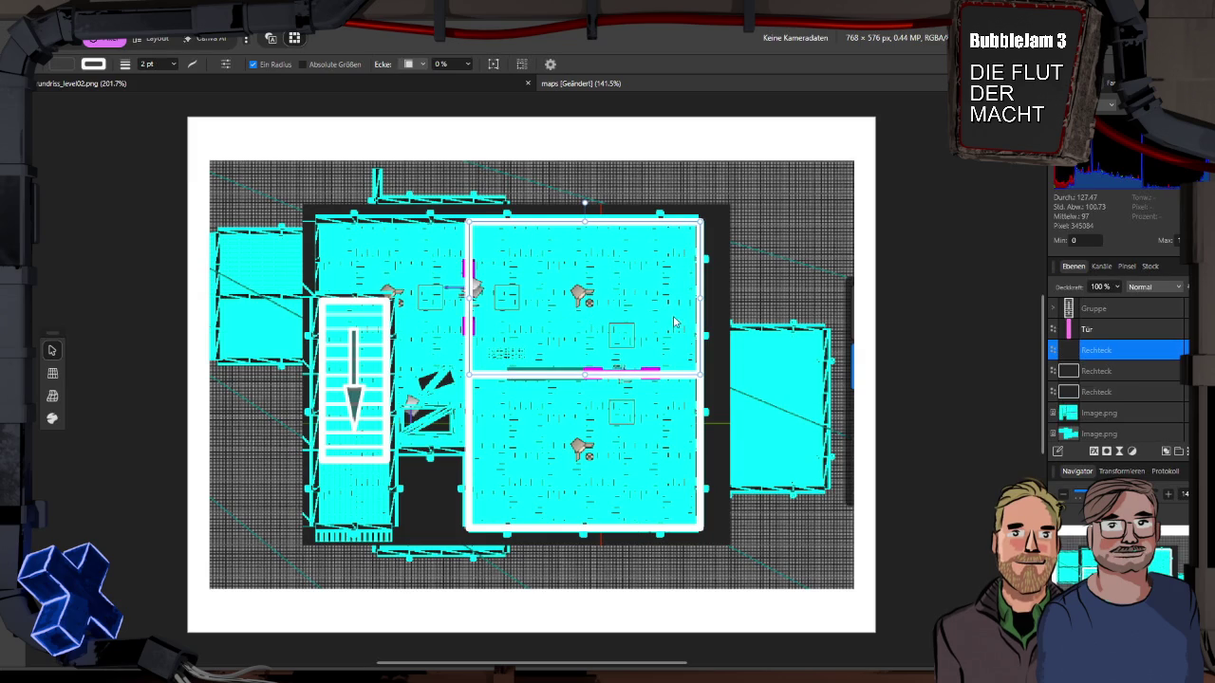
pyautogui.moveTo(703, 283); pyautogui.dragTo(472, 280)
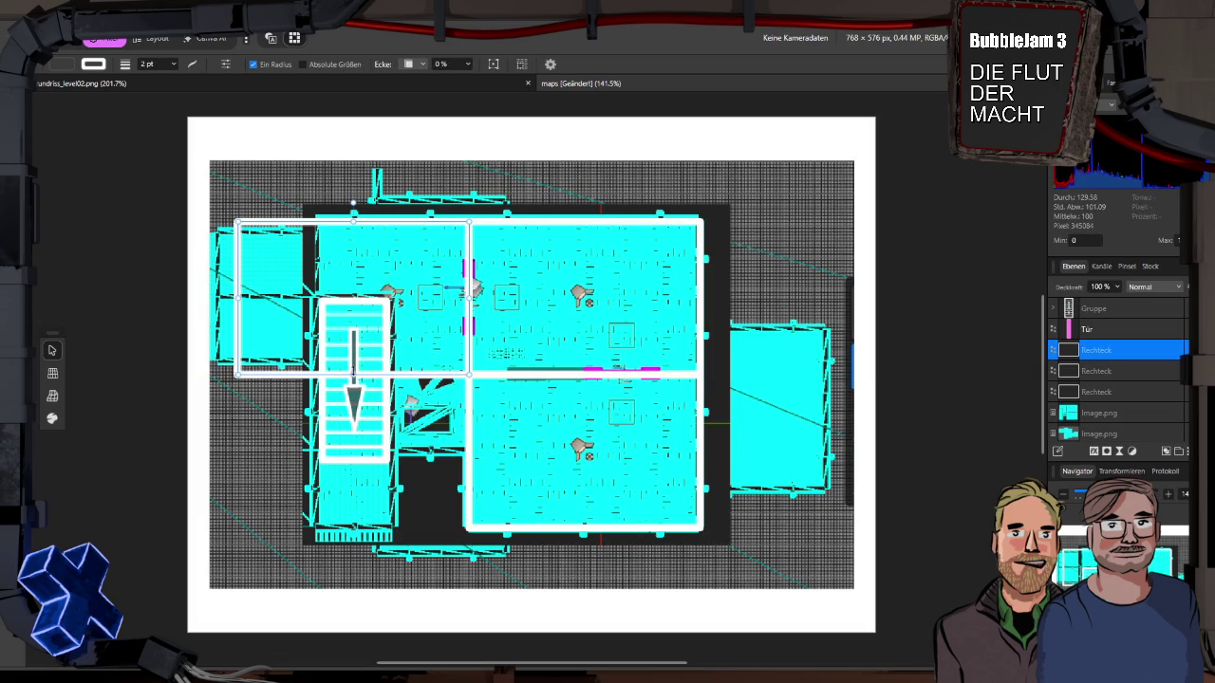
pyautogui.moveTo(354, 376); pyautogui.dragTo(363, 453)
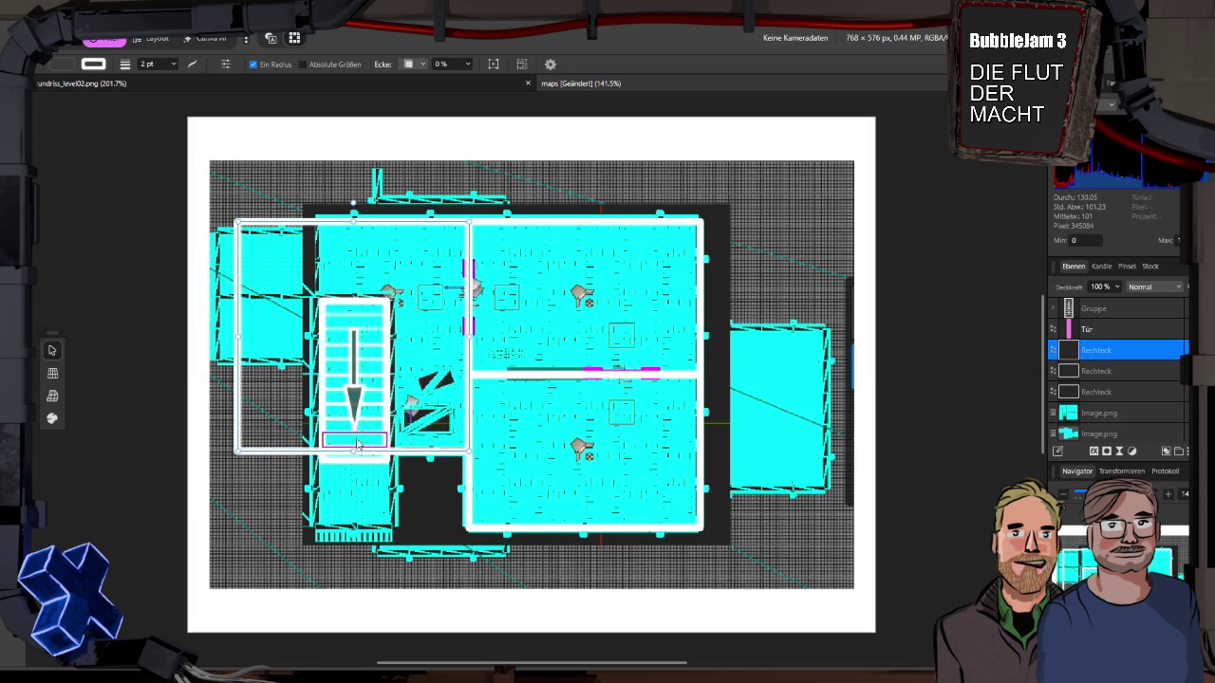
pyautogui.moveTo(238, 337); pyautogui.dragTo(319, 336)
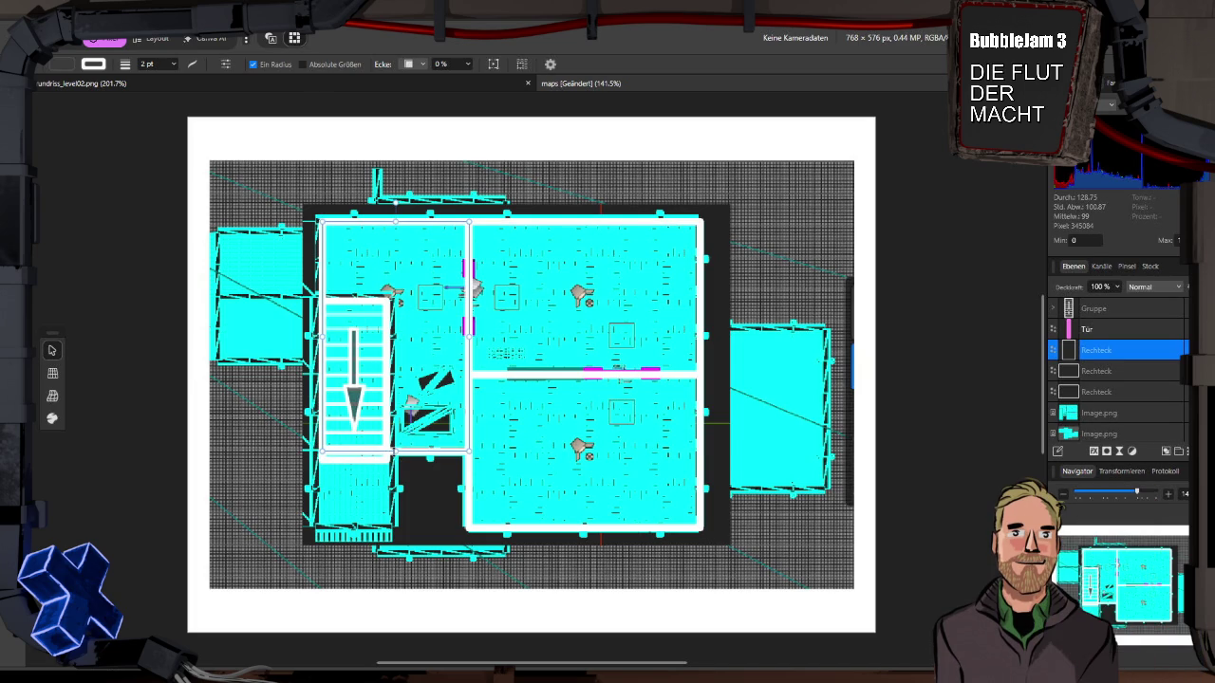
# Step: Convert the left rectangle to curves and drag its lower-right corner node to reshape it
pyautogui.rightClick(422, 460)
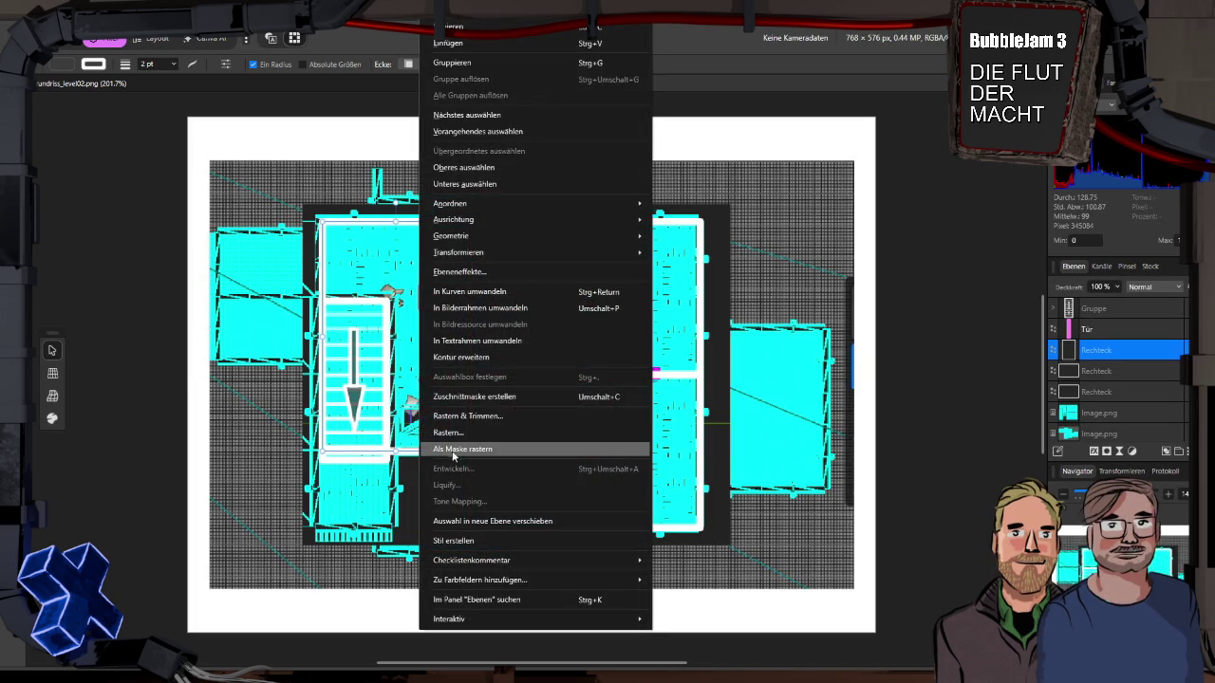
pyautogui.click(464, 292)
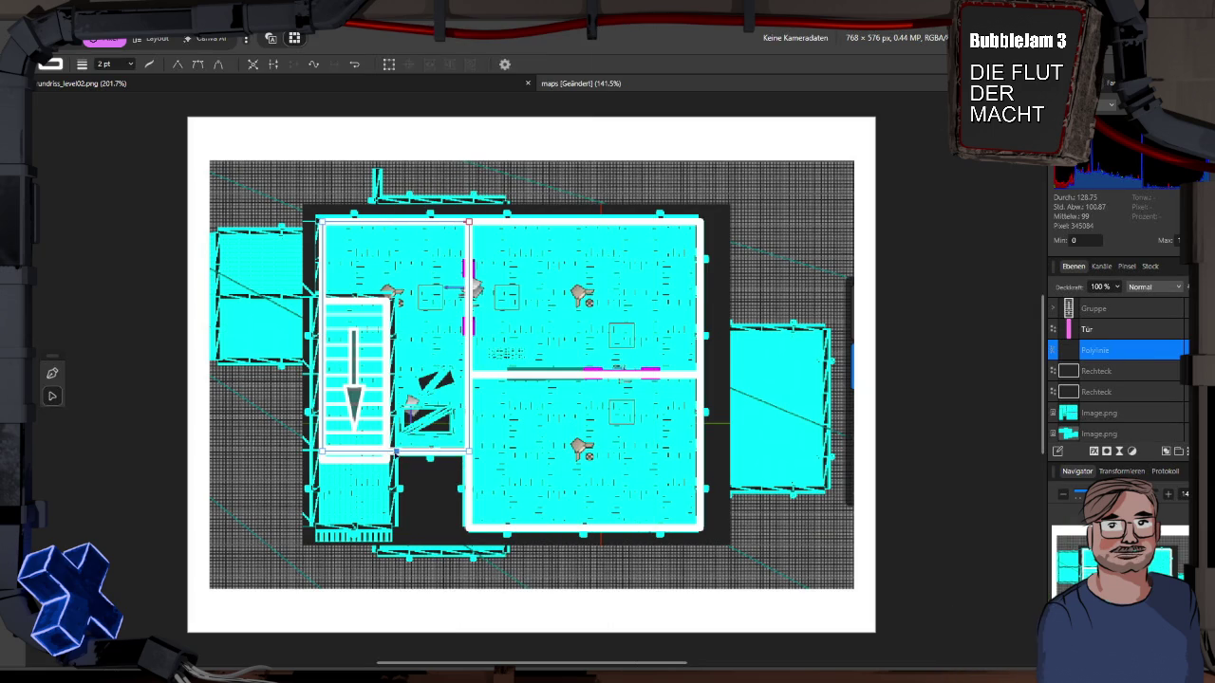
pyautogui.click(387, 450)
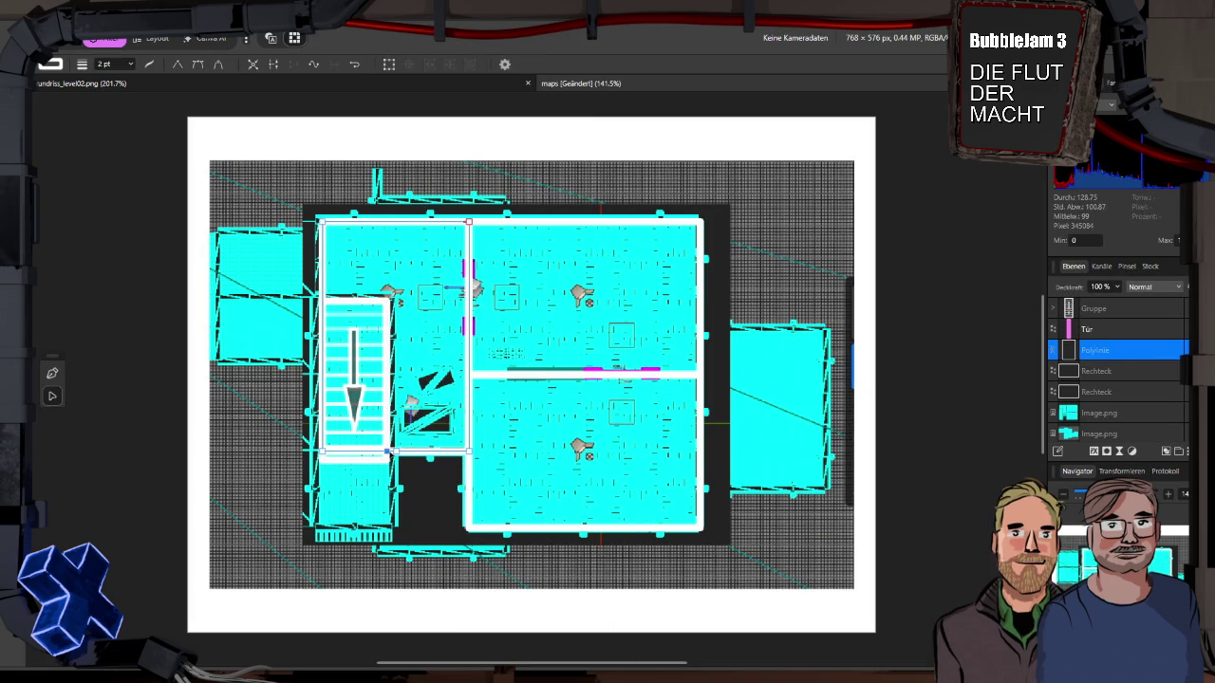
pyautogui.moveTo(387, 452); pyautogui.dragTo(323, 460)
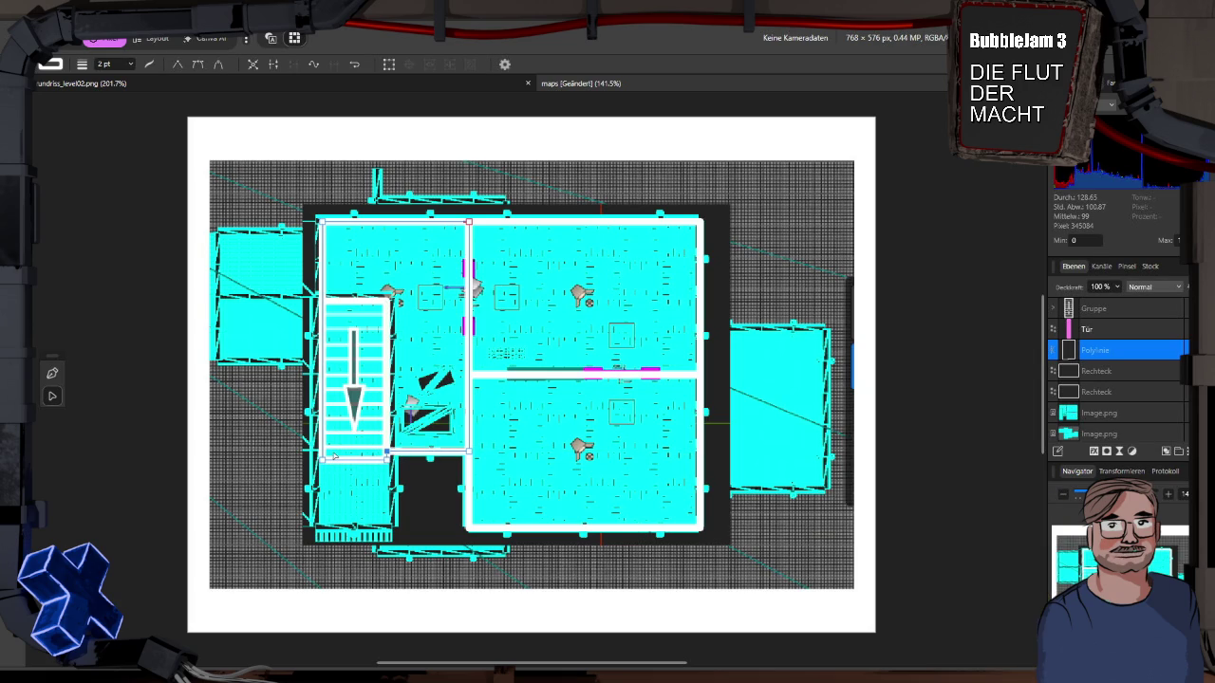
pyautogui.press('v')
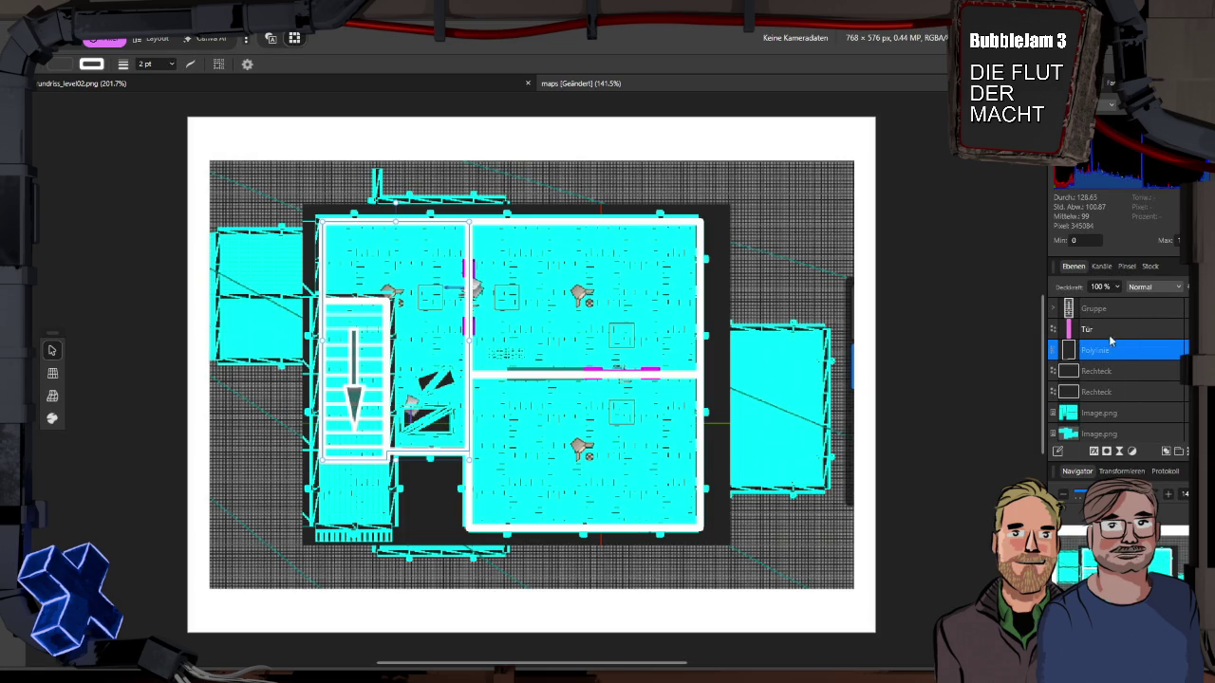
# Step: Select the Gruppe, Tür, Polylinie and both Rechteck layers together
pyautogui.click(1138, 328)
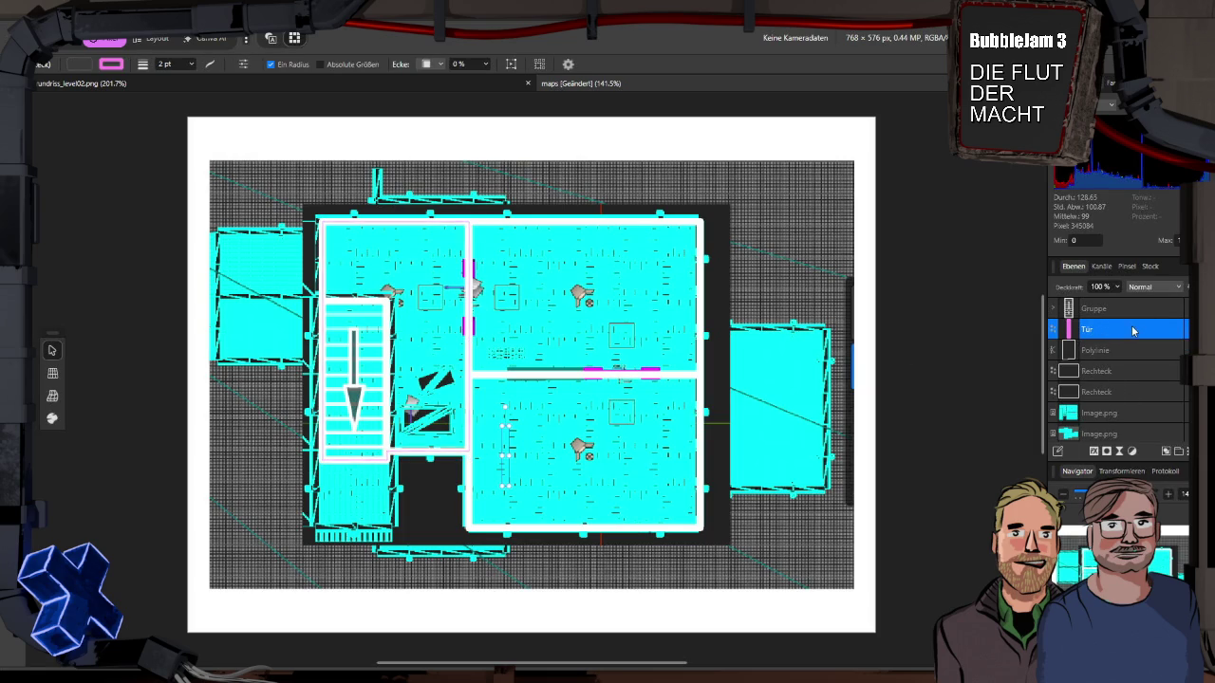
pyautogui.click(1131, 350)
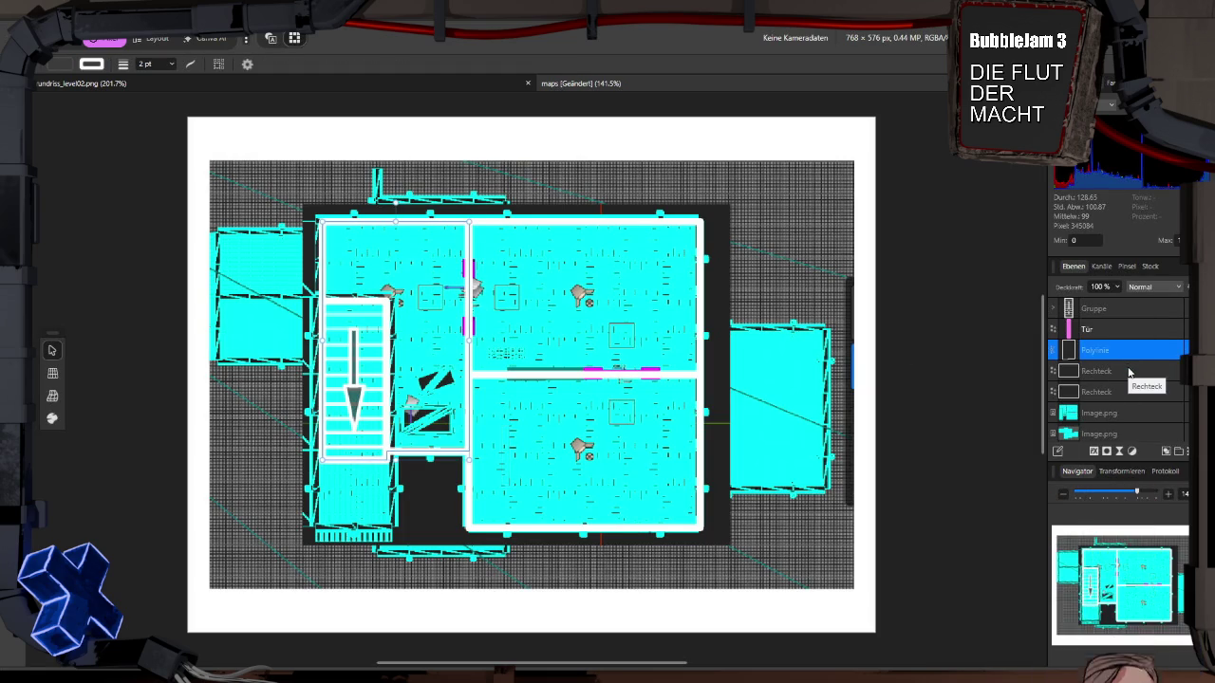
pyautogui.click(1128, 371)
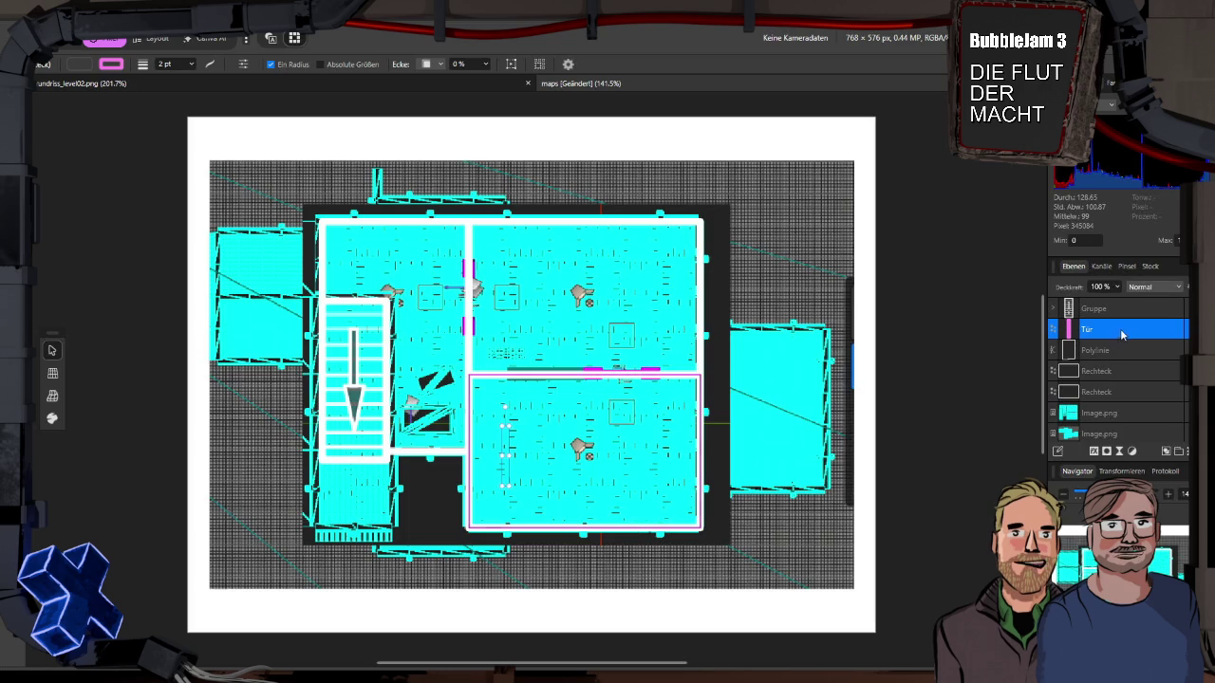
pyautogui.click(1120, 311)
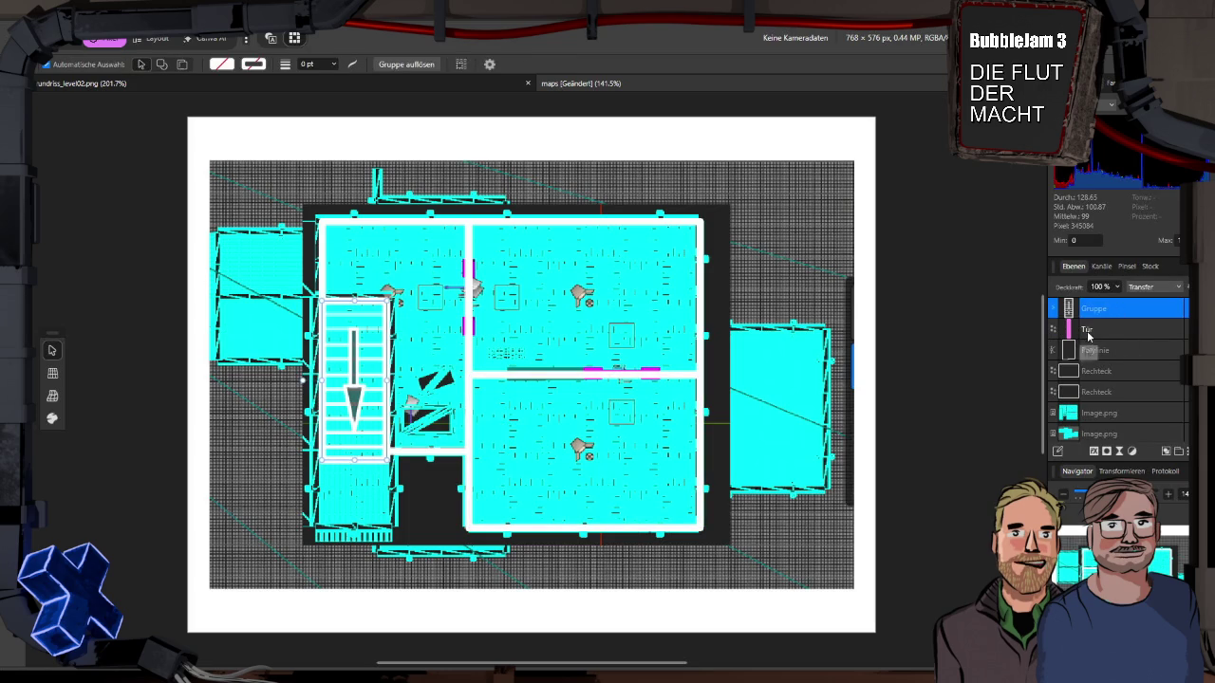
pyautogui.scroll(-2, 1116, 397)
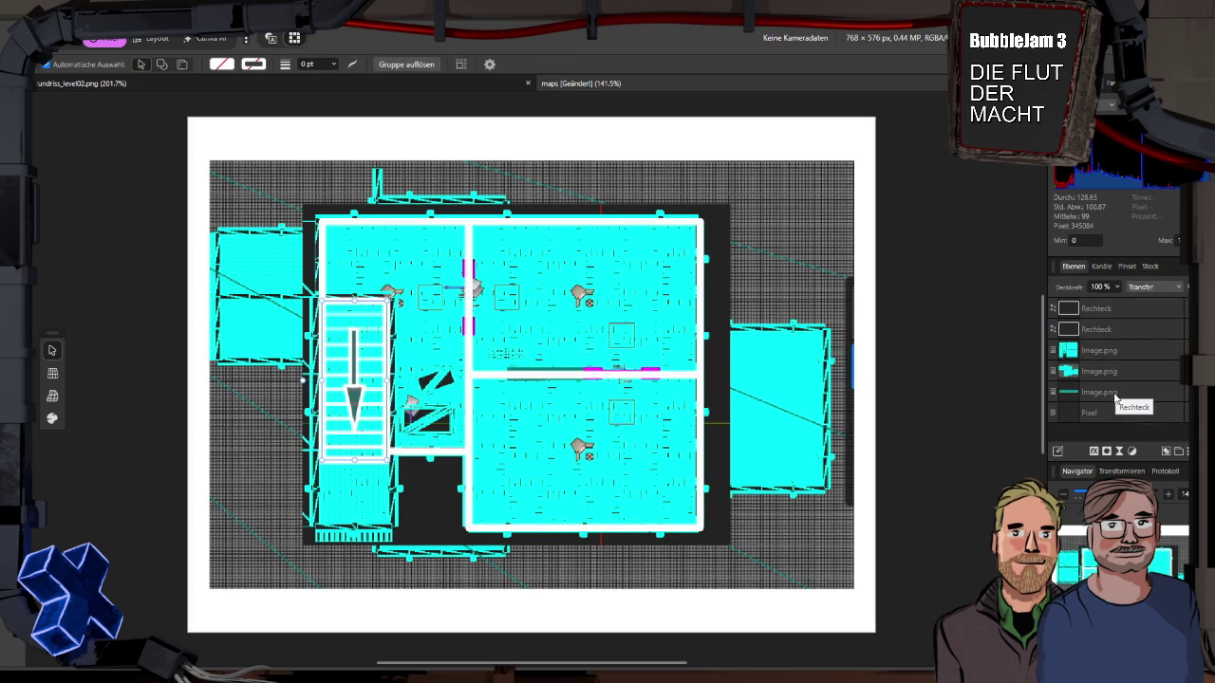
pyautogui.keyDown('shift'); pyautogui.click(1117, 332); pyautogui.keyUp('shift')
pyautogui.scroll(2, 1115, 326)
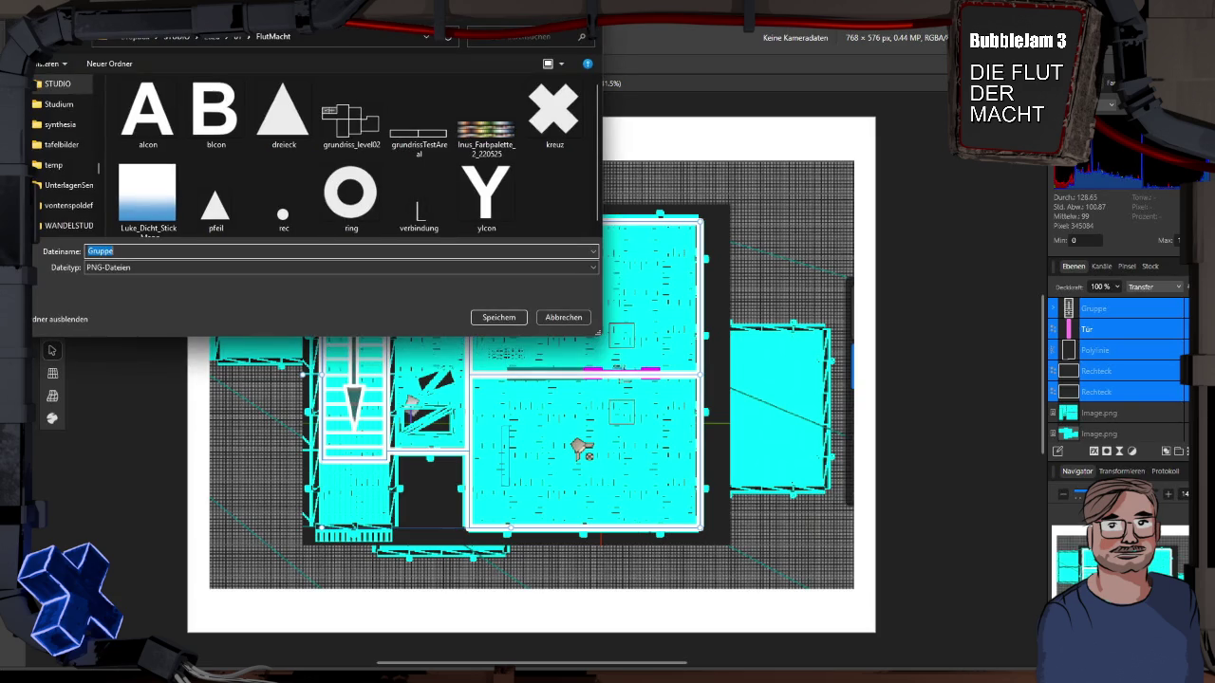
# Step: Export the selected layers as PNG grundriss_level01, renamed from grundriss_level02
pyautogui.click(351, 119)
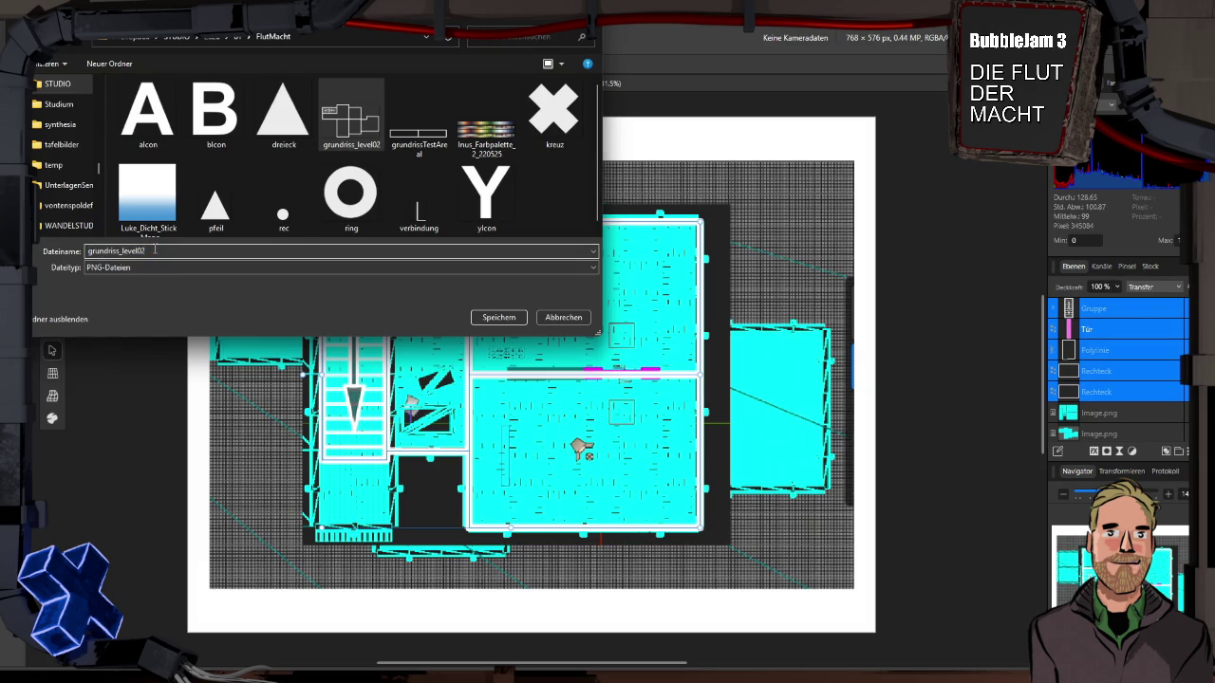
pyautogui.click(155, 249)
pyautogui.press('BackSpace')
pyautogui.write('1')
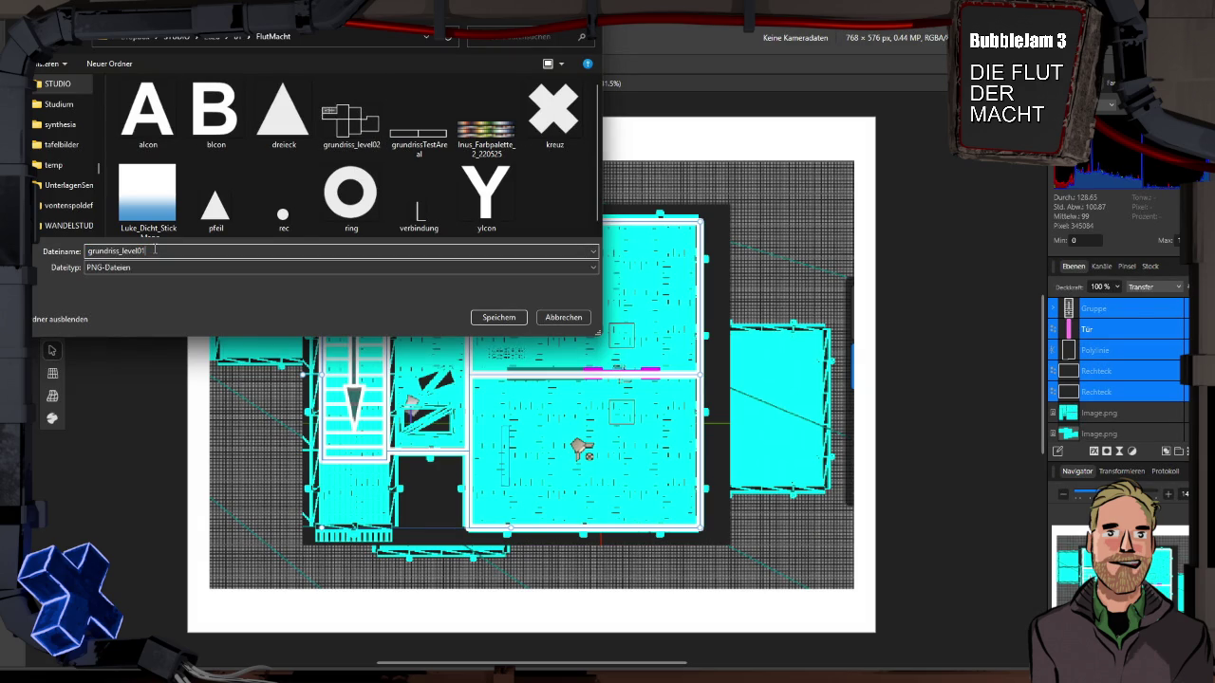
pyautogui.press('Return')
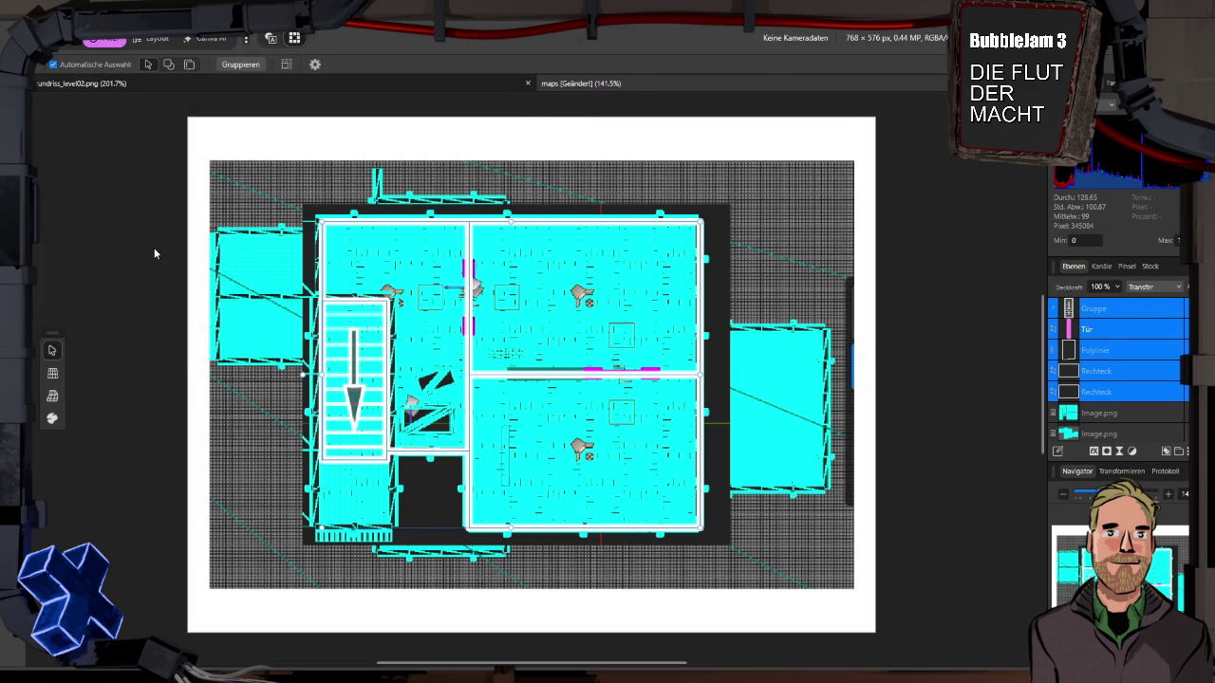
pyautogui.hotkey('alt', 'Tab')
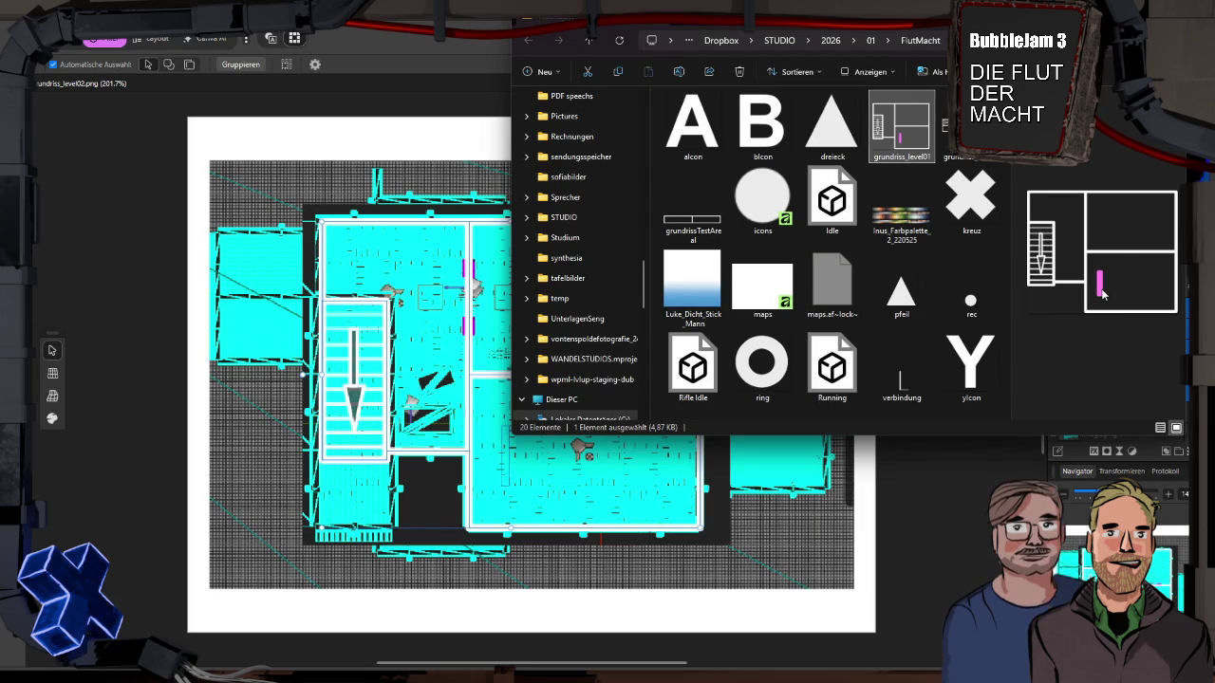
# Step: Move the Tür layer below both Rechteck layers and re-export the plan layers to grundriss_level01
pyautogui.hotkey('alt', 'Tab')
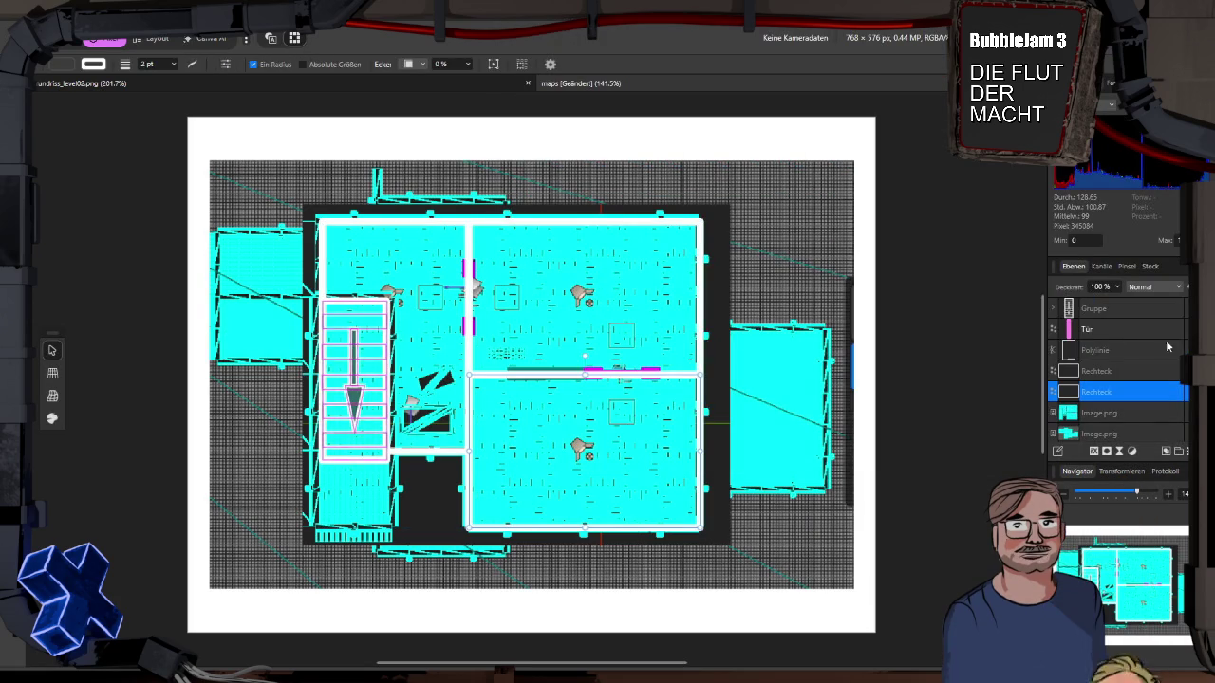
pyautogui.click(1151, 328)
pyautogui.moveTo(1123, 329)
pyautogui.mouseDown()
pyautogui.moveTo(1118, 391)
pyautogui.moveTo(1117, 380)
pyautogui.mouseUp()
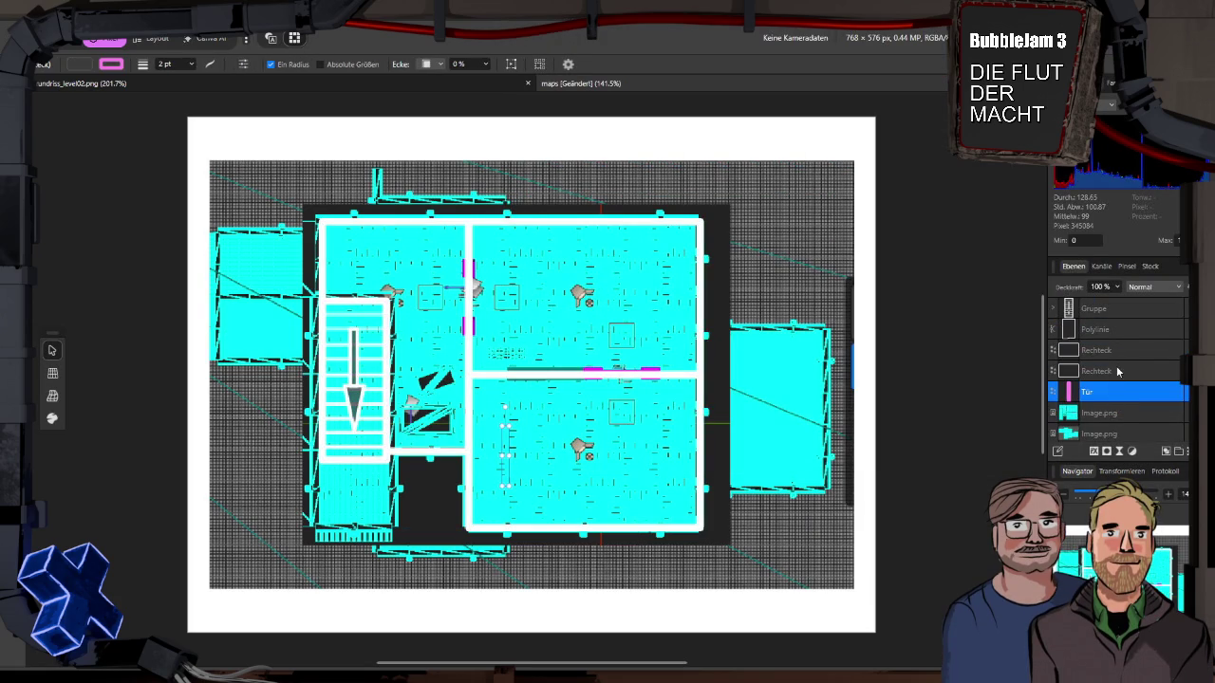
pyautogui.click(1118, 371)
pyautogui.keyDown('shift'); pyautogui.click(1116, 313); pyautogui.keyUp('shift')
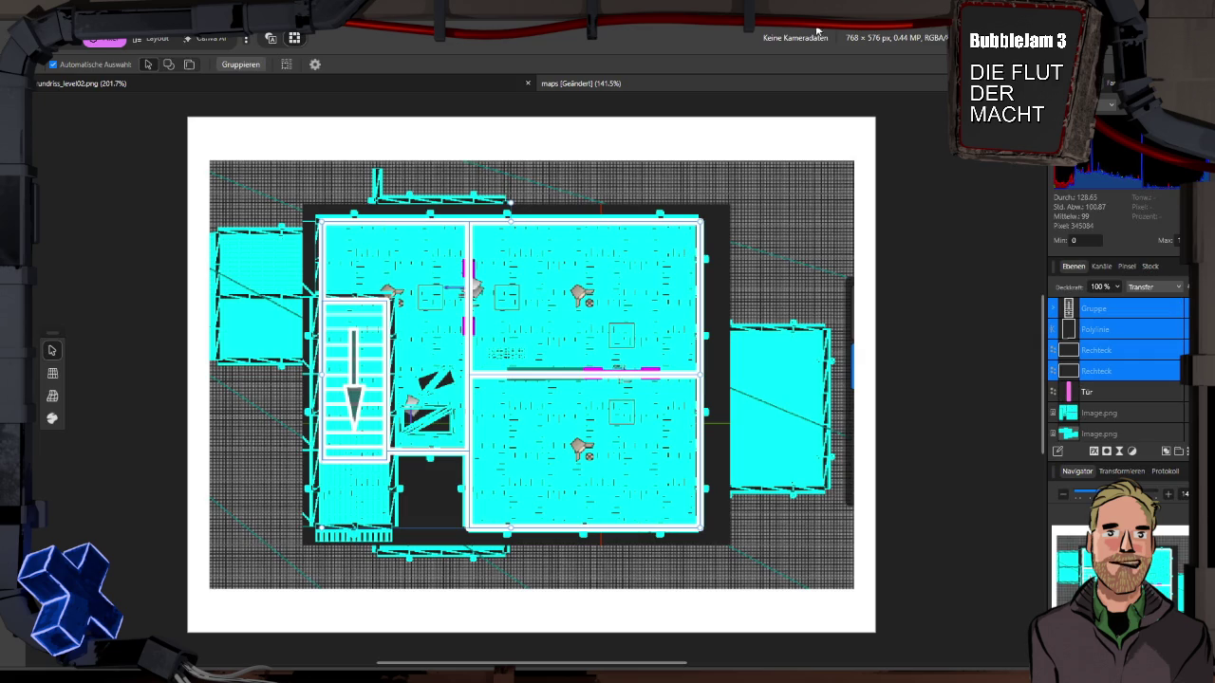
pyautogui.hotkey('ctrl', 'shift', 'p')
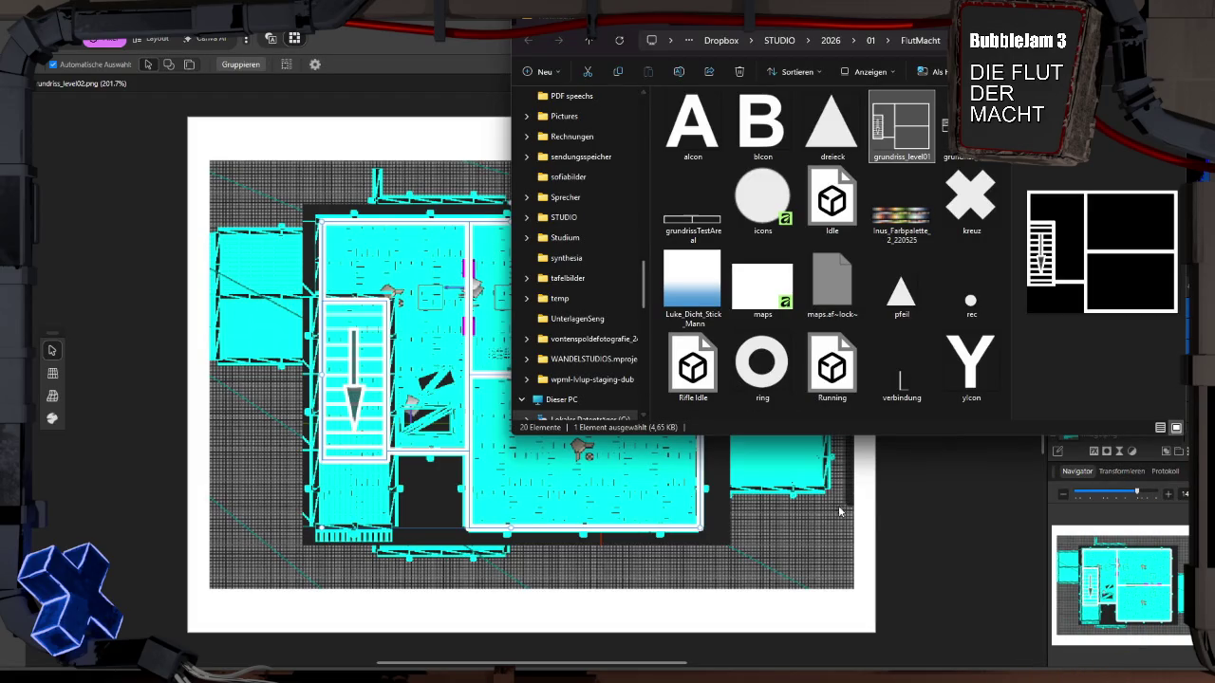
pyautogui.click(881, 509)
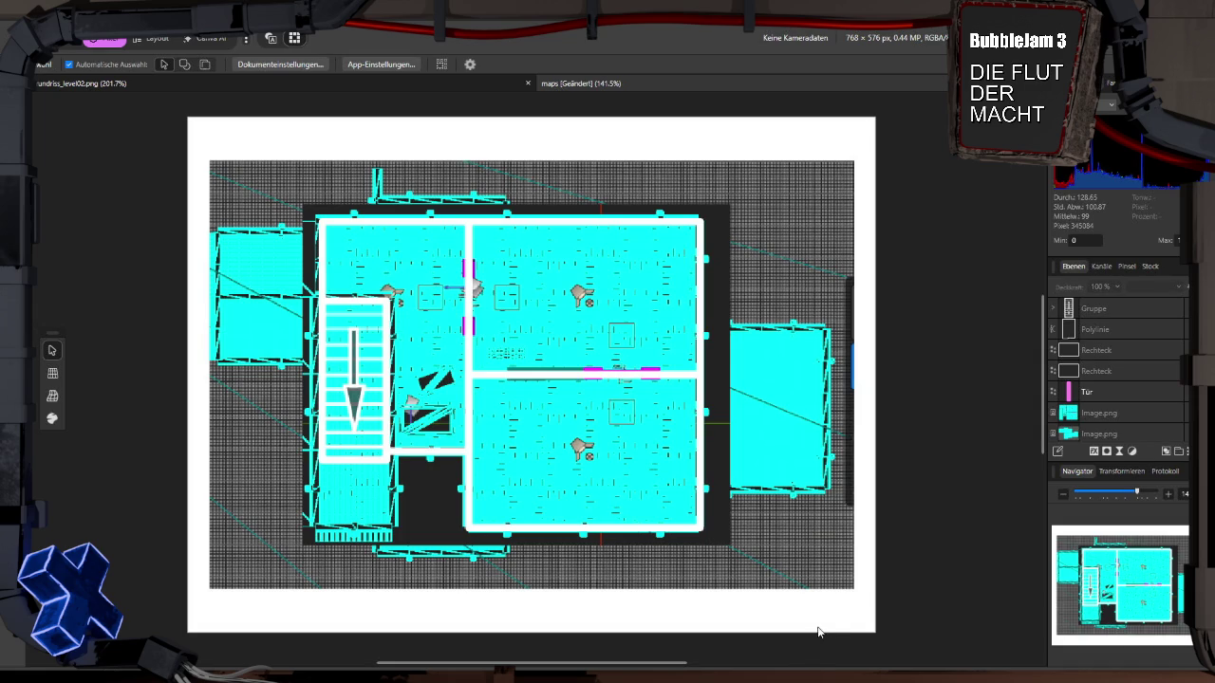
pyautogui.press('super+Tab')
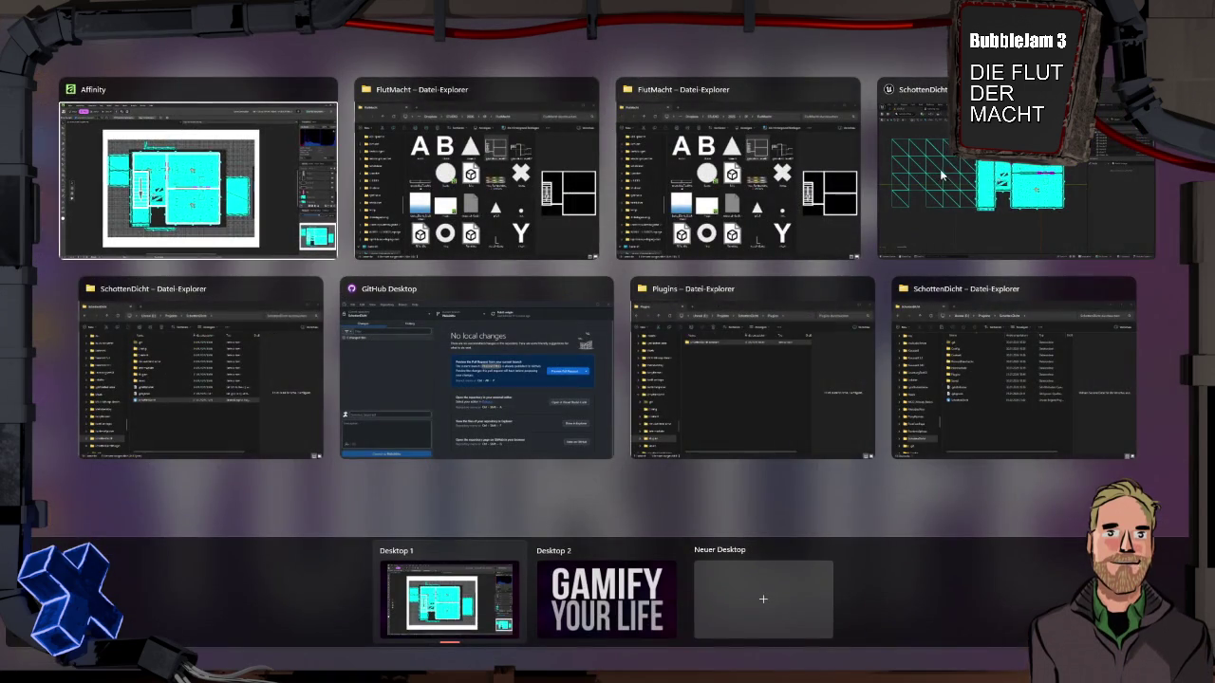
# Step: Select all ceiling tiles via Matching Selected Class, move them onto the floor outline, and open Level_3
pyautogui.click(939, 173)
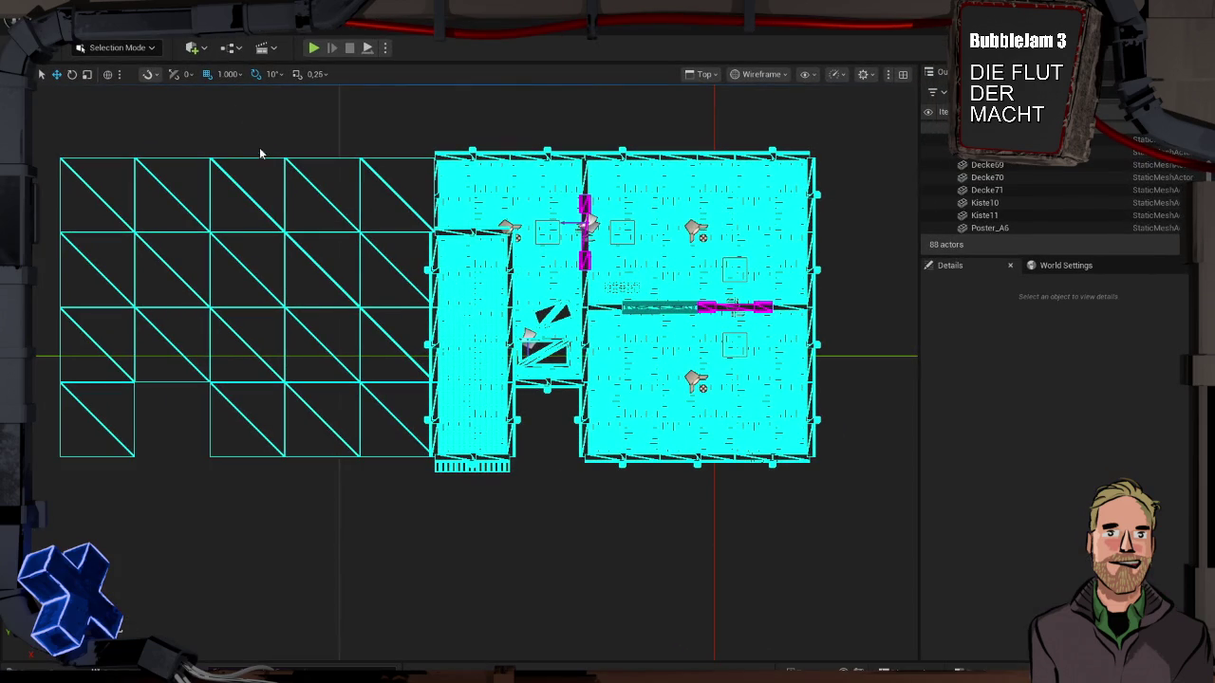
pyautogui.click(88, 187)
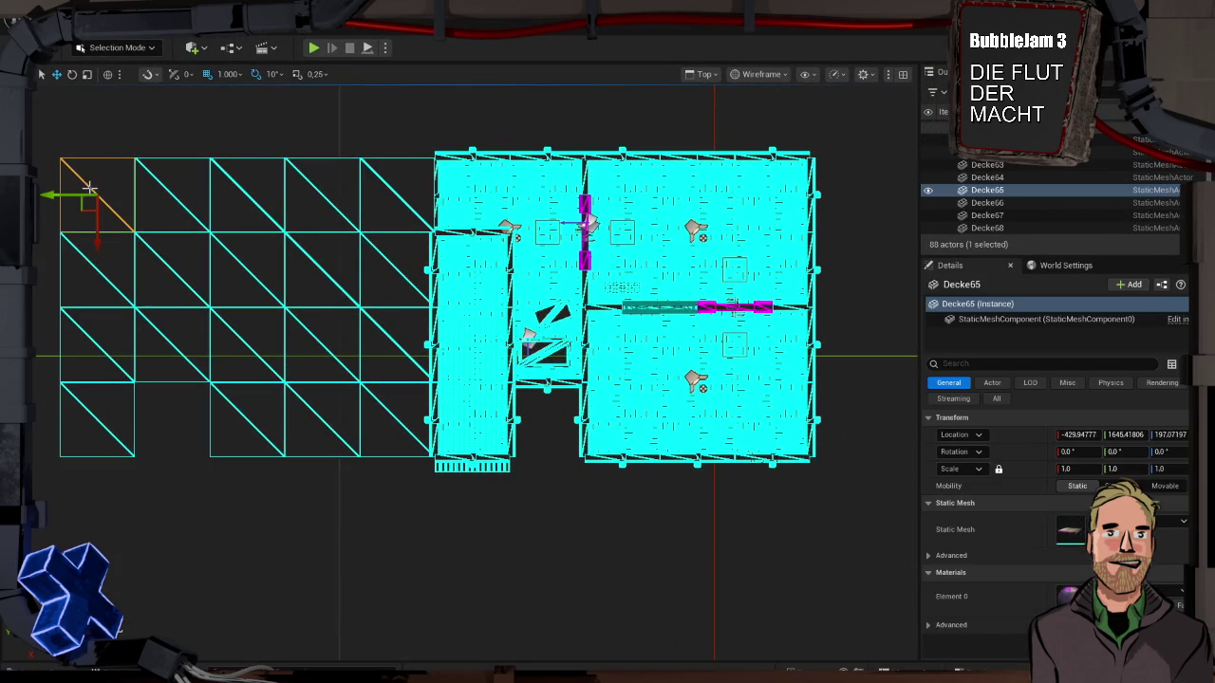
pyautogui.rightClick(353, 159)
pyautogui.click(268, 29)
pyautogui.moveTo(314, 234)
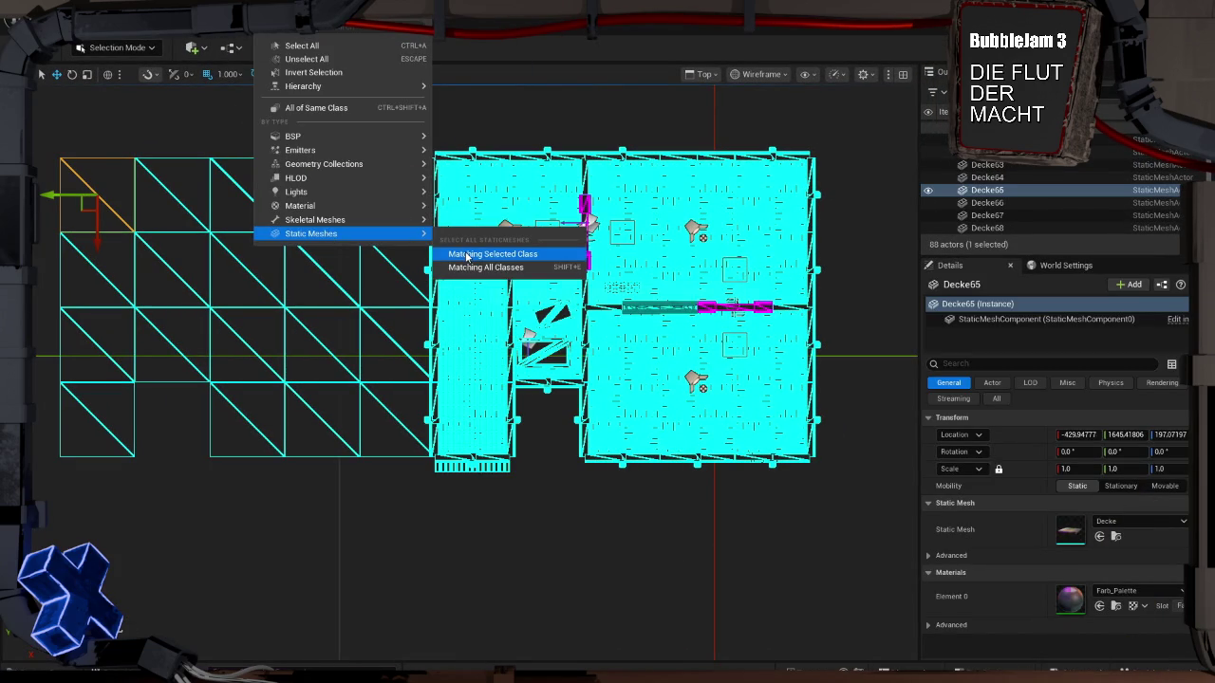
pyautogui.click(466, 256)
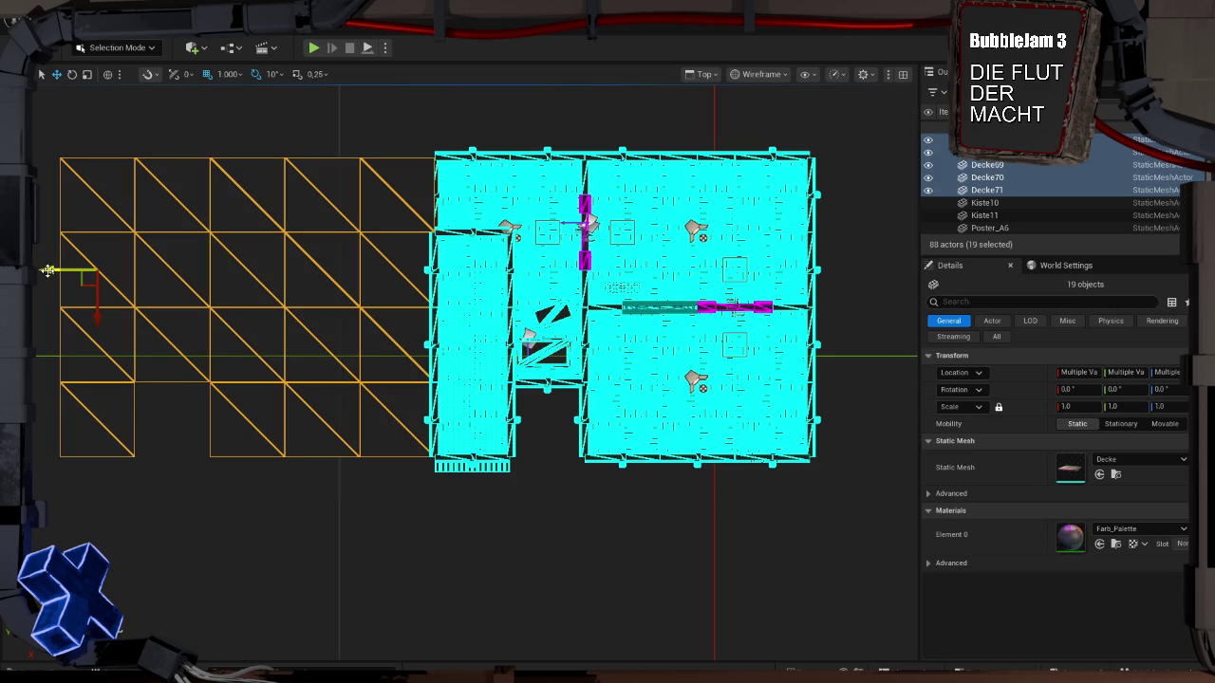
pyautogui.moveTo(48, 271); pyautogui.dragTo(433, 271)
pyautogui.click(530, 455)
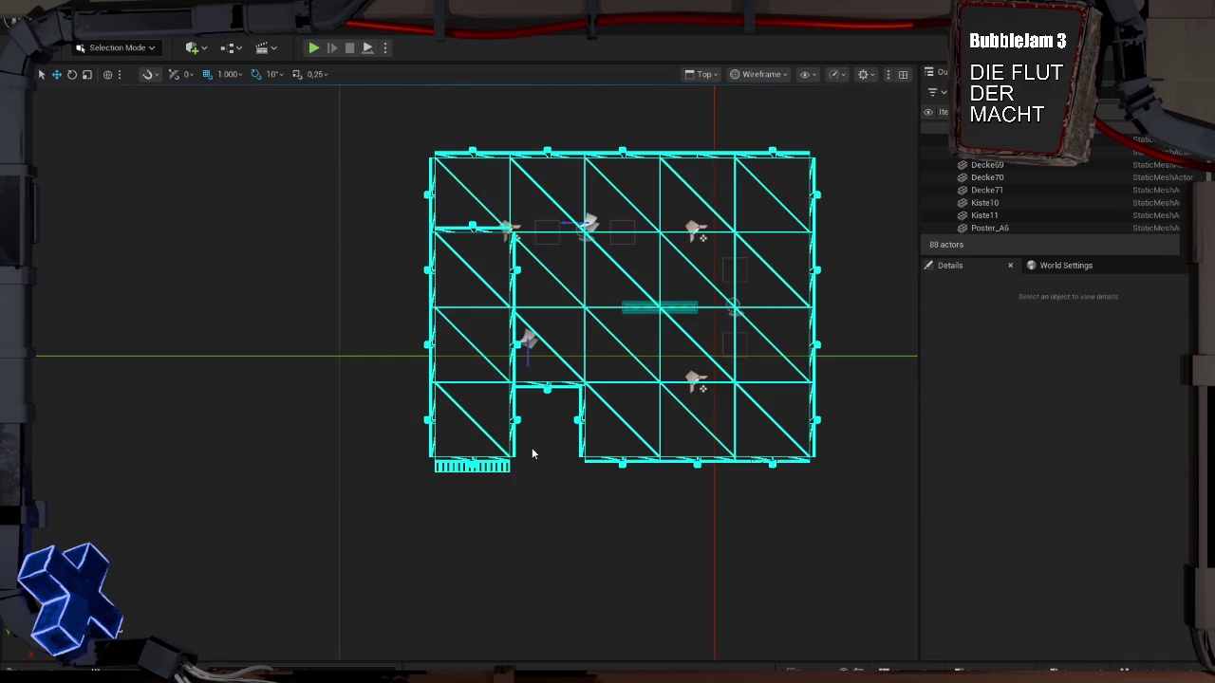
pyautogui.hotkey('ctrl', 'space')
pyautogui.doubleClick(438, 532)
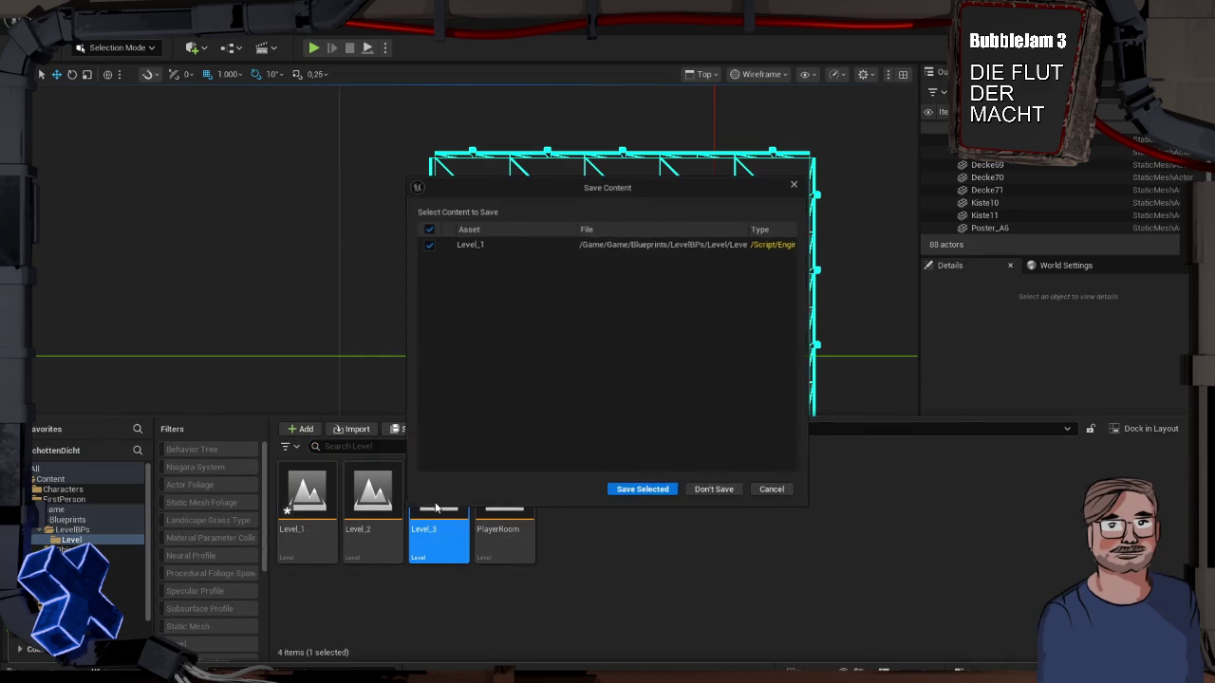
# Step: Save the changes to Level_1 and centre Level_3 in the top view
pyautogui.click(642, 490)
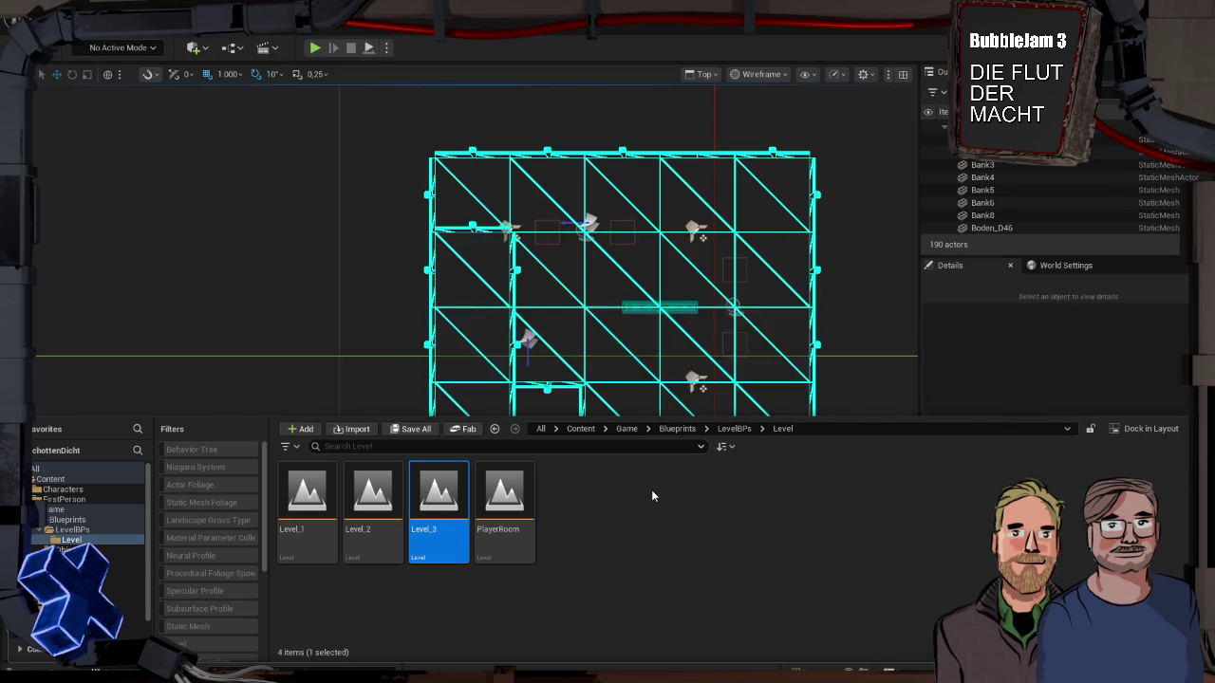
pyautogui.scroll(-5, 533, 300)
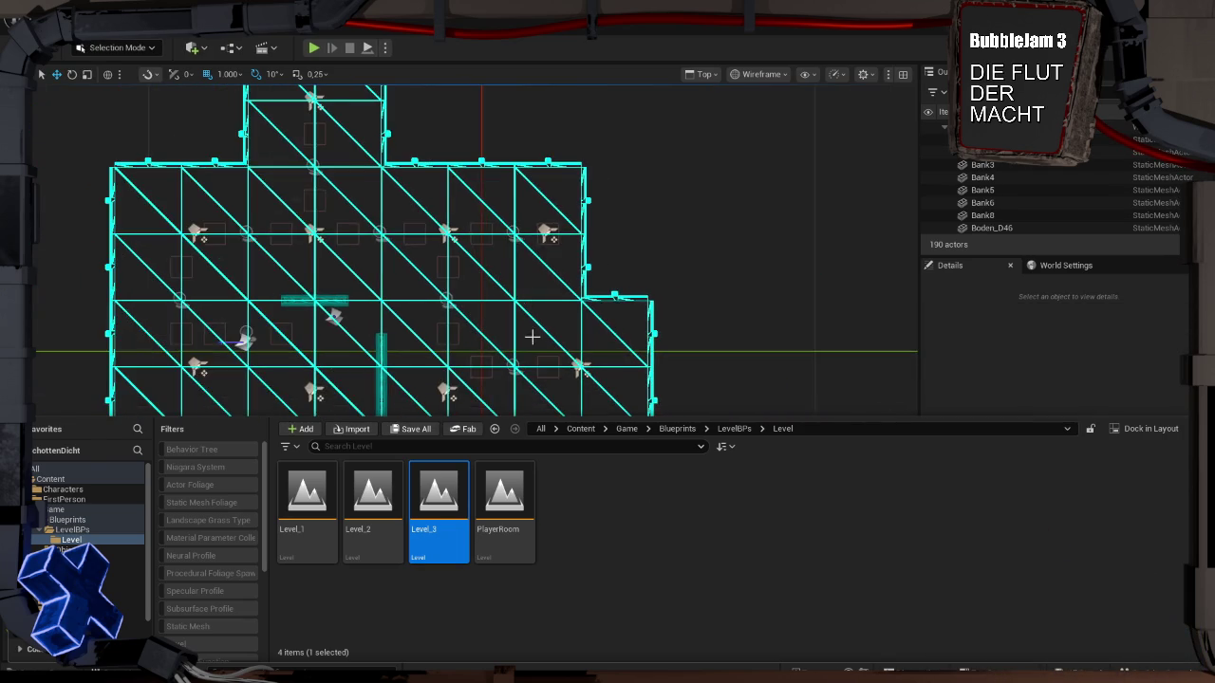
pyautogui.moveTo(608, 275)
pyautogui.mouseDown()
pyautogui.moveTo(610, 317)
pyautogui.moveTo(588, 294)
pyautogui.mouseUp()
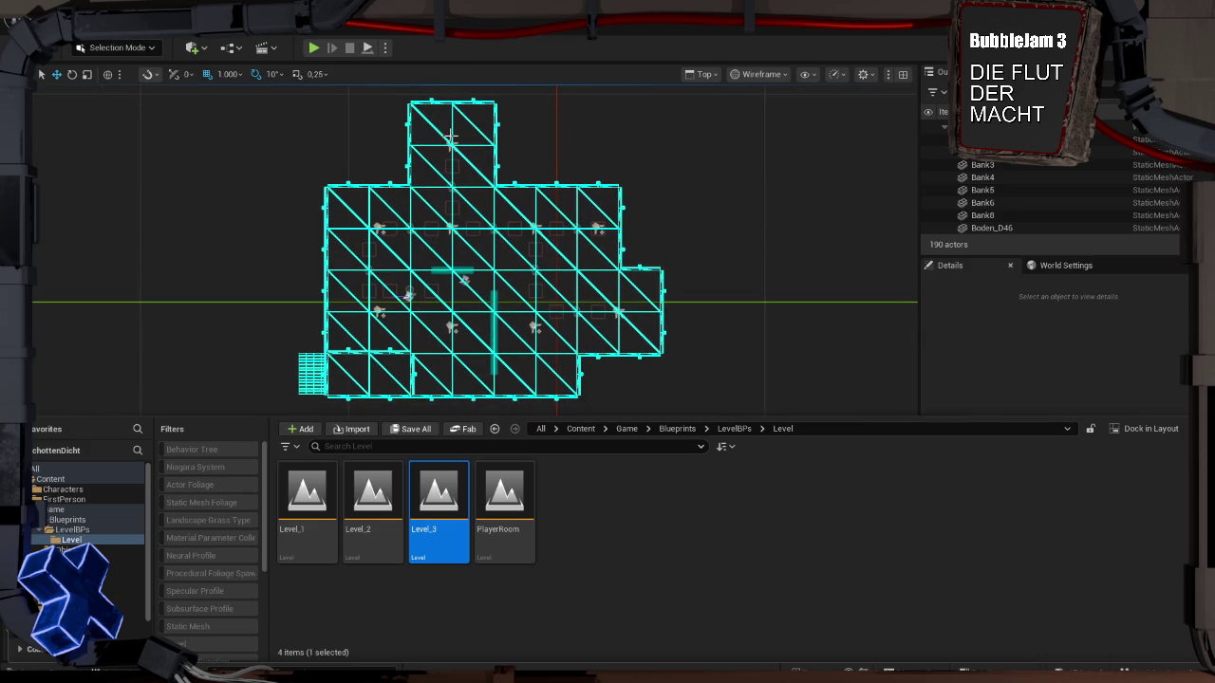
# Step: Select all 40 meshes matching tile Boden_D144's class and shift them far left
pyautogui.click(438, 130)
pyautogui.click(271, 47)
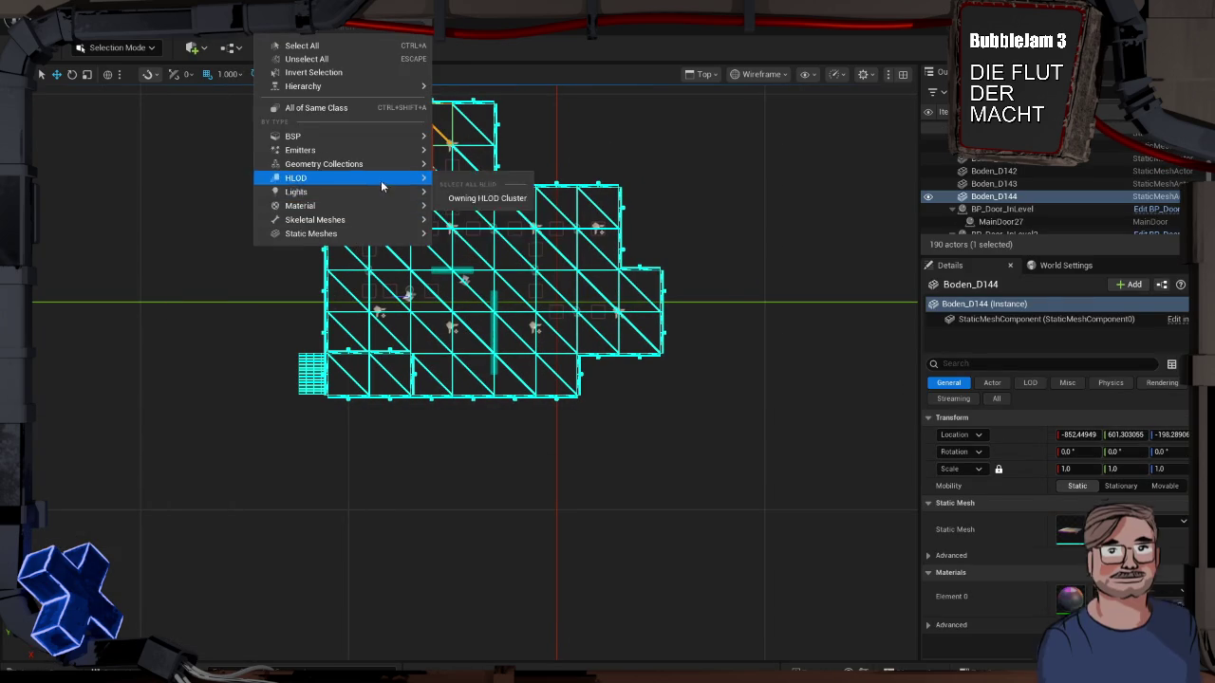
pyautogui.moveTo(390, 139)
pyautogui.moveTo(385, 234)
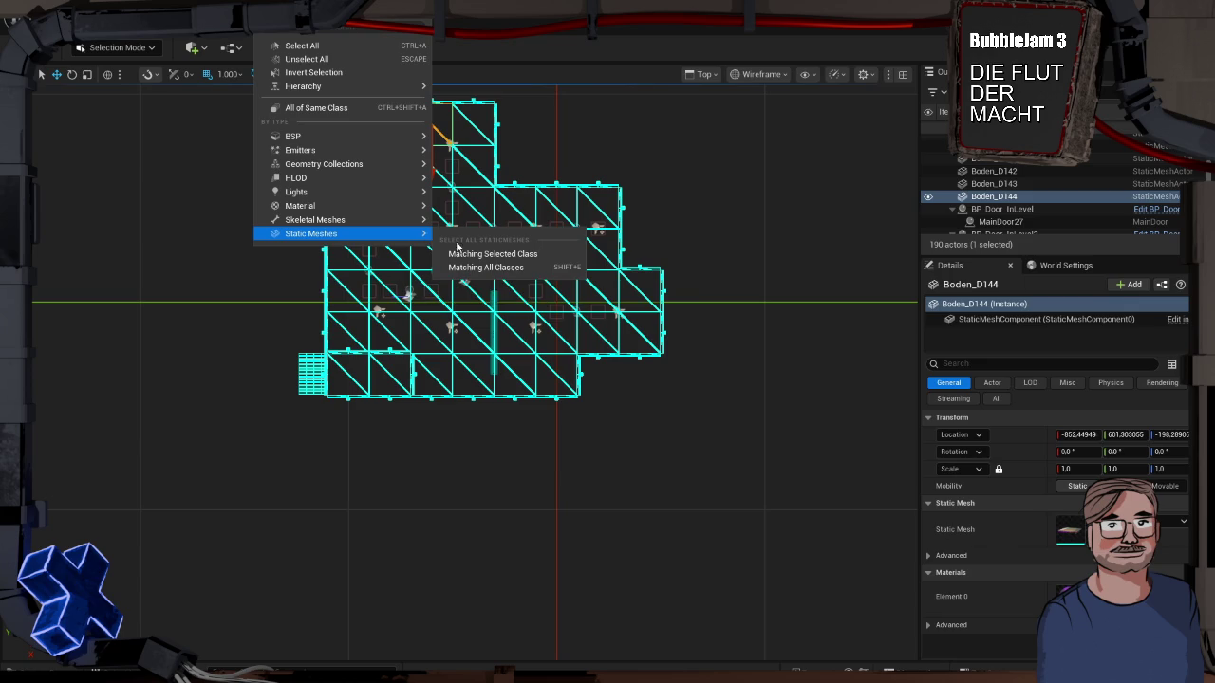
pyautogui.click(468, 250)
pyautogui.moveTo(385, 168); pyautogui.dragTo(51, 173)
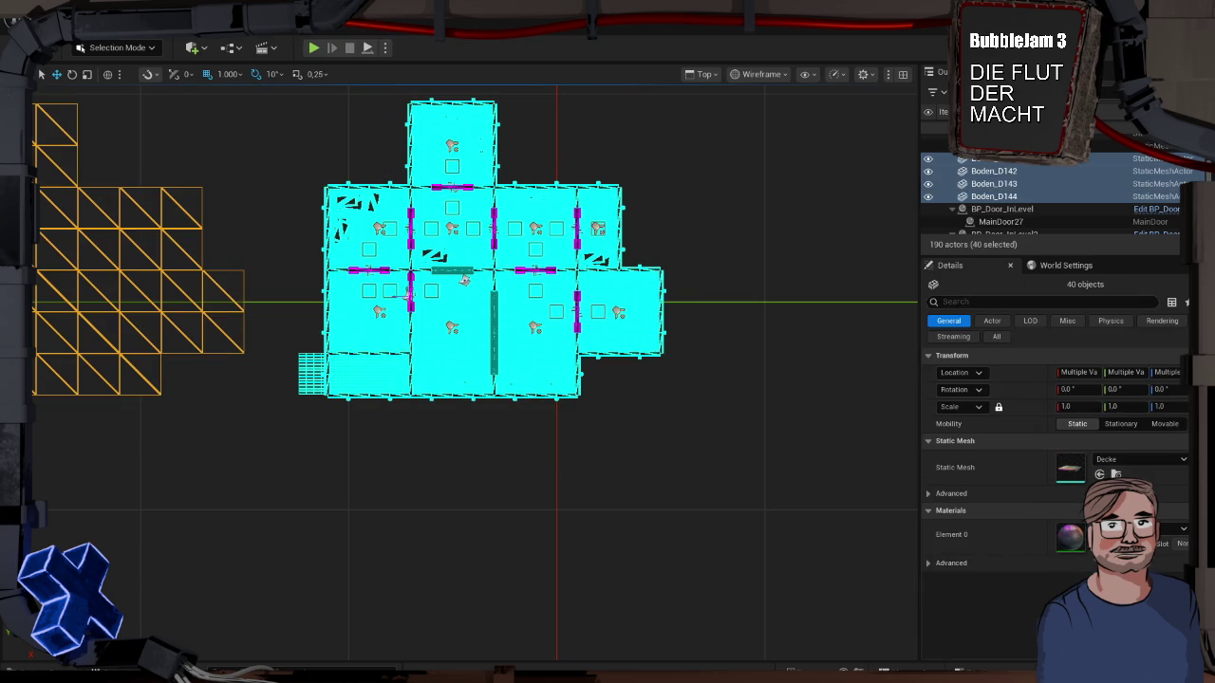
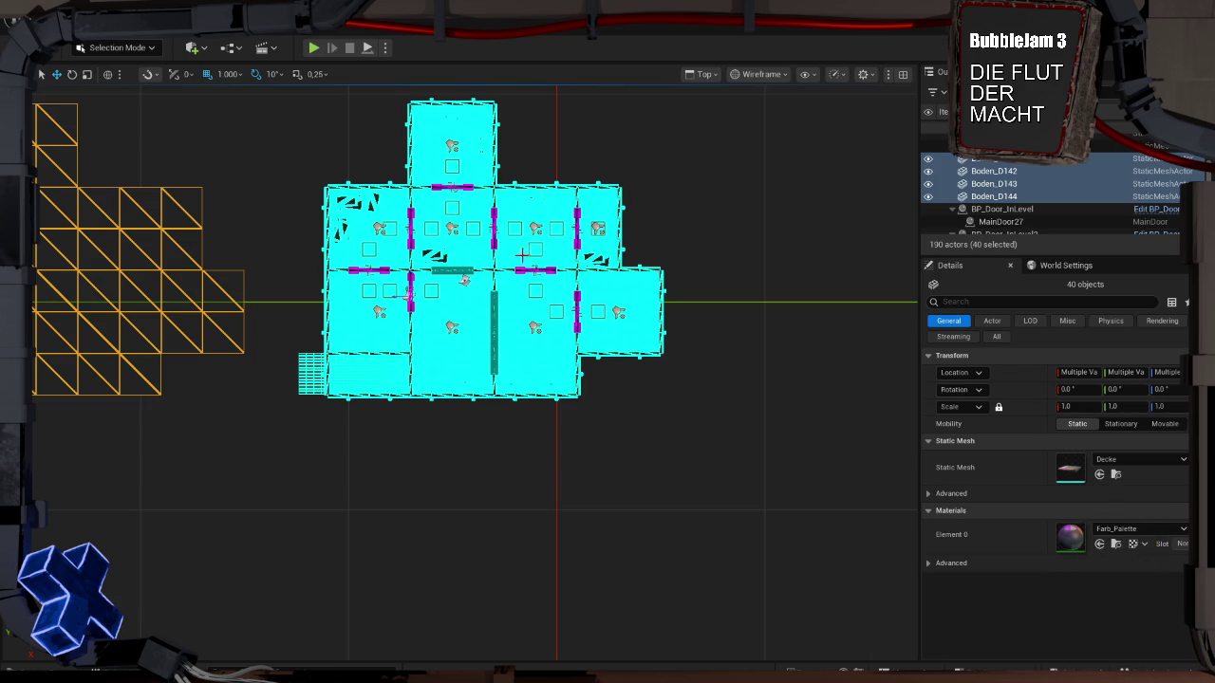
# Step: Clear the selection and snip a screenshot of the top-down floor plan
pyautogui.click(696, 386)
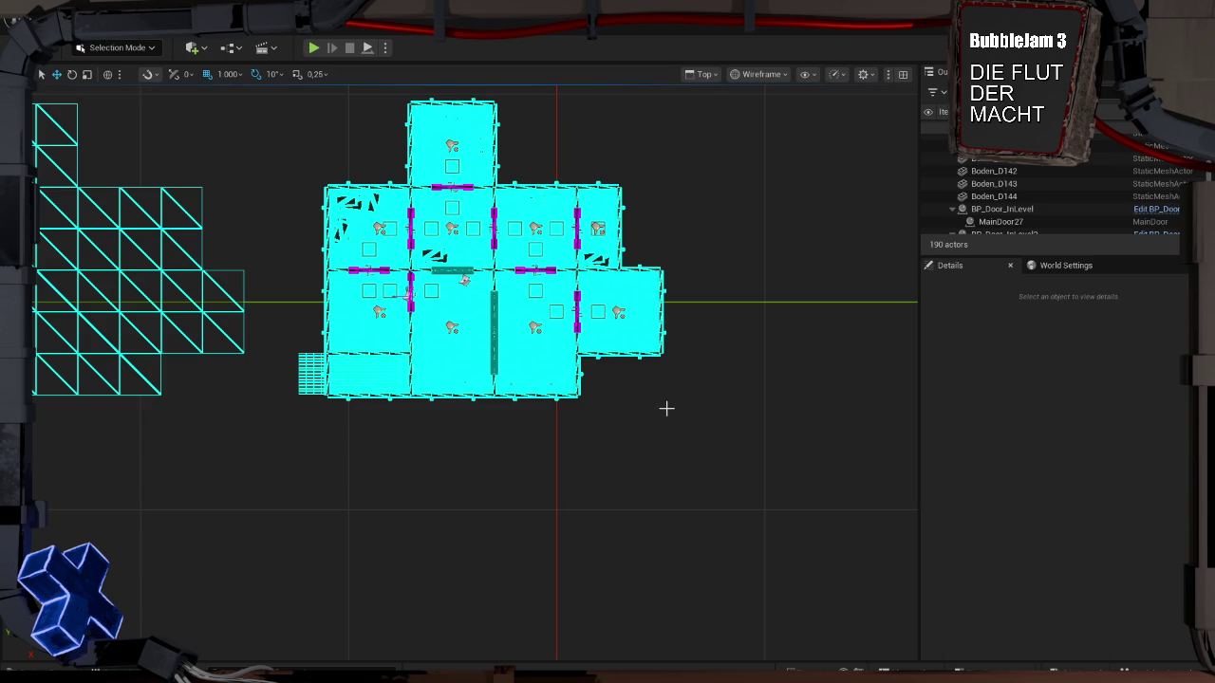
pyautogui.press('super+shift+s')
pyautogui.moveTo(670, 410)
pyautogui.mouseDown()
pyautogui.moveTo(407, 257)
pyautogui.moveTo(297, 102)
pyautogui.mouseUp()
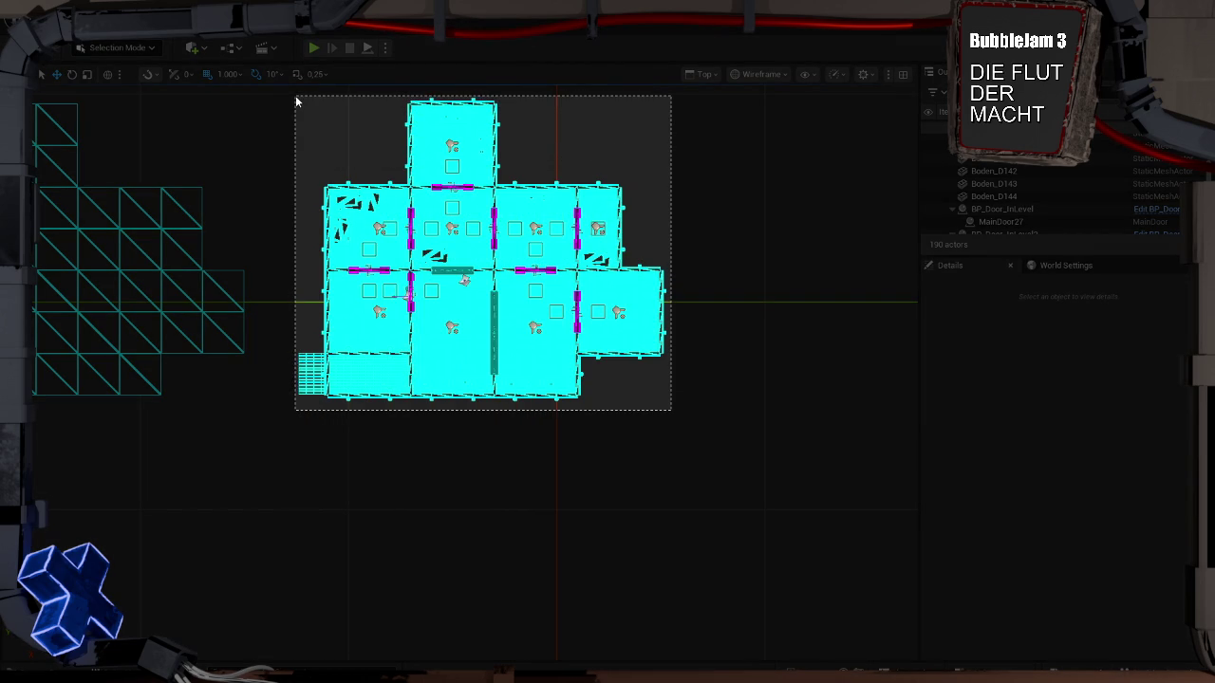
pyautogui.moveTo(297, 102); pyautogui.dragTo(297, 95)
# Step: Zoom in on the level and select the Treppe3 stairs mesh
pyautogui.scroll(2, 385, 325)
pyautogui.scroll(1, 385, 324)
pyautogui.scroll(1, 384, 324)
pyautogui.click(382, 435)
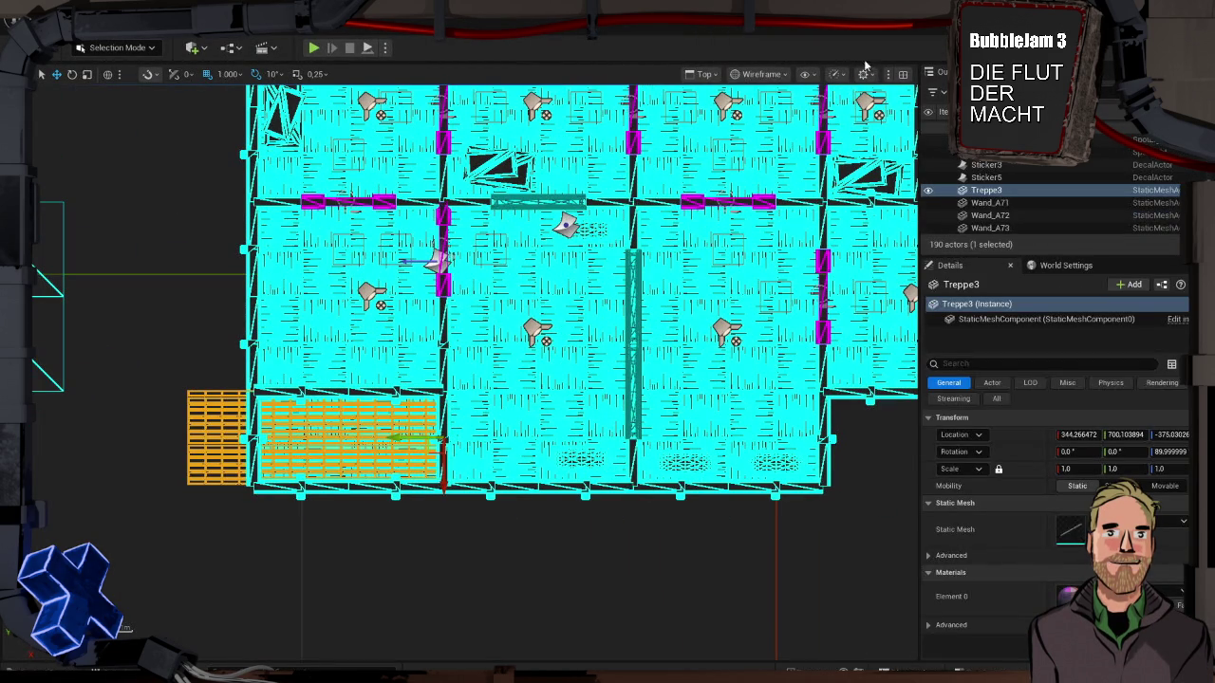
pyautogui.click(703, 74)
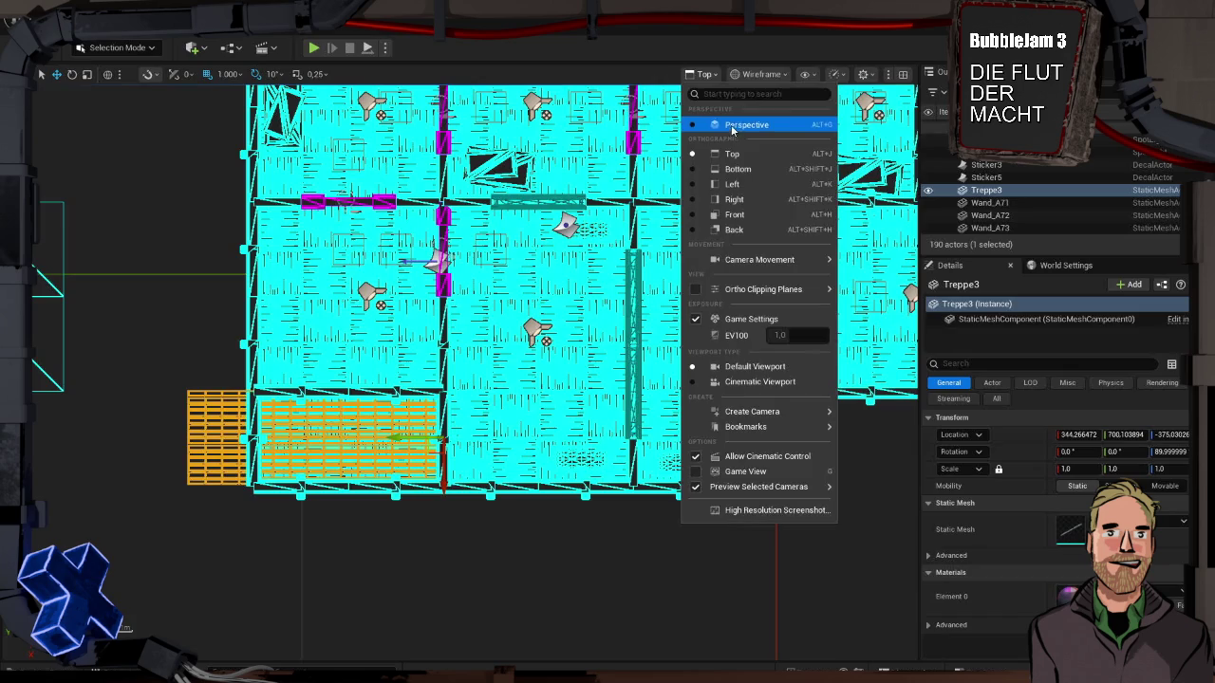
# Step: View the level in Perspective, framed on the stairs from an angled camera
pyautogui.click(732, 125)
pyautogui.press('f')
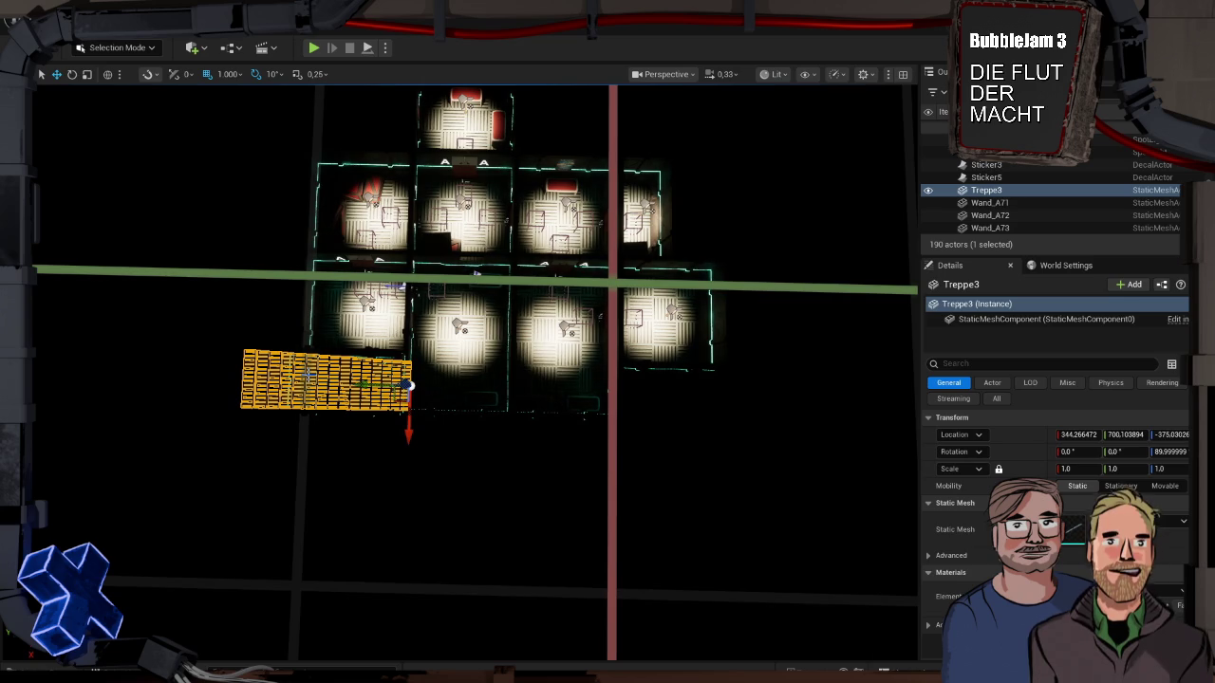
pyautogui.moveTo(280, 233)
pyautogui.mouseDown()
pyautogui.moveTo(280, 171)
pyautogui.moveTo(280, 271)
pyautogui.mouseUp()
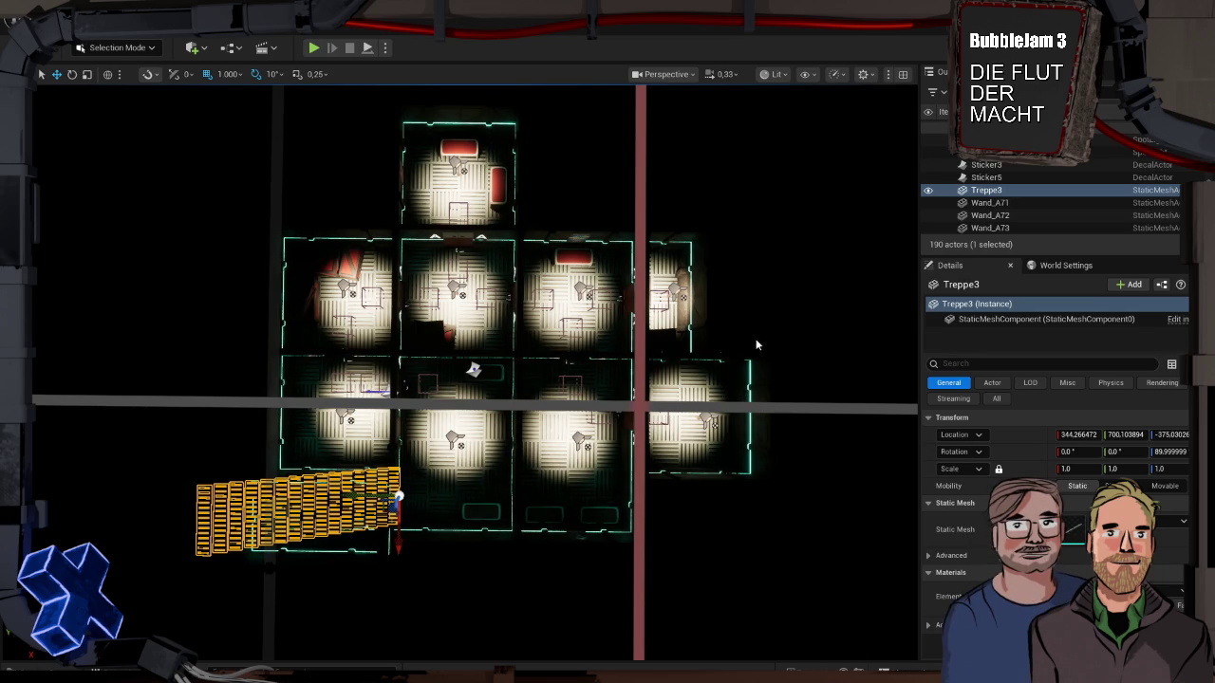
pyautogui.click(791, 331)
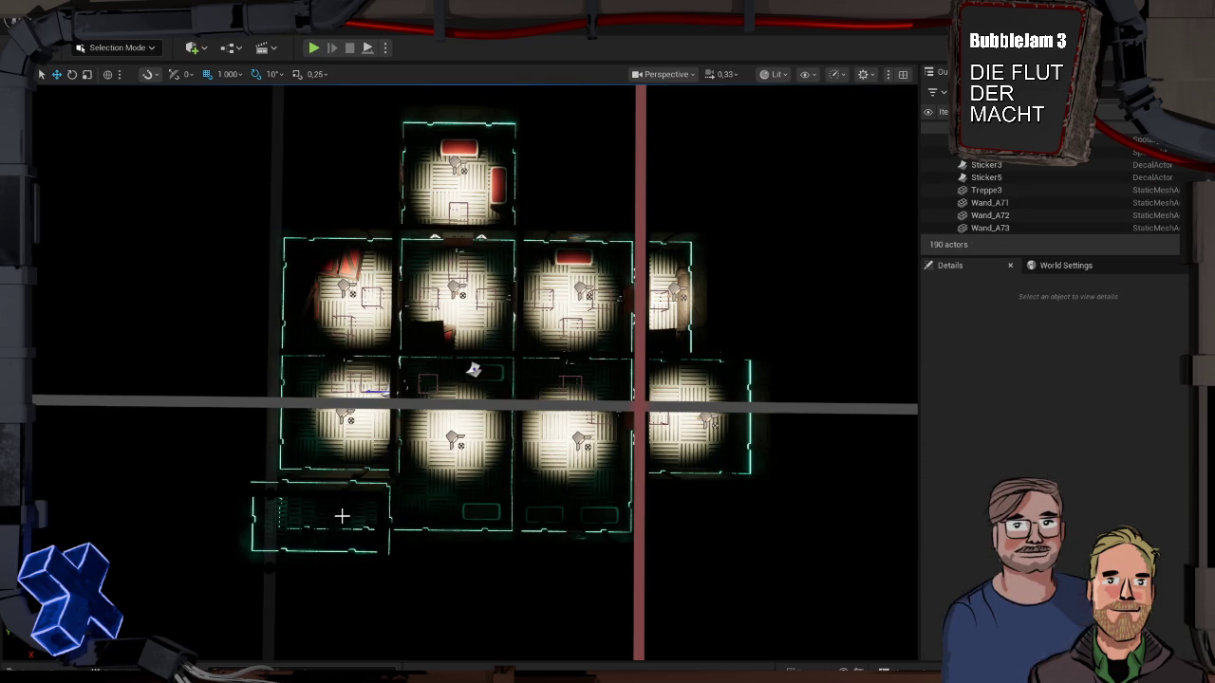
# Step: Return the viewport to Top view, then paste the snip into Affinity Photo's map
pyautogui.click(664, 74)
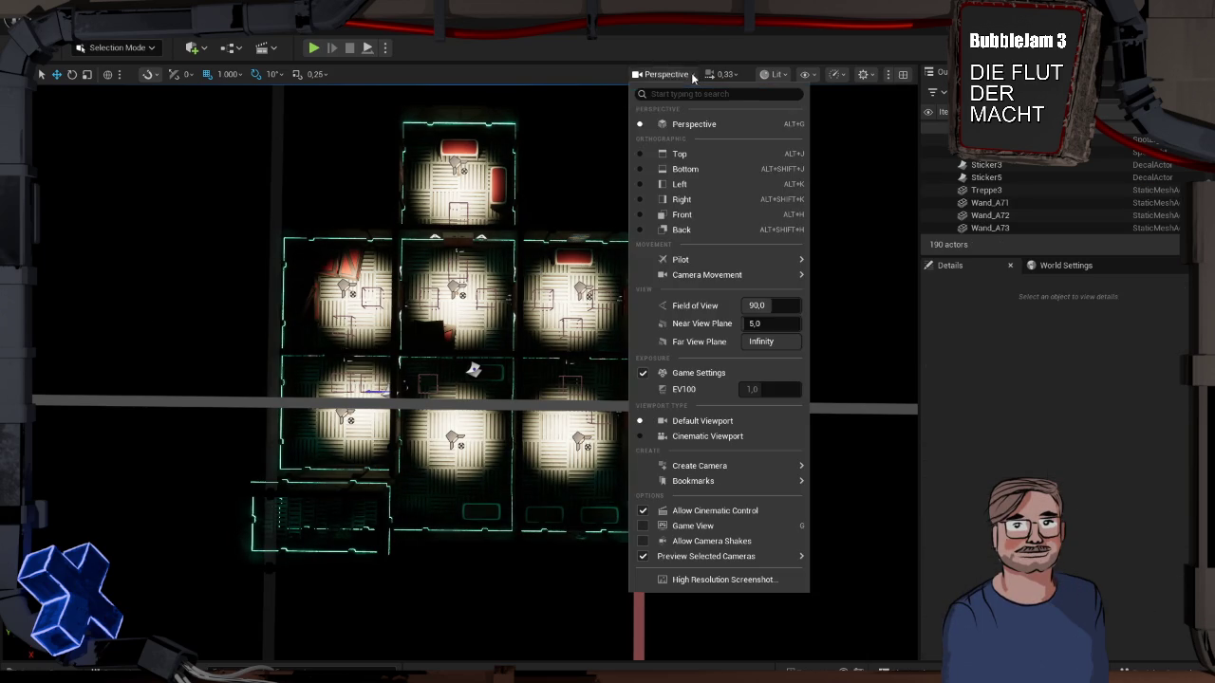
pyautogui.click(692, 161)
pyautogui.scroll(-3, 564, 225)
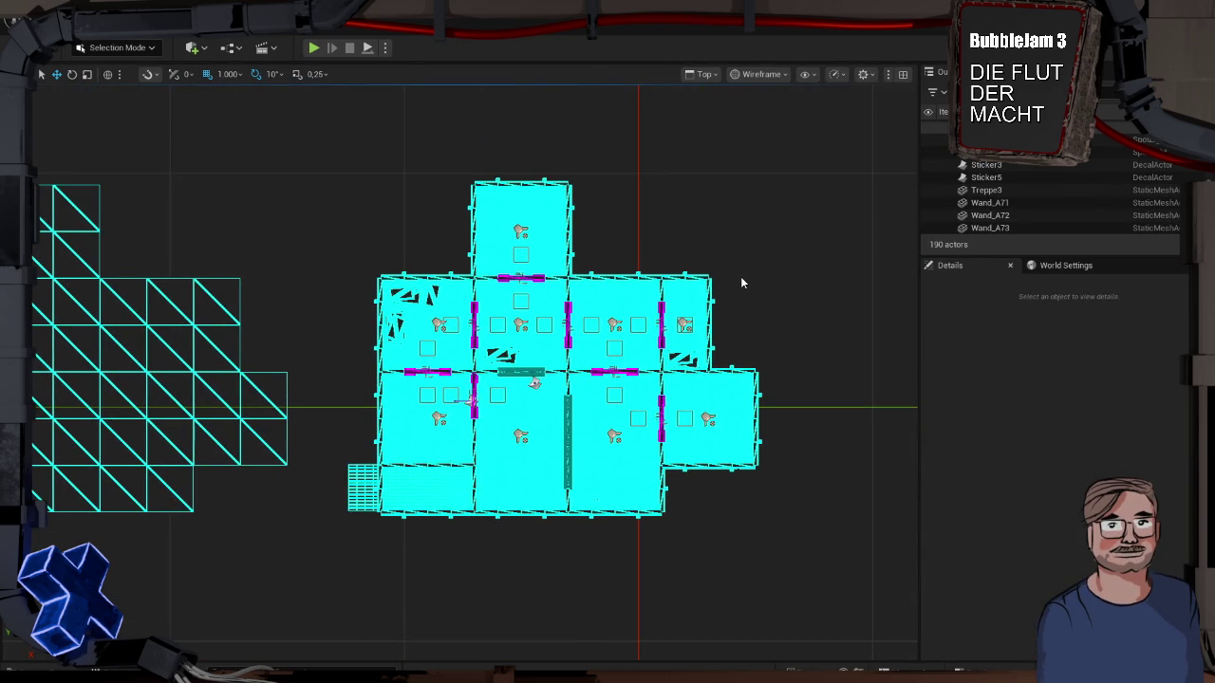
pyautogui.press('super+Tab')
pyautogui.click(488, 181)
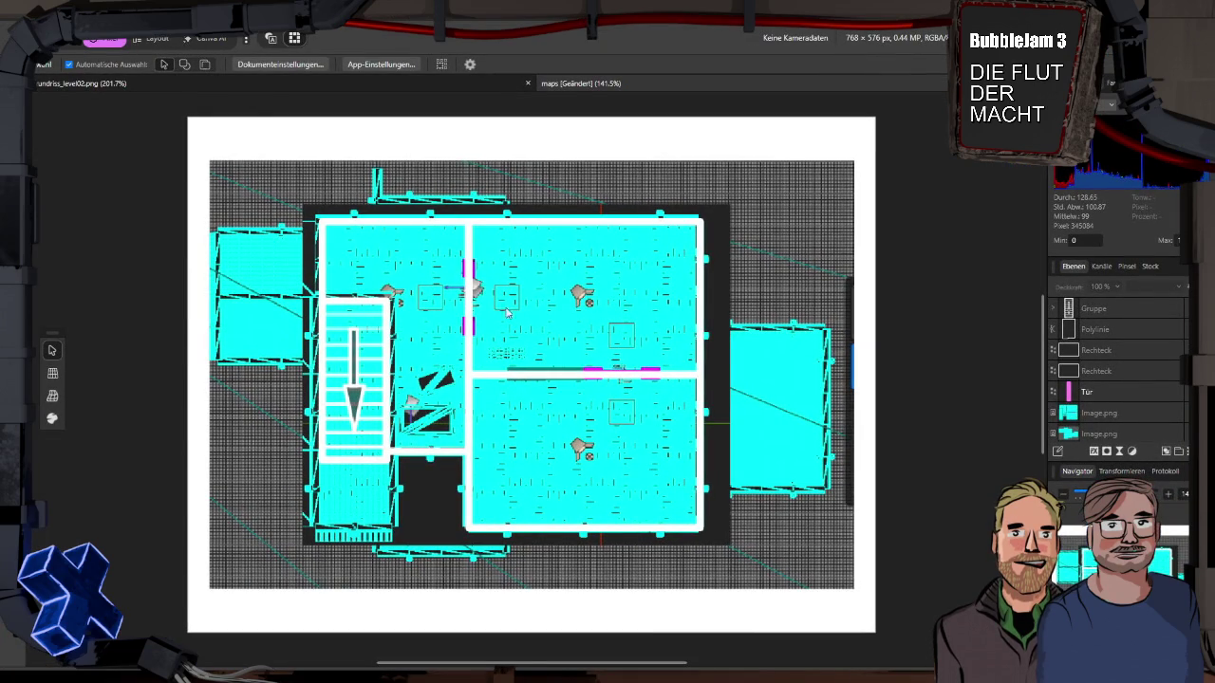
pyautogui.hotkey('ctrl', 'v')
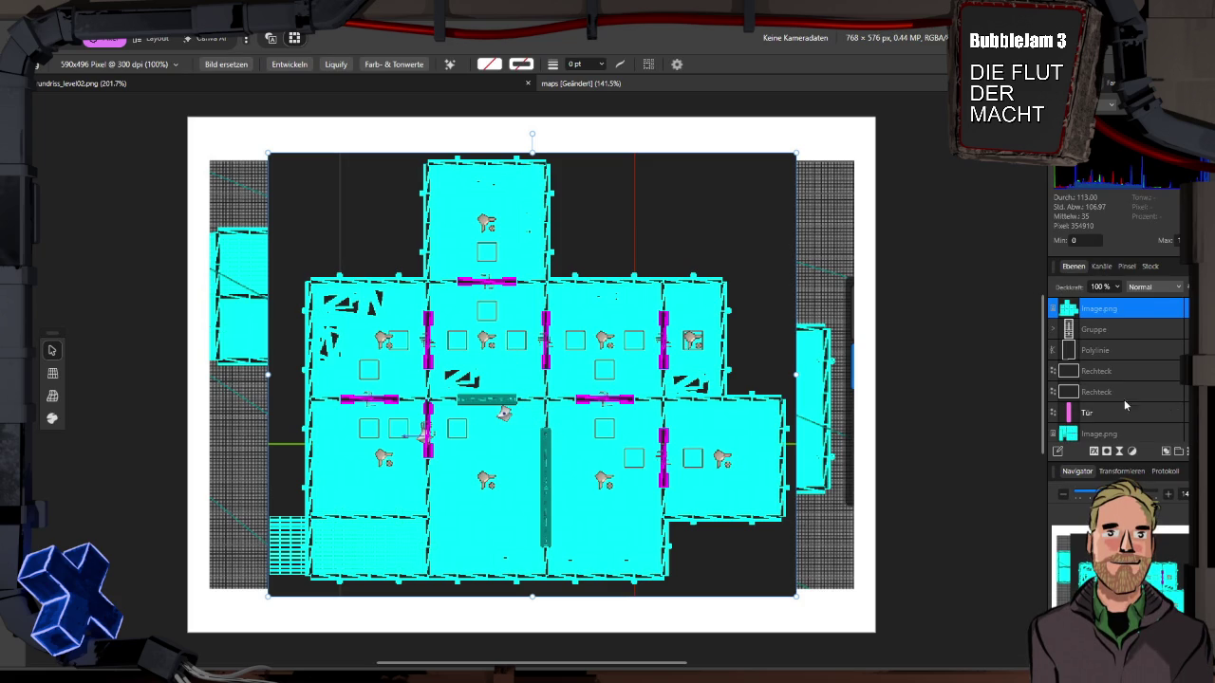
# Step: Place the pasted screenshot beneath the outline layers and stretch it to fit the map frame
pyautogui.moveTo(1133, 412)
pyautogui.mouseDown()
pyautogui.moveTo(1101, 308)
pyautogui.moveTo(1110, 399)
pyautogui.moveTo(1096, 422)
pyautogui.mouseUp()
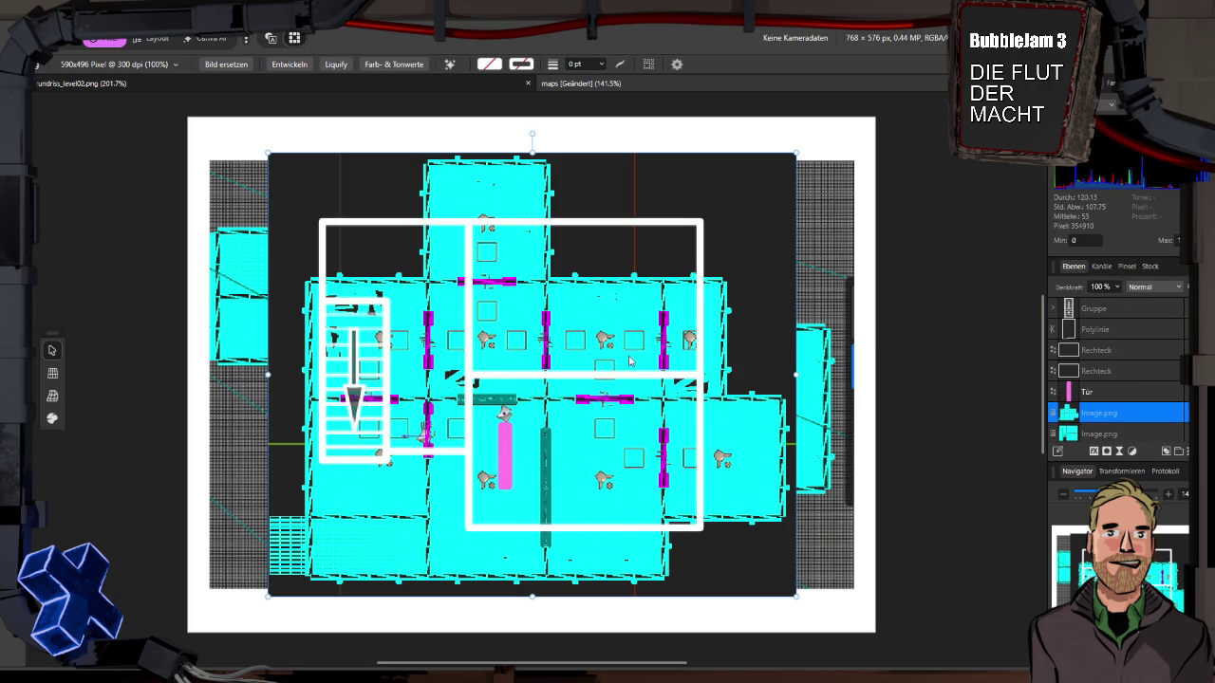
pyautogui.moveTo(750, 422)
pyautogui.mouseDown()
pyautogui.moveTo(772, 369)
pyautogui.moveTo(741, 399)
pyautogui.moveTo(757, 406)
pyautogui.moveTo(754, 396)
pyautogui.moveTo(752, 412)
pyautogui.mouseUp()
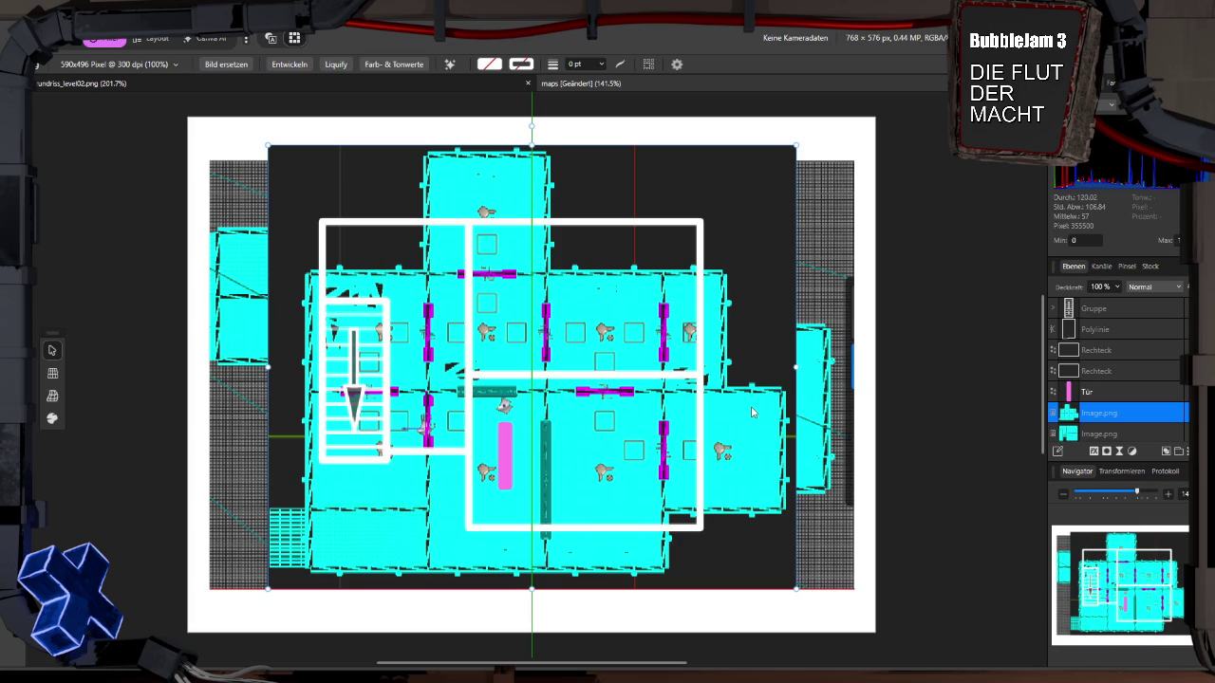
pyautogui.moveTo(532, 142); pyautogui.dragTo(534, 121)
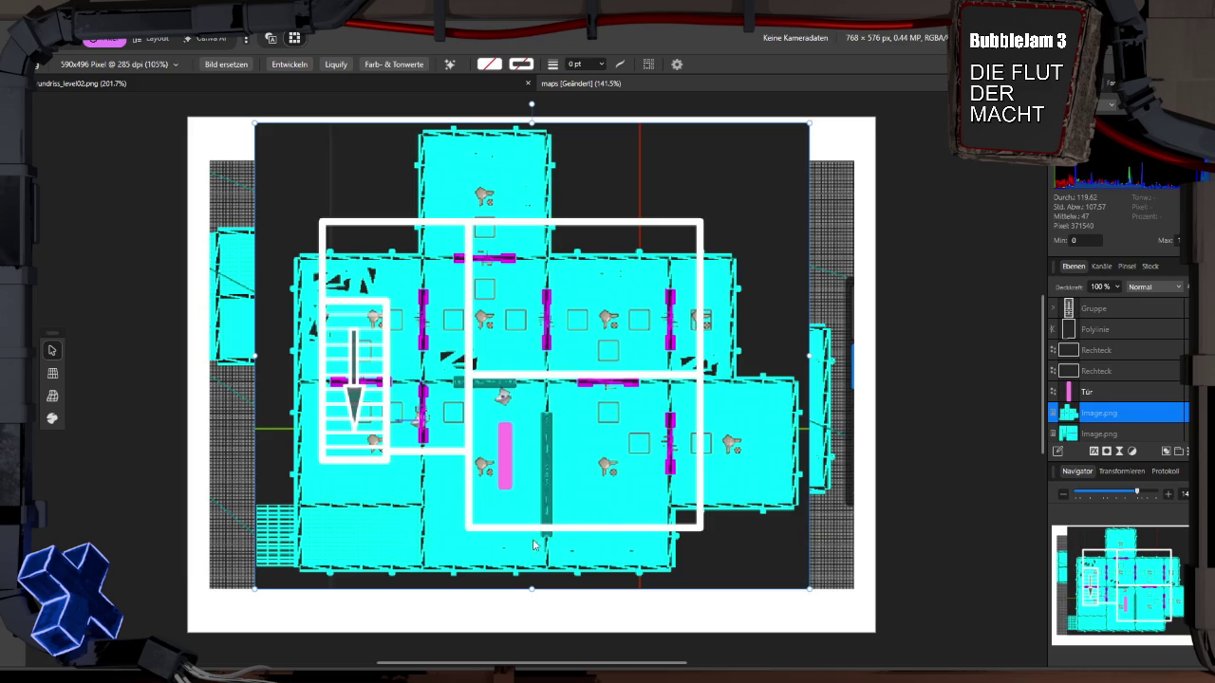
pyautogui.moveTo(531, 591); pyautogui.dragTo(531, 632)
# Step: Move the pink door marker from the Tür layer to its new position
pyautogui.click(504, 467)
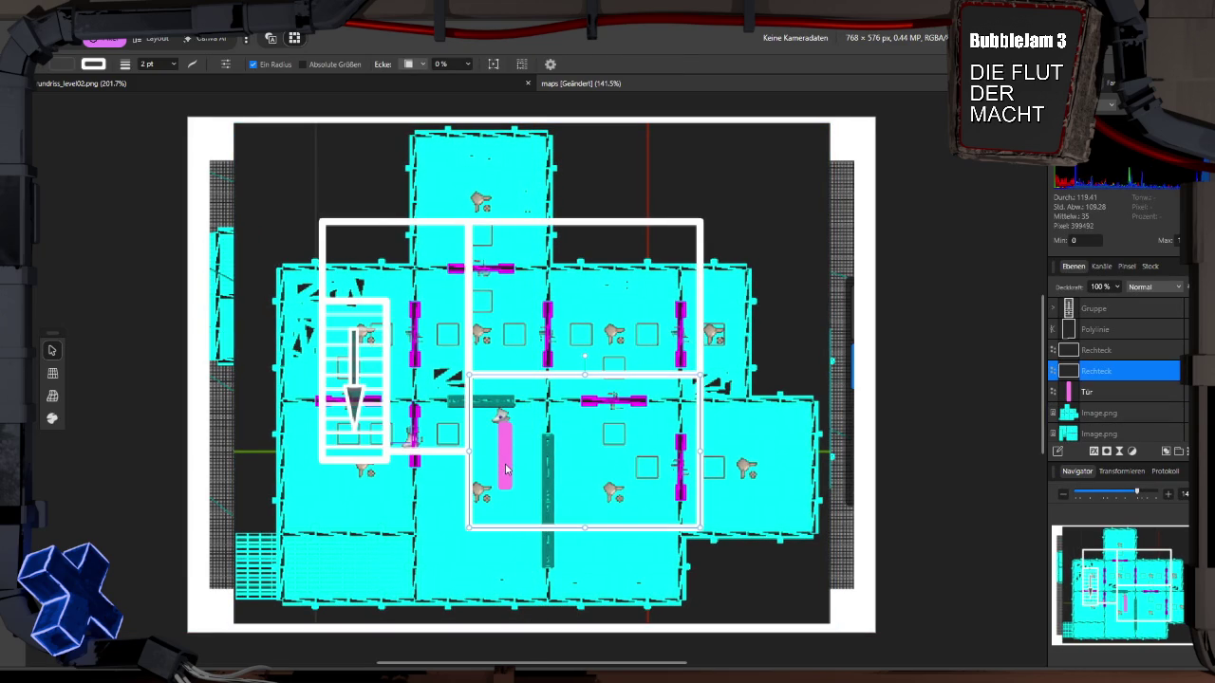
pyautogui.click(1110, 393)
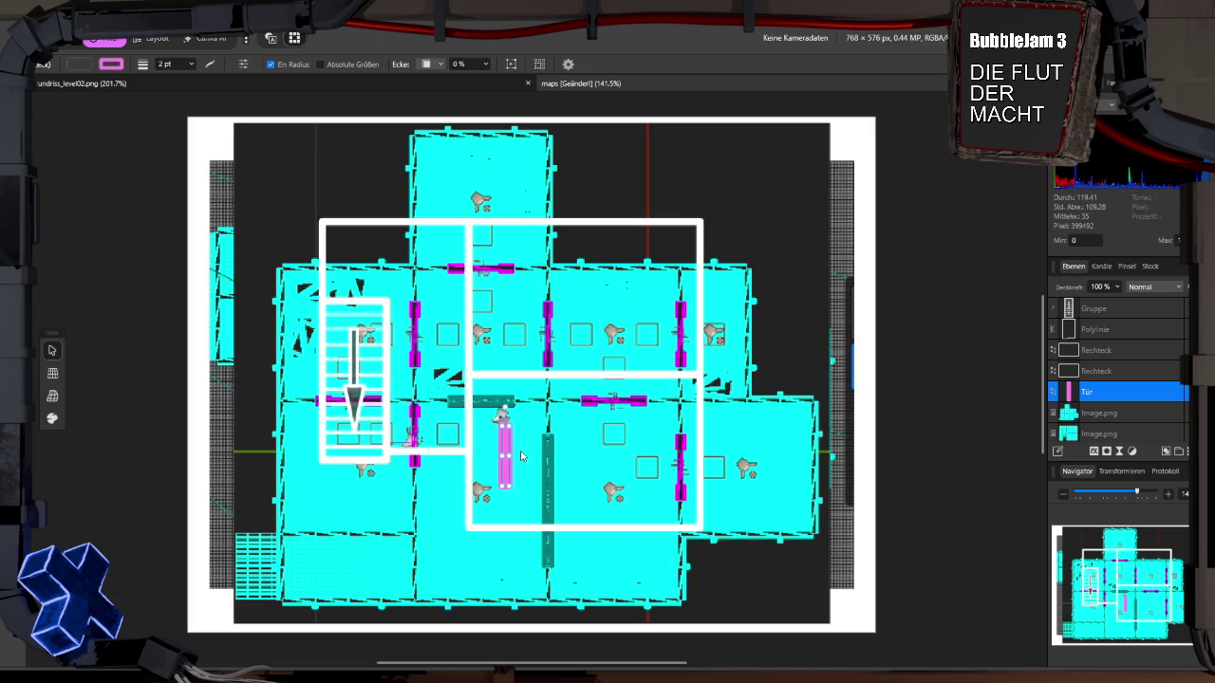
pyautogui.moveTo(508, 452)
pyautogui.mouseDown()
pyautogui.moveTo(551, 323)
pyautogui.moveTo(556, 334)
pyautogui.moveTo(597, 333)
pyautogui.mouseUp()
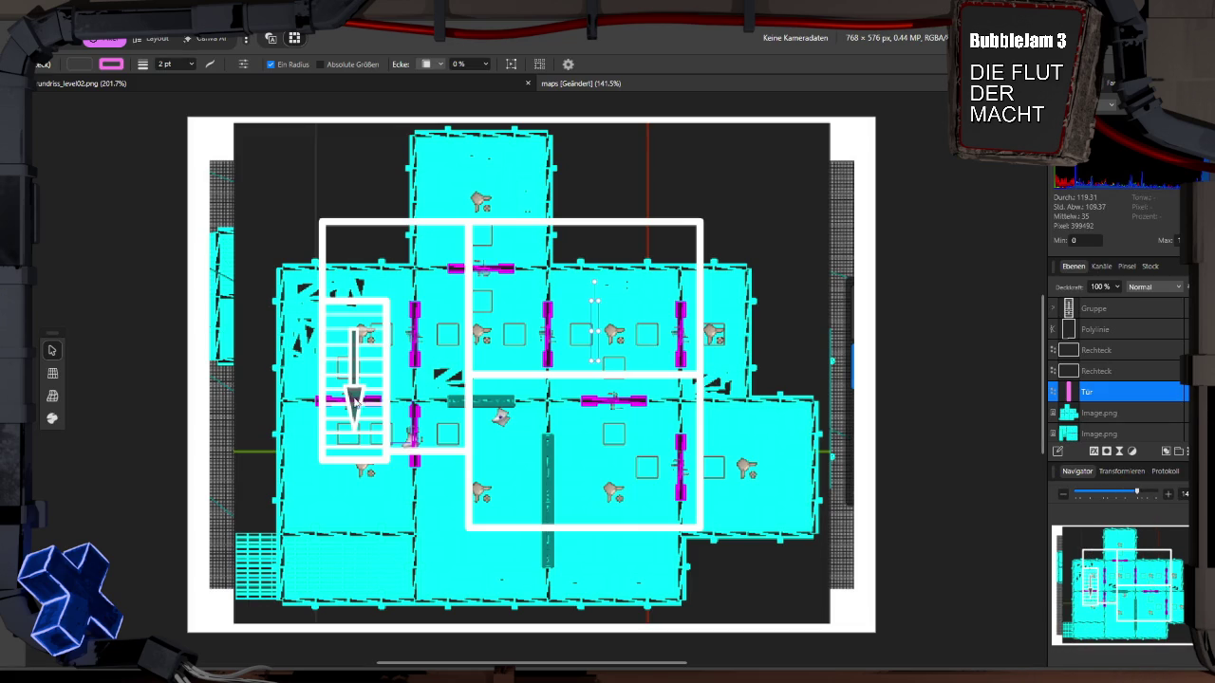
# Step: Rotate the stairs symbol 90° onto the bottom-left staircase and delete the L-shaped outline
pyautogui.click(381, 362)
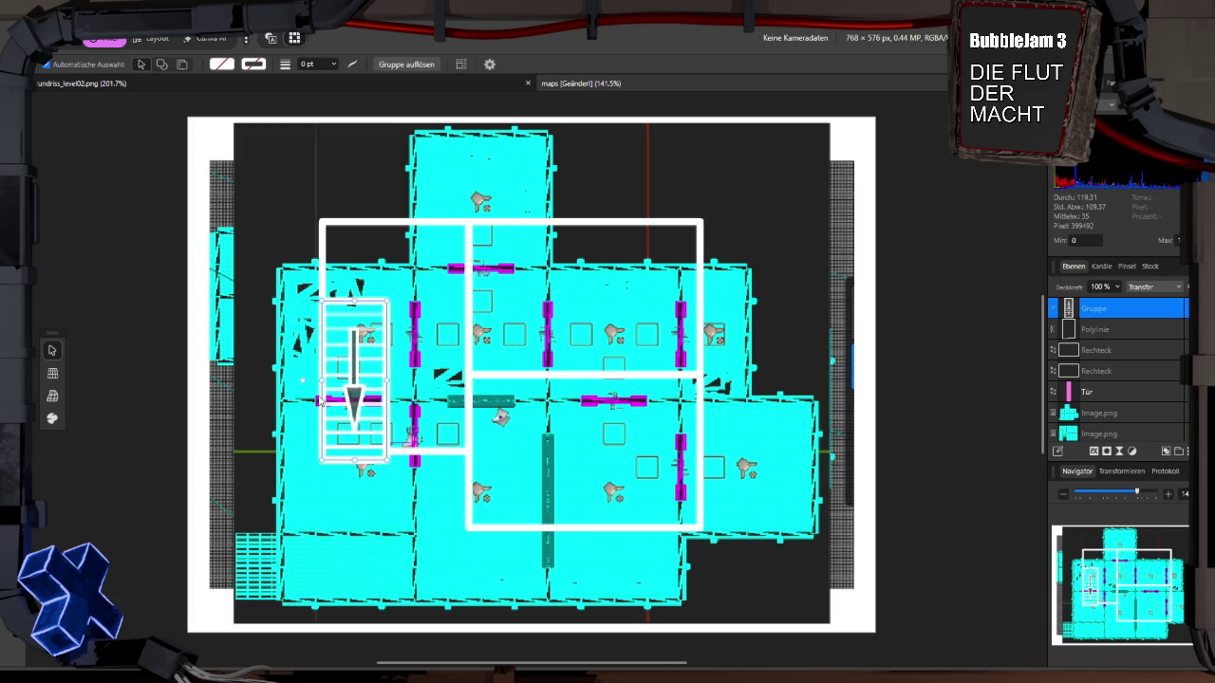
pyautogui.moveTo(272, 355)
pyautogui.mouseDown()
pyautogui.moveTo(314, 305)
pyautogui.moveTo(379, 299)
pyautogui.mouseUp()
pyautogui.moveTo(370, 353)
pyautogui.mouseDown()
pyautogui.moveTo(355, 502)
pyautogui.moveTo(336, 537)
pyautogui.moveTo(349, 541)
pyautogui.mouseUp()
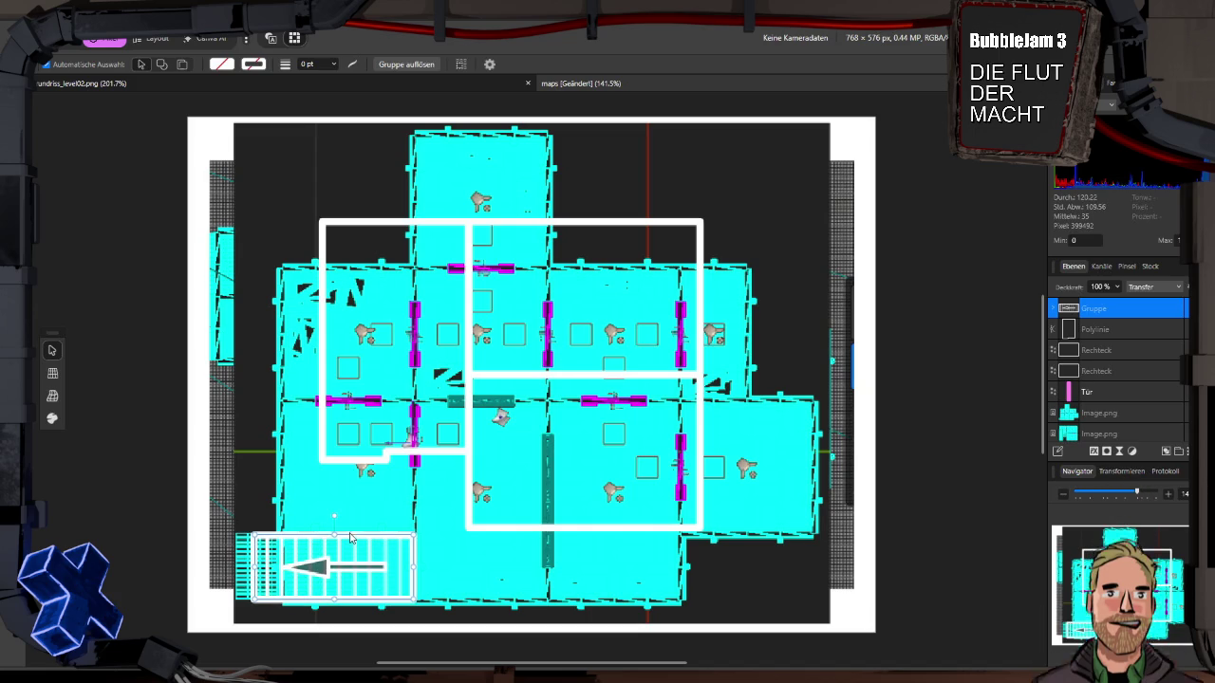
pyautogui.click(387, 454)
pyautogui.press('Delete')
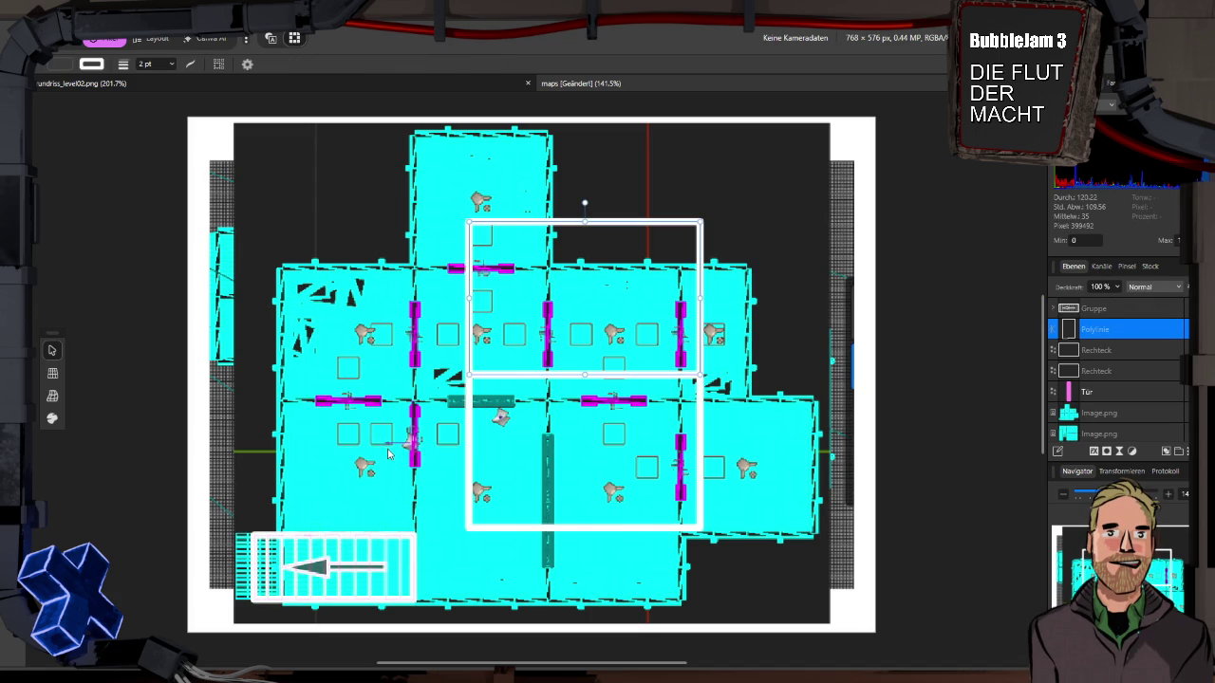
# Step: Fit two existing white rectangles onto the upper-left room and the top room
pyautogui.click(538, 530)
pyautogui.moveTo(386, 593)
pyautogui.mouseDown()
pyautogui.moveTo(360, 569)
pyautogui.moveTo(380, 482)
pyautogui.moveTo(368, 432)
pyautogui.mouseUp()
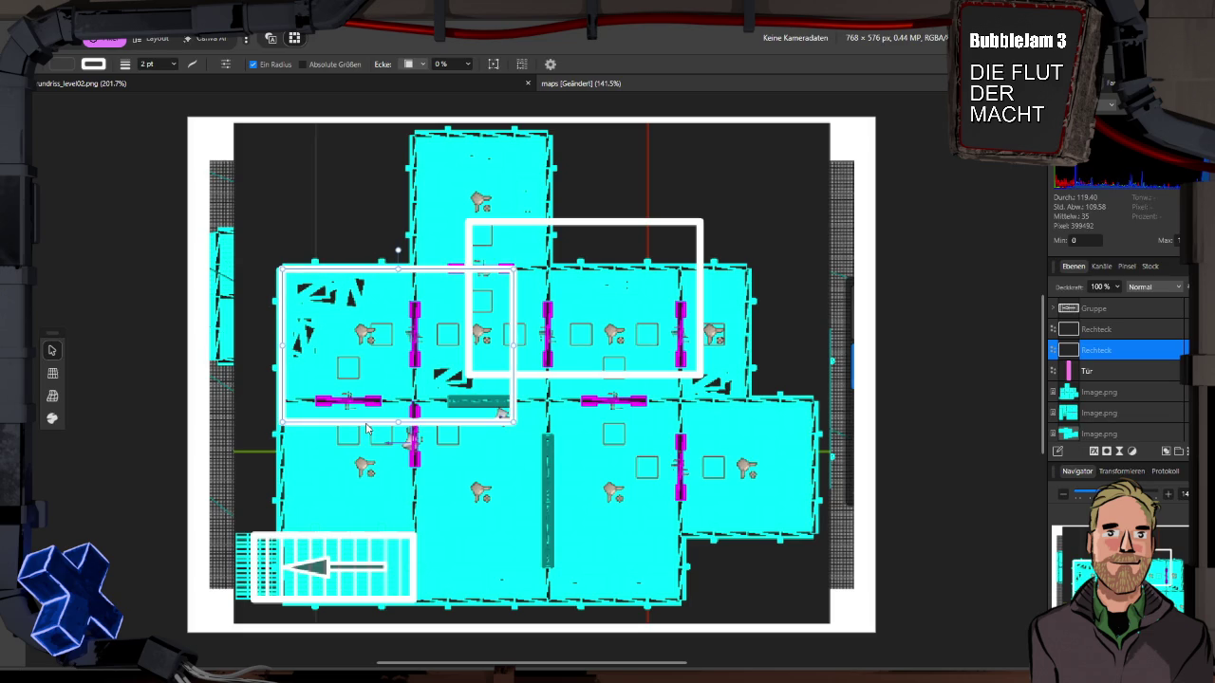
pyautogui.moveTo(510, 420); pyautogui.dragTo(415, 399)
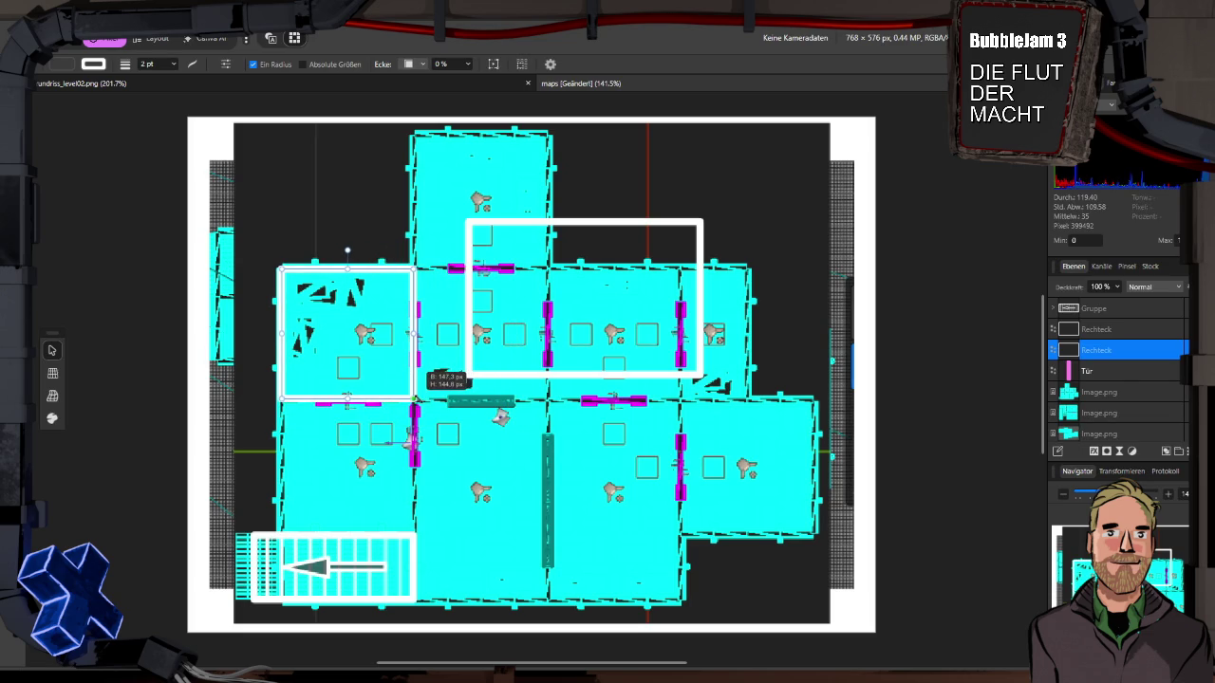
pyautogui.click(532, 224)
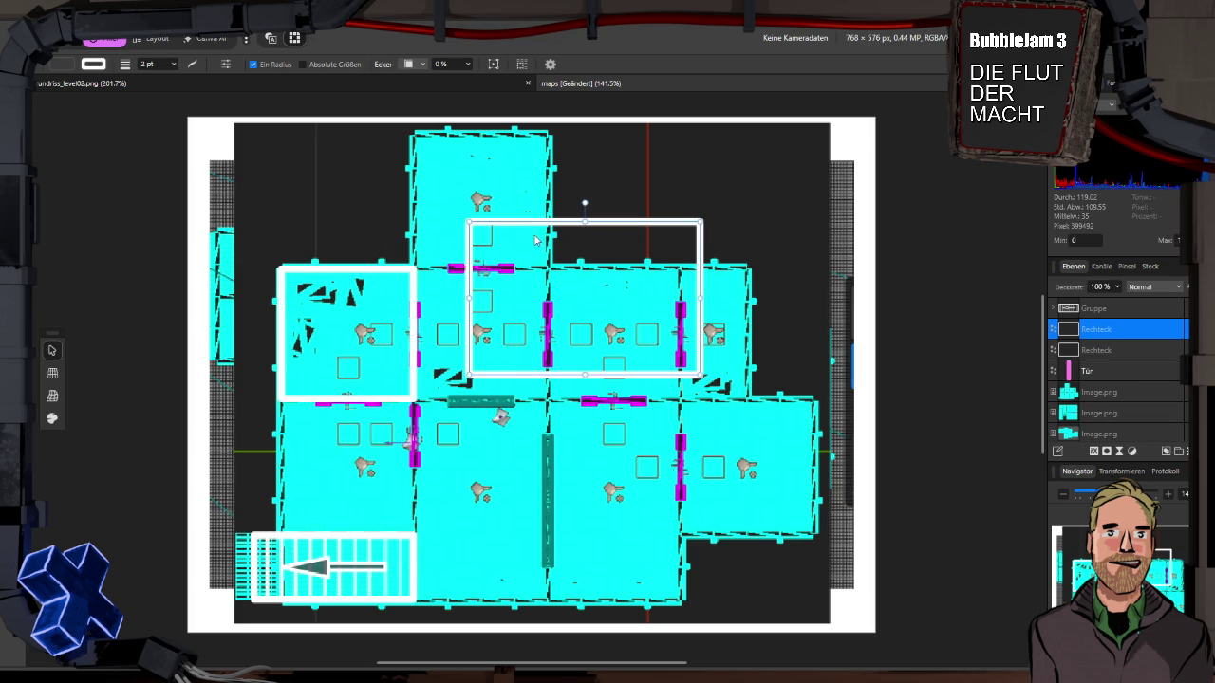
pyautogui.moveTo(599, 376); pyautogui.dragTo(553, 263)
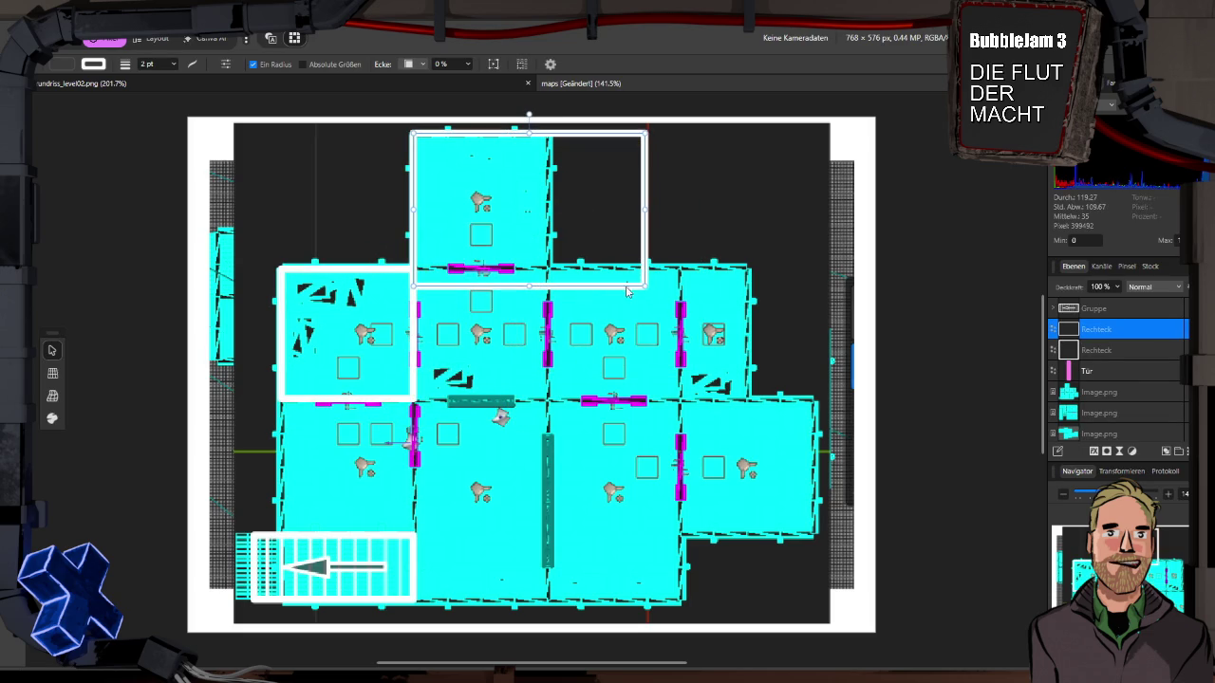
pyautogui.moveTo(641, 283)
pyautogui.mouseDown()
pyautogui.moveTo(548, 269)
pyautogui.moveTo(529, 406)
pyautogui.mouseUp()
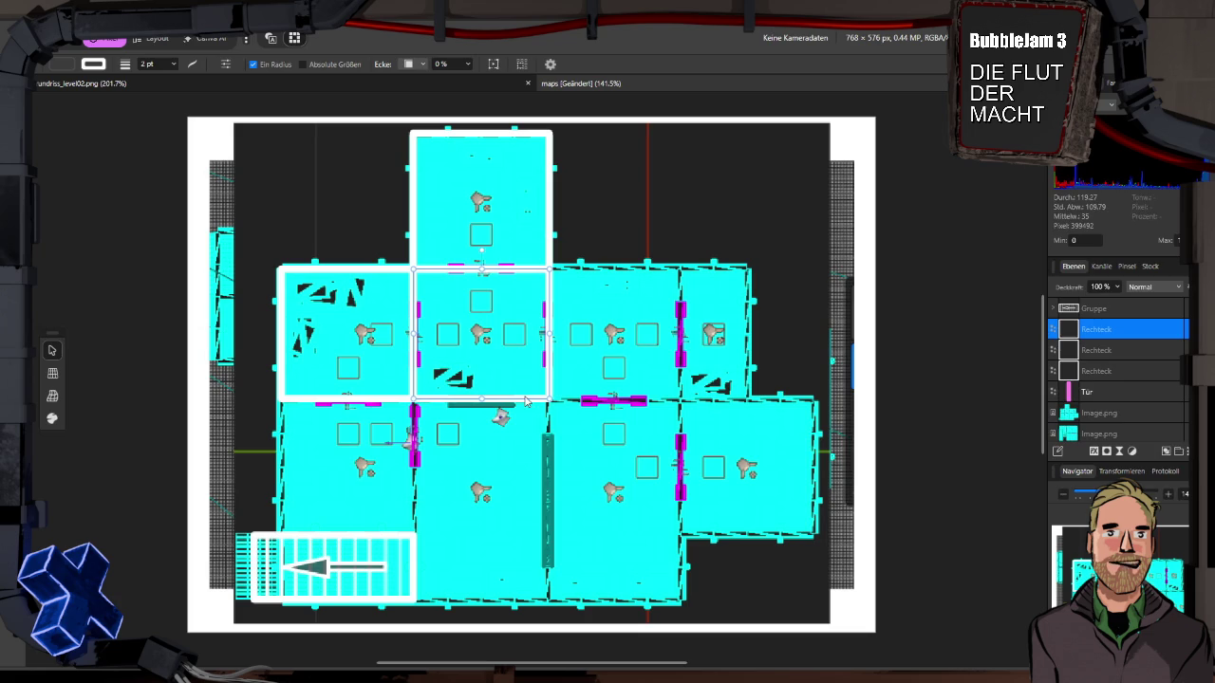
# Step: Duplicate the room rectangle and fit the copies onto the next rooms to the right
pyautogui.hotkey('ctrl', 'j')
pyautogui.moveTo(534, 403); pyautogui.dragTo(669, 400)
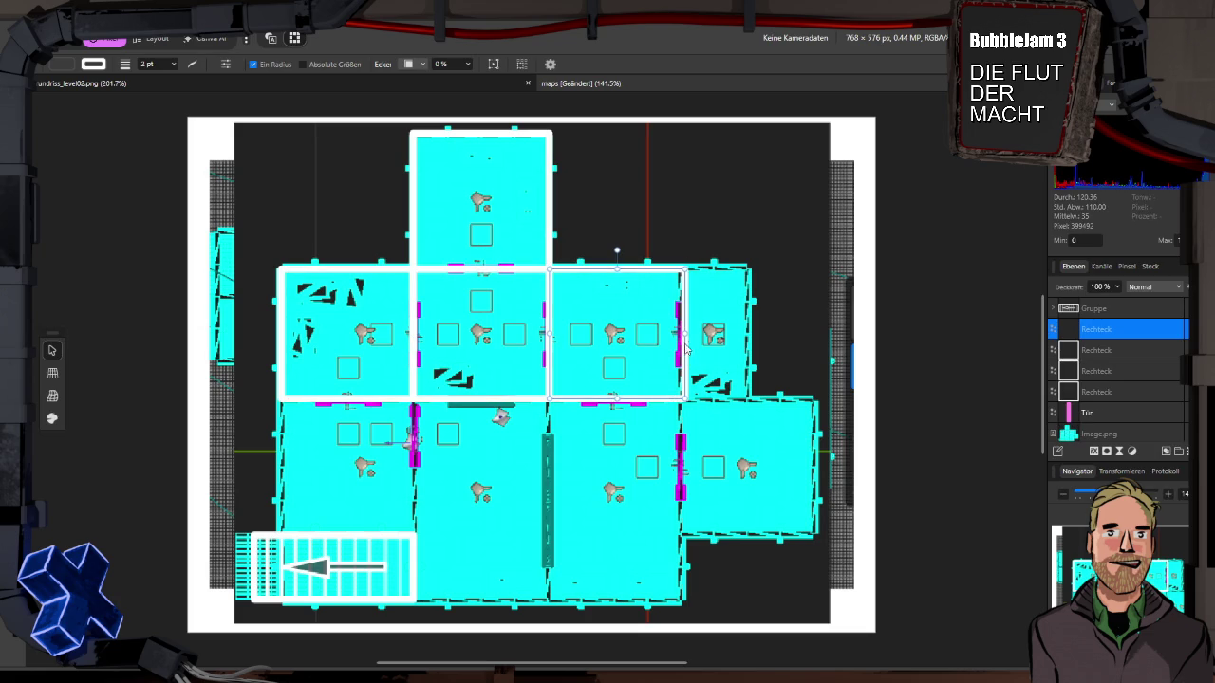
pyautogui.moveTo(682, 334); pyautogui.dragTo(677, 335)
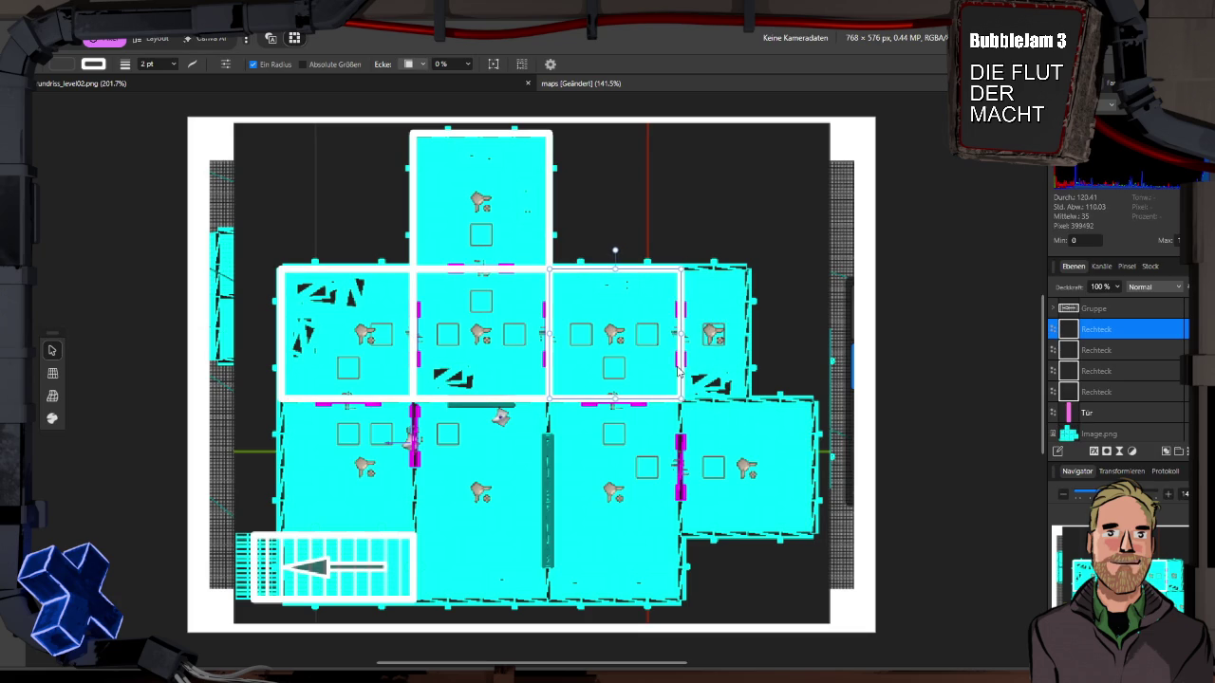
pyautogui.moveTo(678, 370)
pyautogui.mouseDown()
pyautogui.moveTo(809, 370)
pyautogui.moveTo(812, 333)
pyautogui.moveTo(748, 334)
pyautogui.mouseUp()
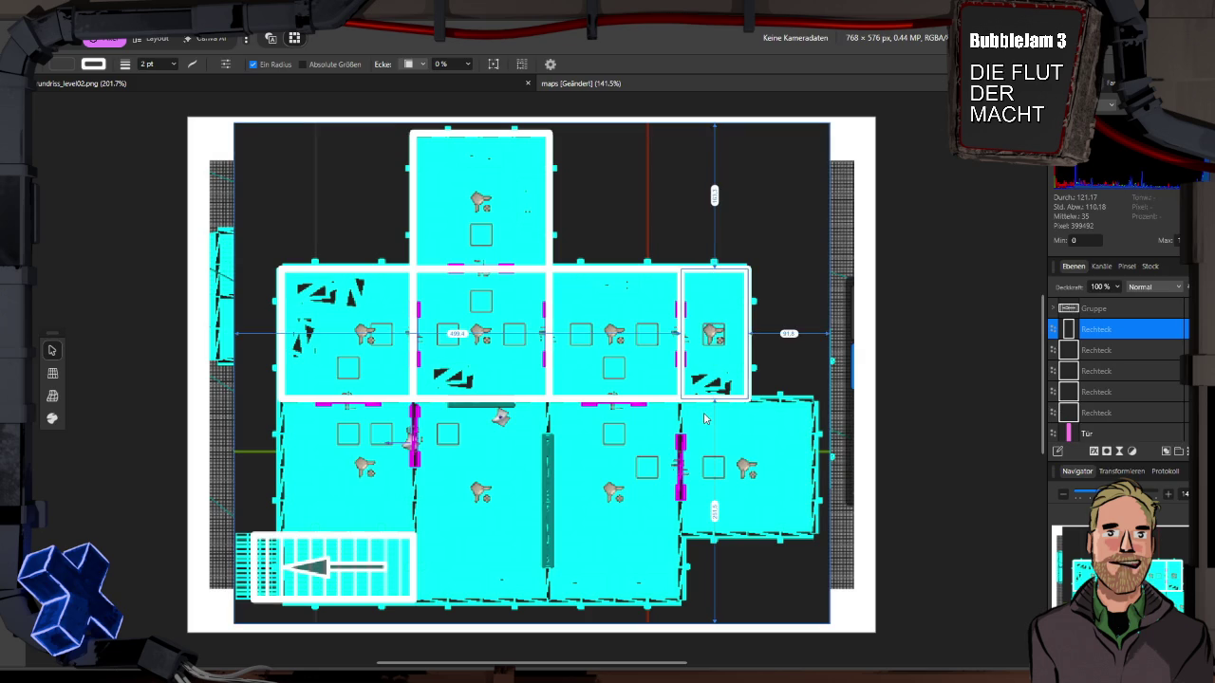
# Step: Add rectangles for the lower-right room and the wide middle room
pyautogui.moveTo(705, 420); pyautogui.dragTo(729, 507)
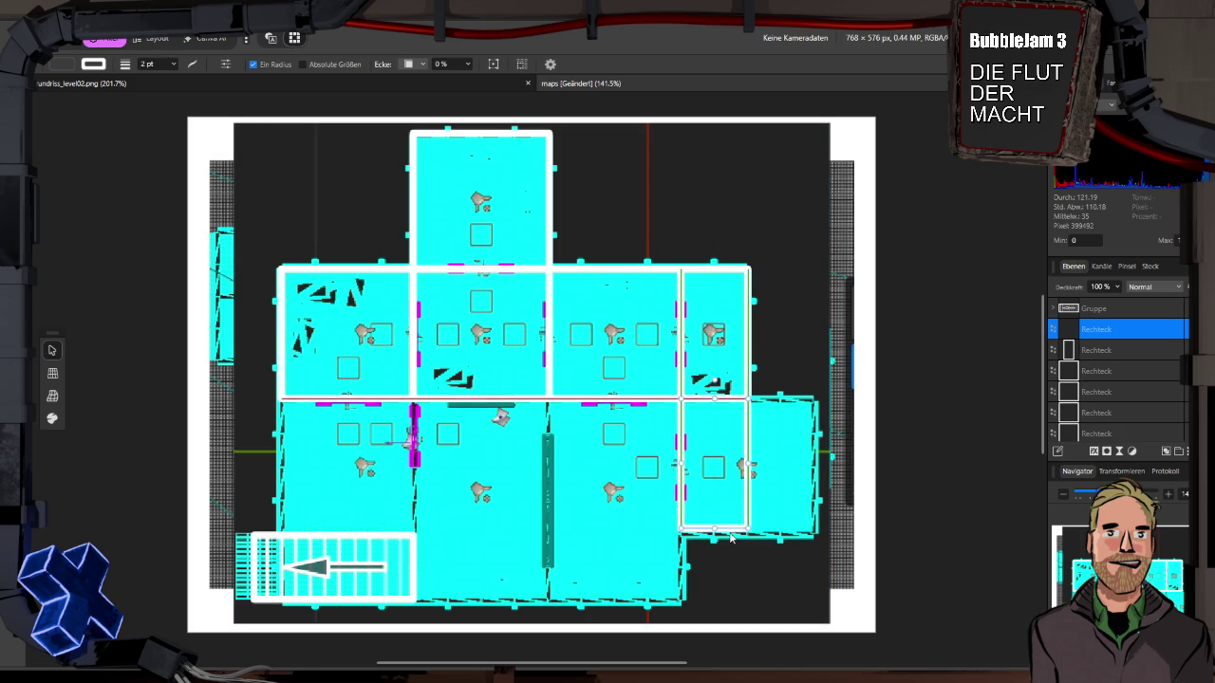
pyautogui.moveTo(748, 465)
pyautogui.mouseDown()
pyautogui.moveTo(828, 448)
pyautogui.moveTo(816, 456)
pyautogui.mouseUp()
pyautogui.moveTo(748, 529)
pyautogui.mouseDown()
pyautogui.moveTo(531, 537)
pyautogui.moveTo(622, 577)
pyautogui.moveTo(625, 598)
pyautogui.mouseUp()
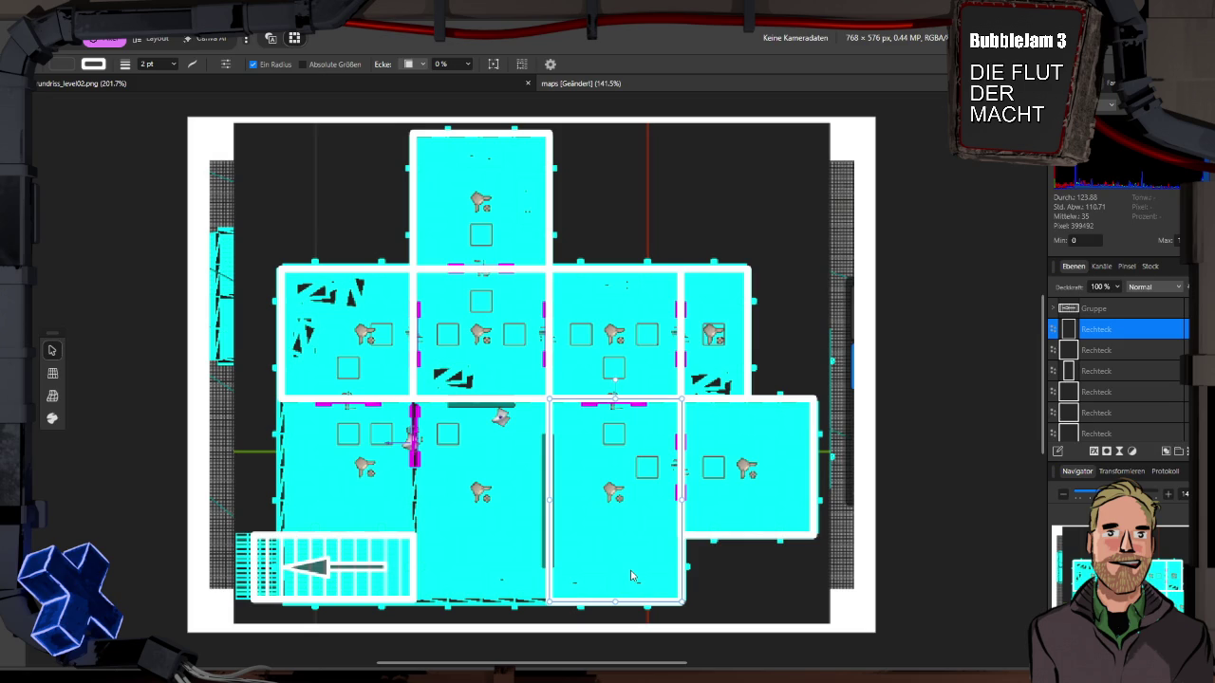
pyautogui.moveTo(631, 576); pyautogui.dragTo(471, 567)
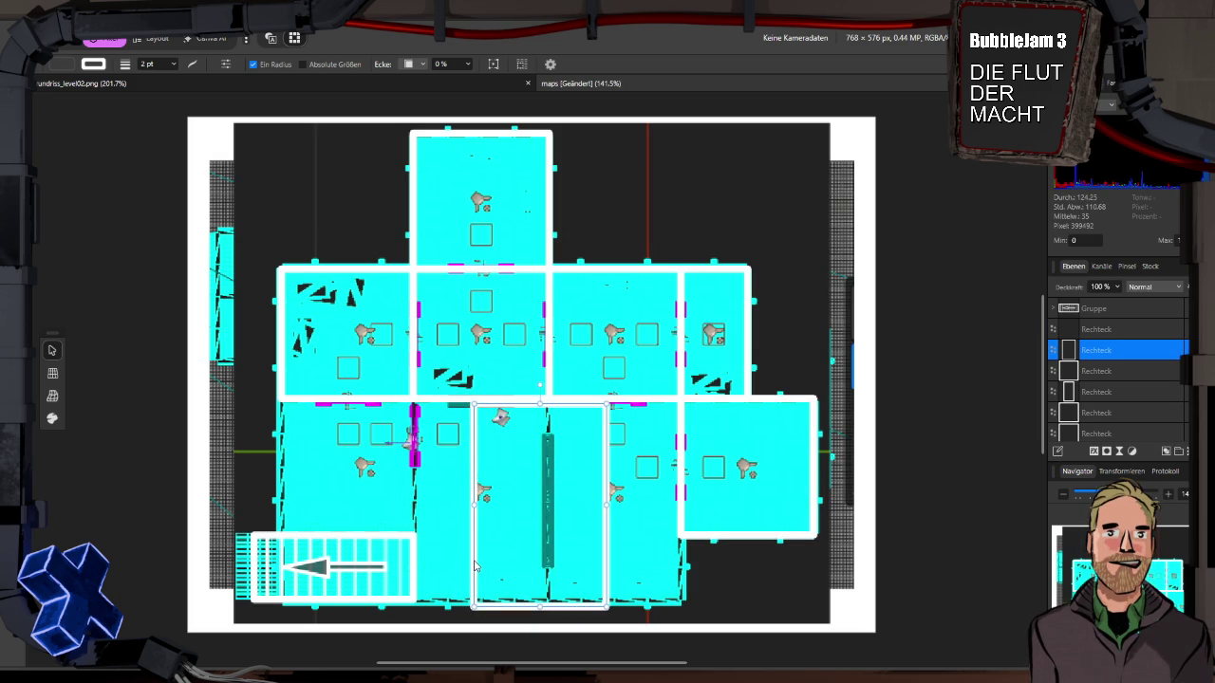
pyautogui.hotkey('ctrl', 'z')
pyautogui.hotkey('ctrl', 'z')
pyautogui.moveTo(705, 545)
pyautogui.mouseDown()
pyautogui.moveTo(410, 541)
pyautogui.moveTo(438, 542)
pyautogui.moveTo(418, 468)
pyautogui.moveTo(281, 477)
pyautogui.mouseUp()
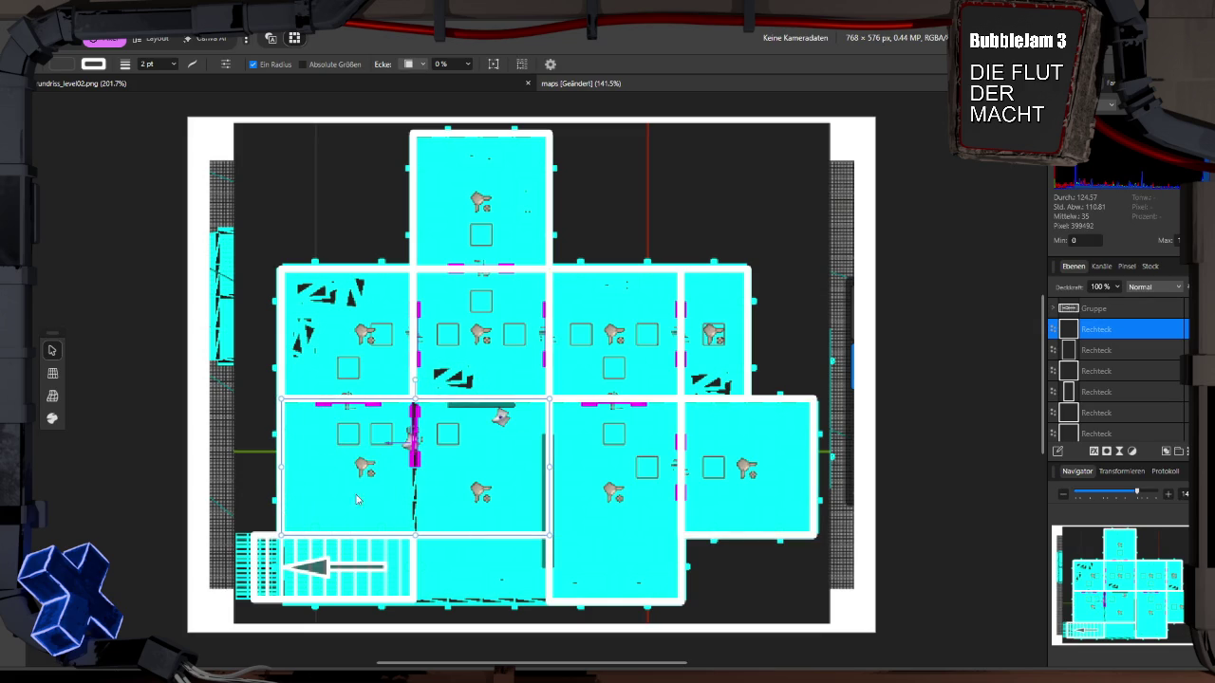
# Step: Convert the lower-left rectangle to curves and reshape its nodes around the staircase
pyautogui.rightClick(450, 539)
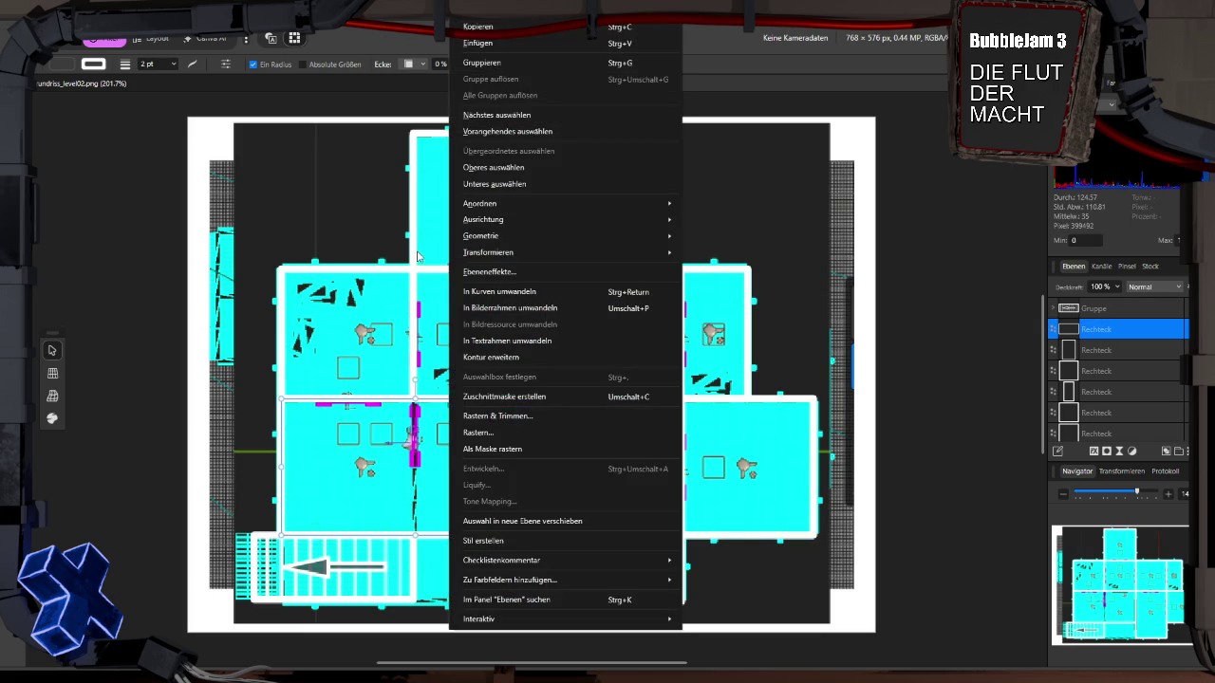
pyautogui.click(496, 293)
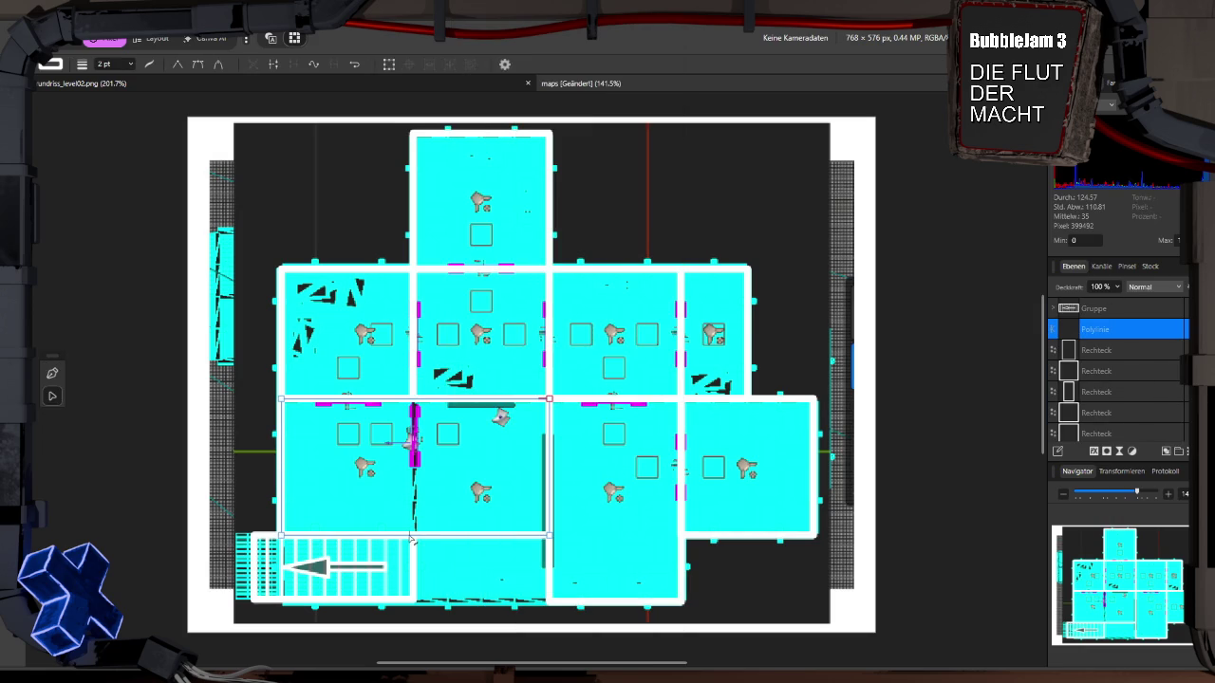
pyautogui.click(412, 537)
pyautogui.click(413, 536)
pyautogui.moveTo(413, 536); pyautogui.dragTo(413, 600)
pyautogui.moveTo(549, 538); pyautogui.dragTo(549, 600)
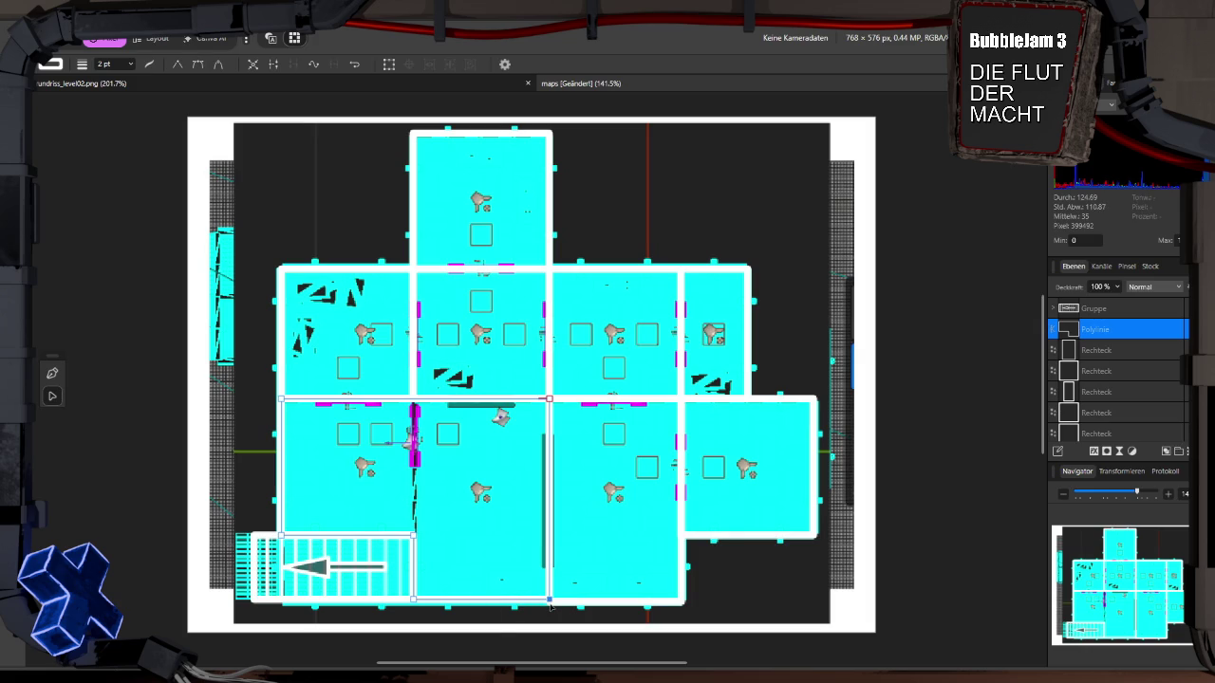
pyautogui.click(414, 601)
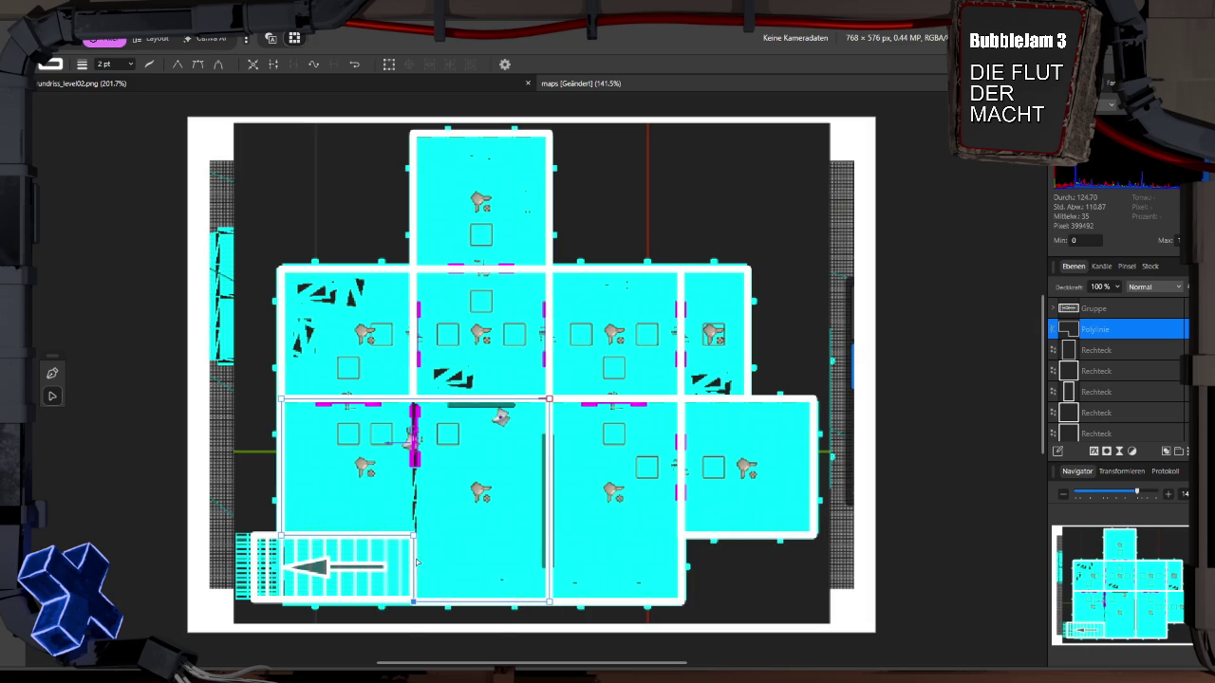
pyautogui.moveTo(413, 537)
pyautogui.mouseDown()
pyautogui.moveTo(282, 602)
pyautogui.moveTo(254, 600)
pyautogui.mouseUp()
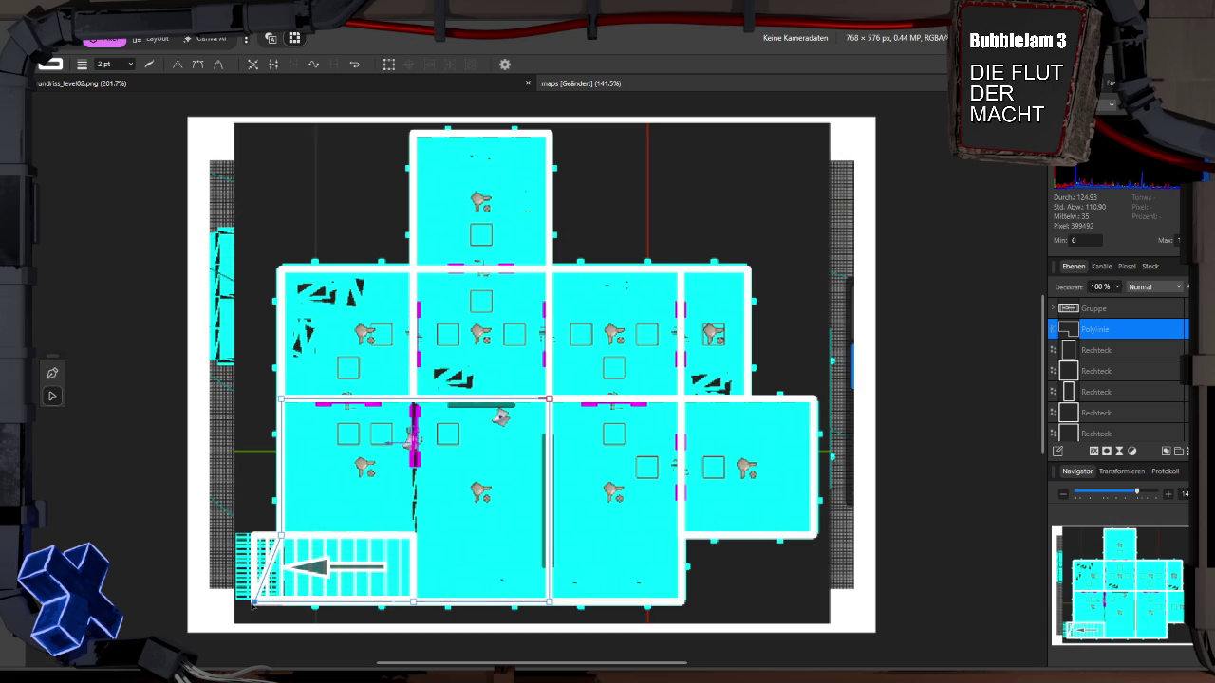
pyautogui.moveTo(282, 533); pyautogui.dragTo(255, 535)
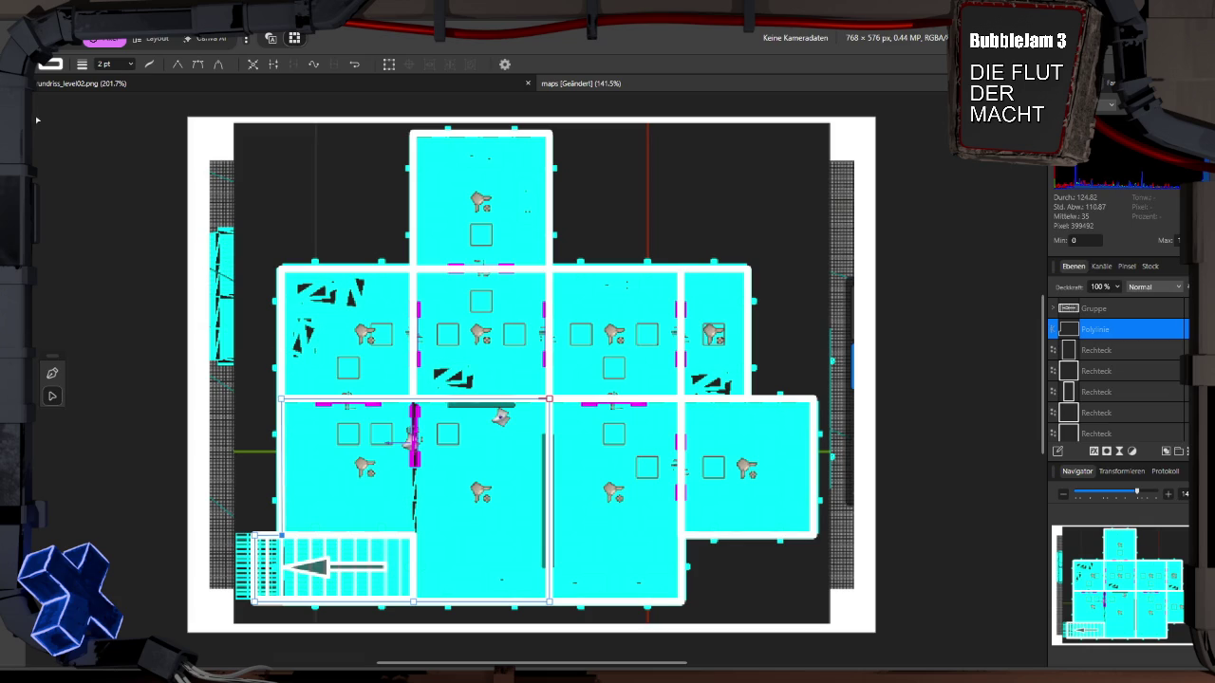
# Step: Select all layers of the floor-plan tracing
pyautogui.press('v')
pyautogui.click(131, 259)
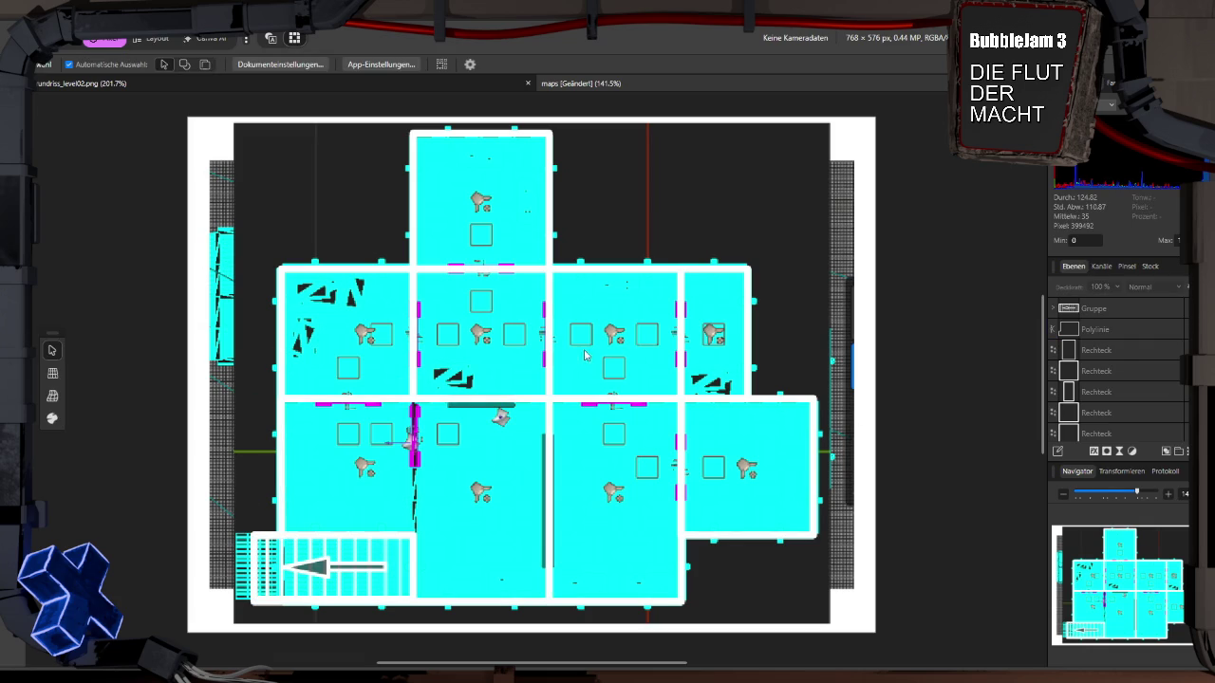
pyautogui.click(1102, 308)
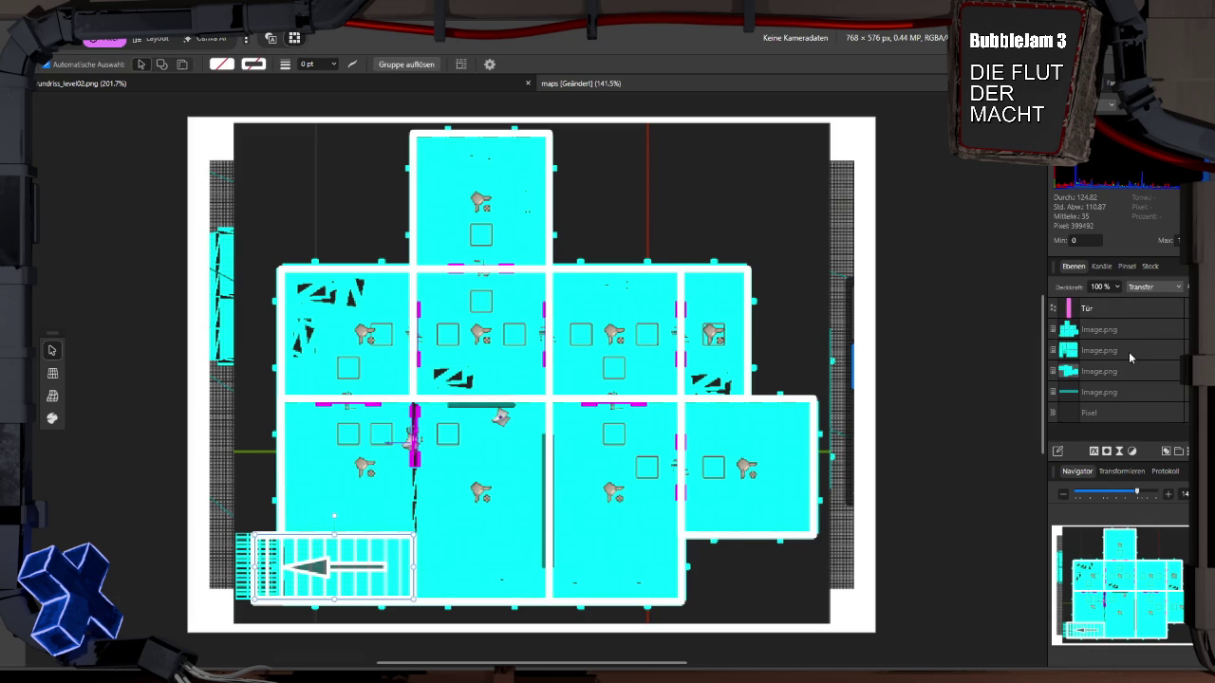
pyautogui.hotkey('ctrl', 'a')
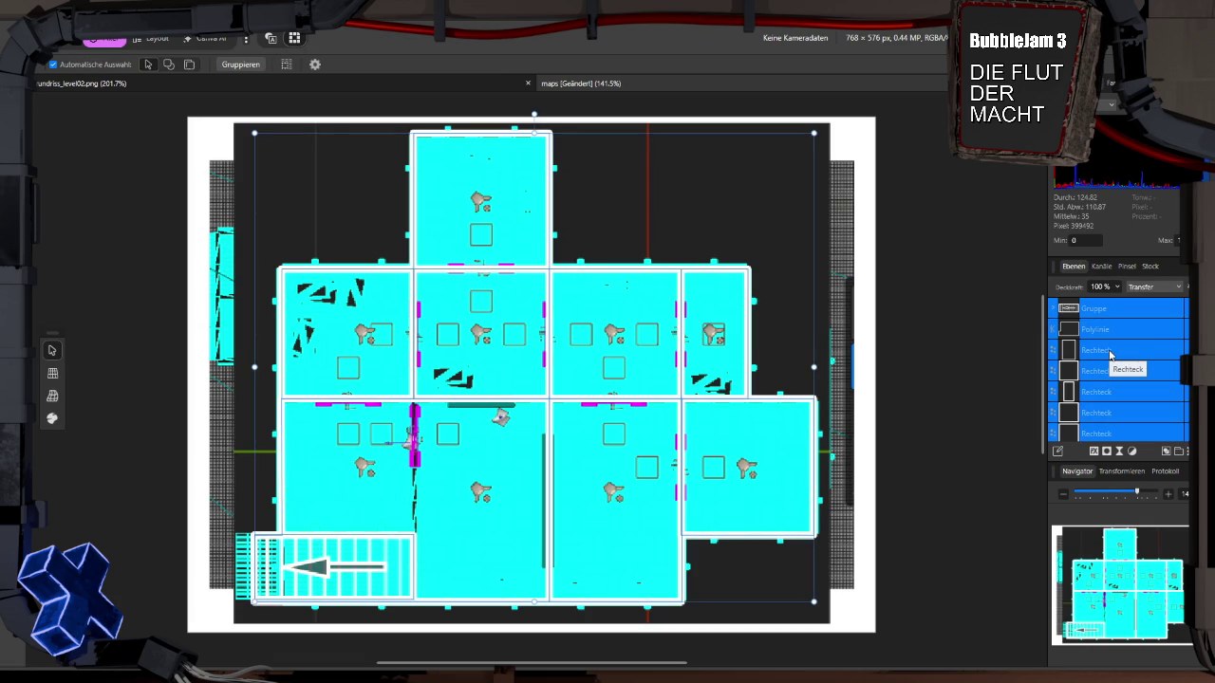
# Step: Export the selection as the PNG grundriss_level03
pyautogui.hotkey('ctrl', 'alt', 'shift', 'w')
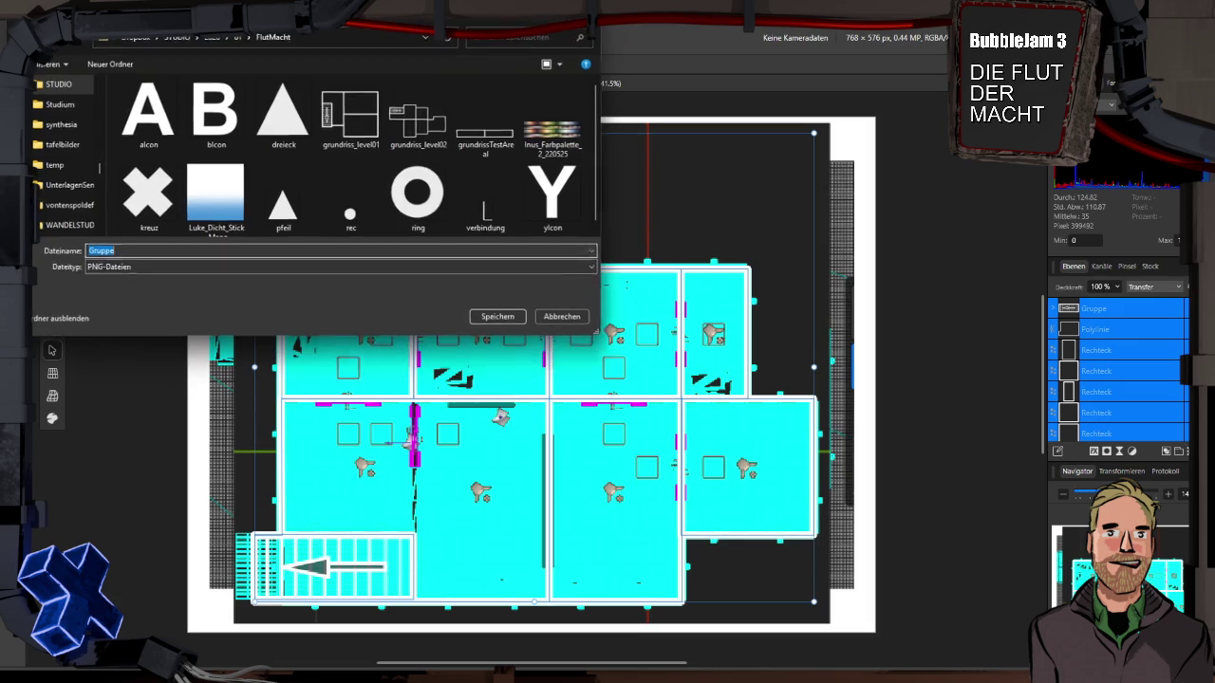
pyautogui.click(349, 113)
pyautogui.doubleClick(164, 250)
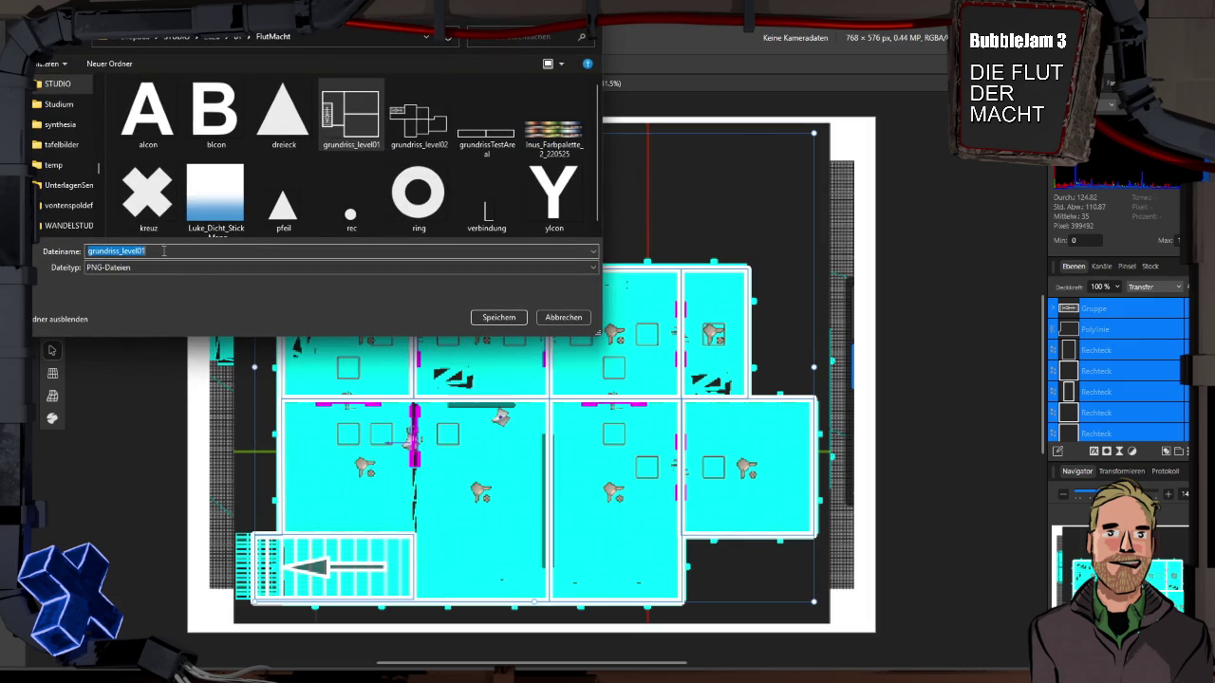
pyautogui.click(163, 251)
pyautogui.press('BackSpace')
pyautogui.write('3')
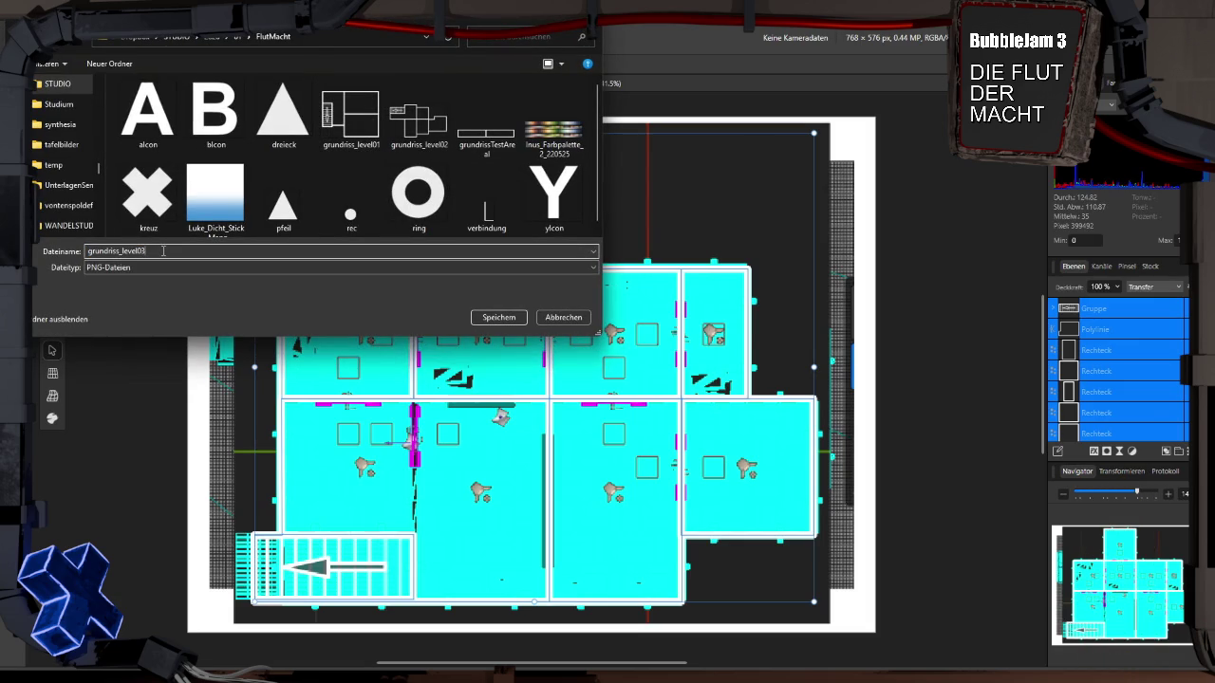
pyautogui.press('Return')
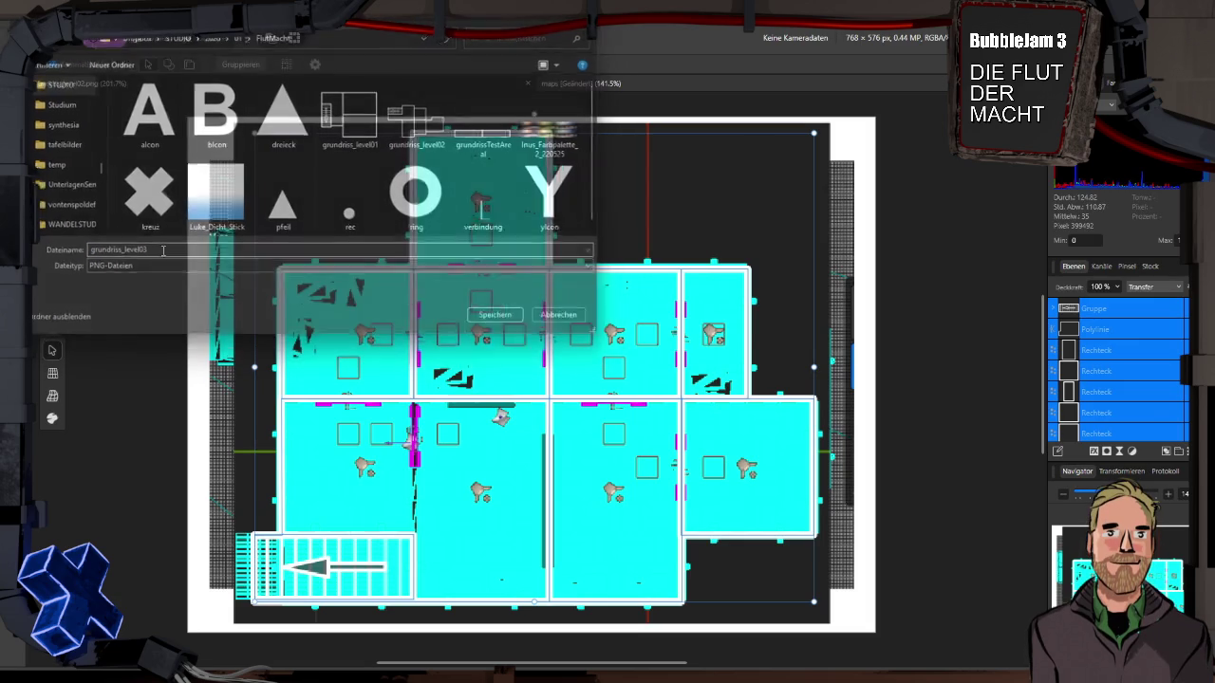
# Step: Check the exported file in the FlutMacht folder, then return to the document
pyautogui.hotkey('alt', 'Tab')
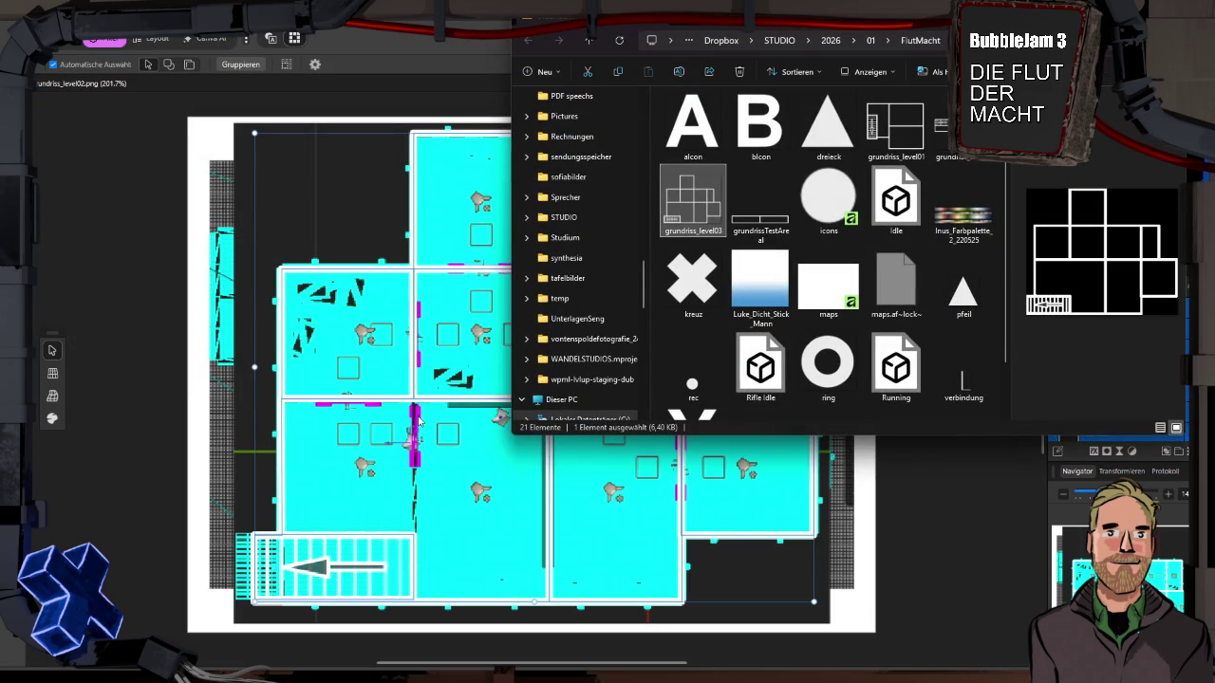
pyautogui.hotkey('alt', 'Tab')
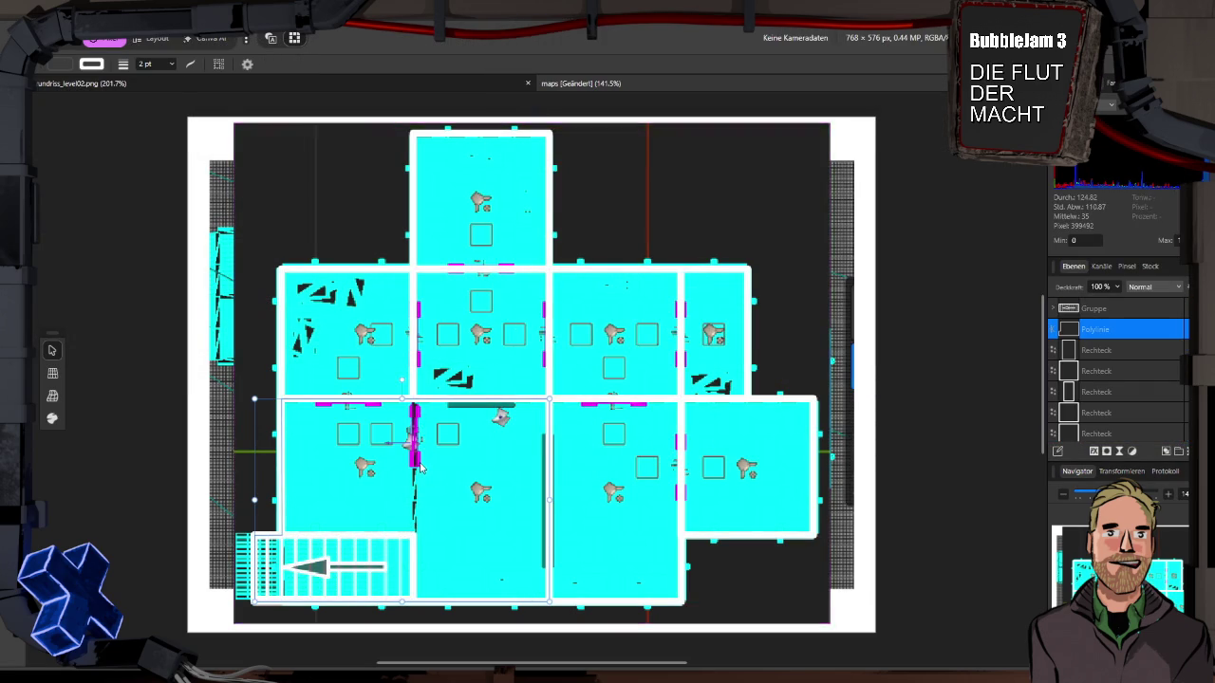
pyautogui.scroll(1, 420, 466)
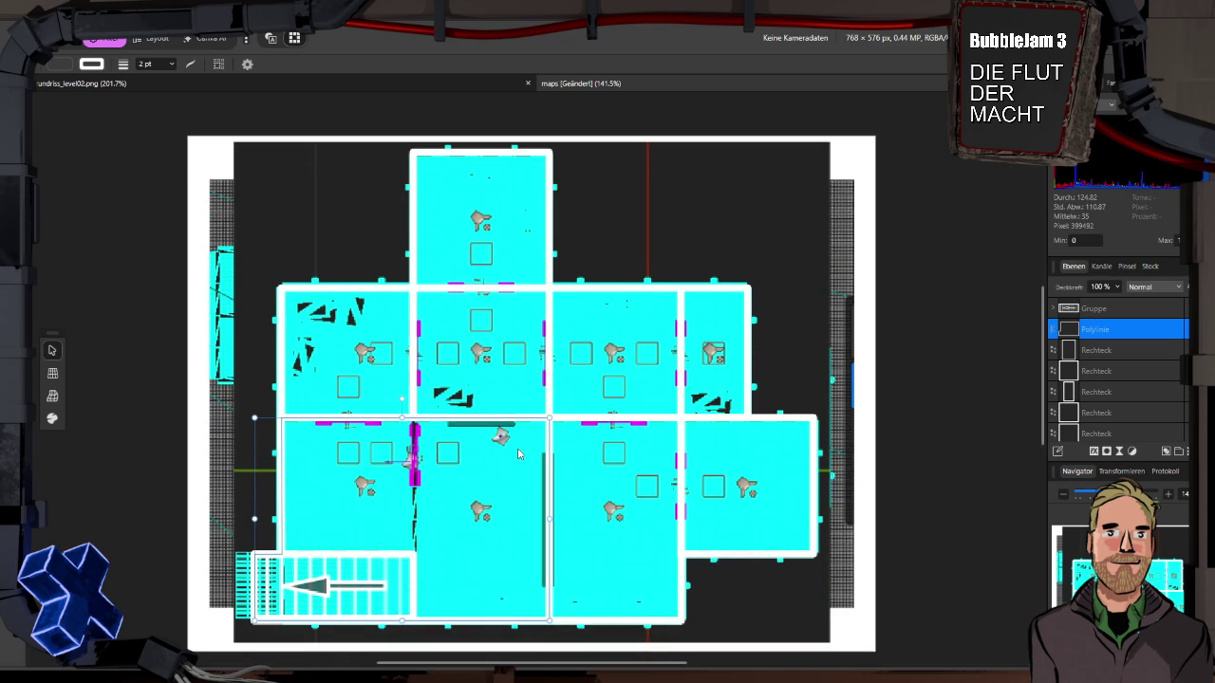
pyautogui.press('super+Tab')
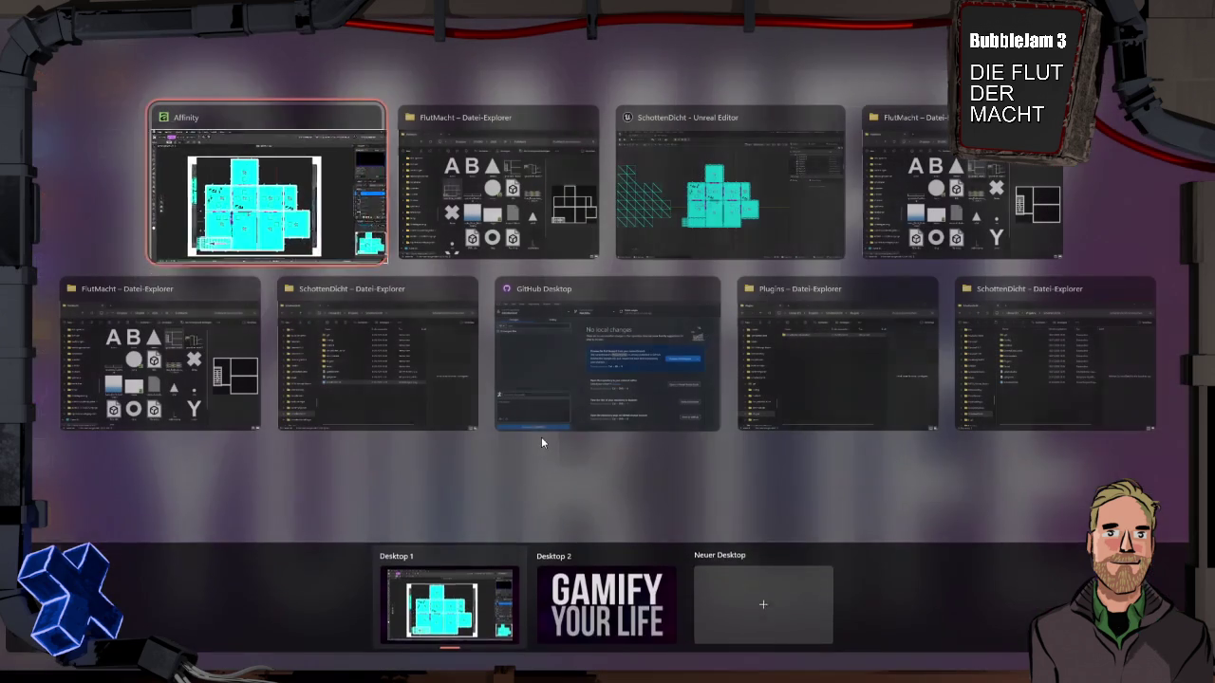
# Step: Set Unreal's viewport from Top to lit Perspective, then return to Affinity Photo
pyautogui.click(744, 211)
pyautogui.scroll(5, 488, 418)
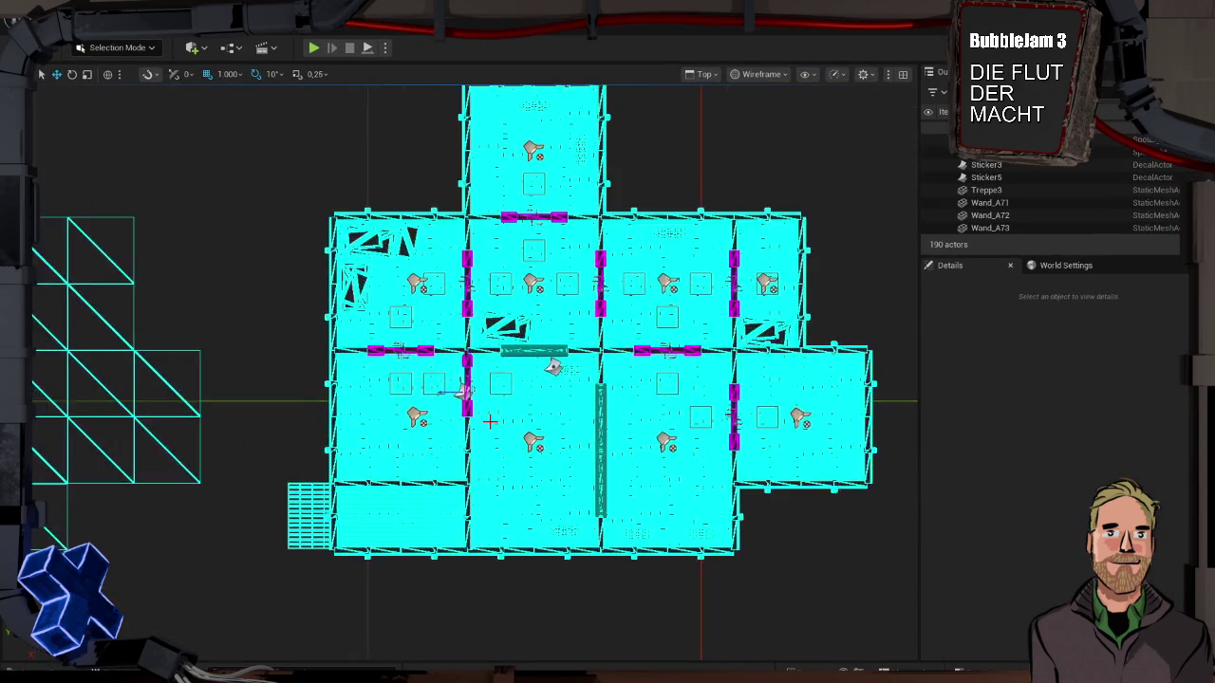
pyautogui.scroll(-2, 463, 428)
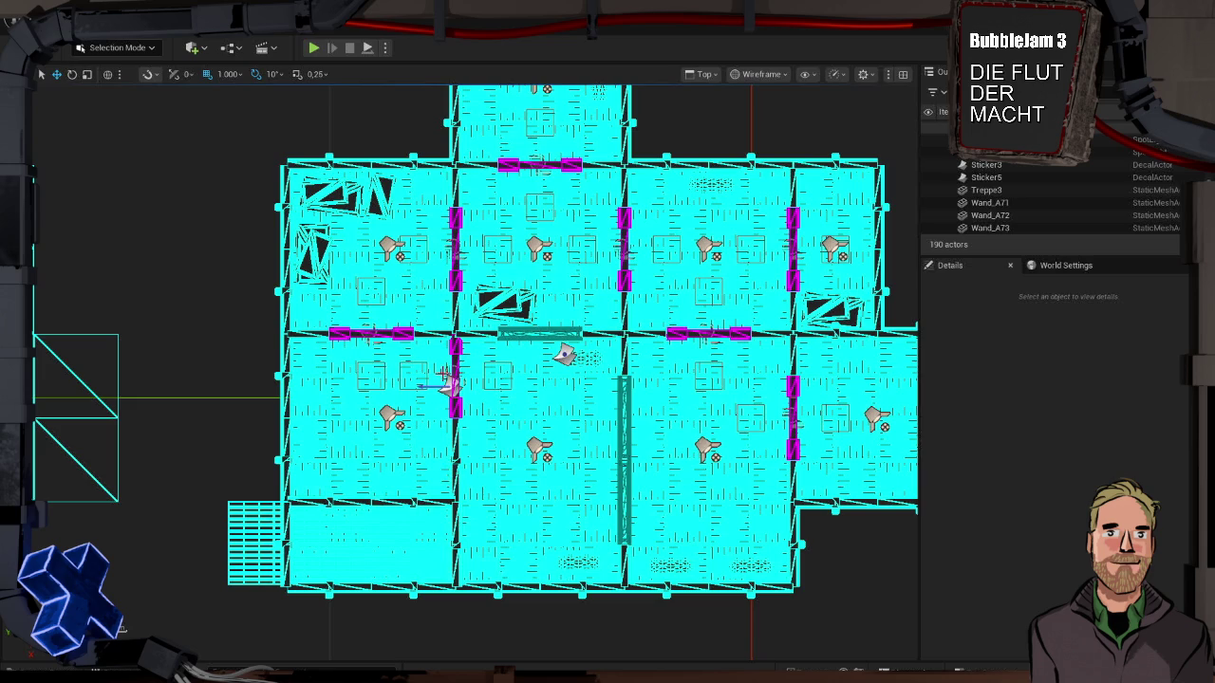
pyautogui.click(704, 74)
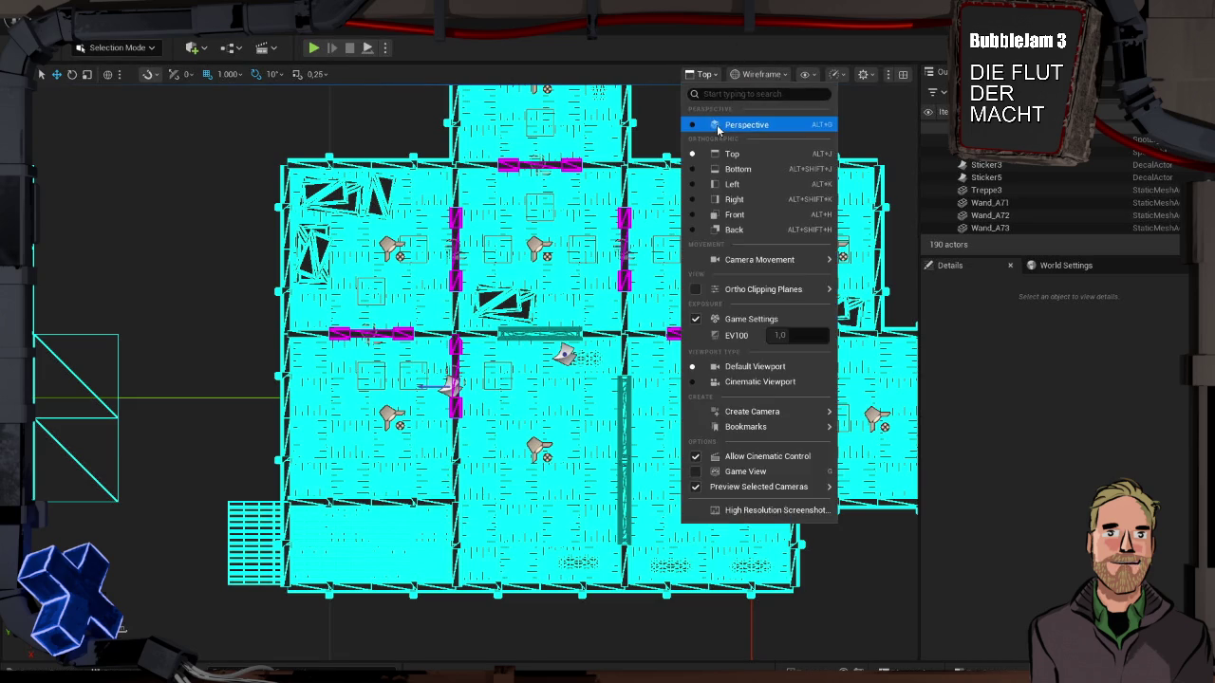
pyautogui.click(717, 130)
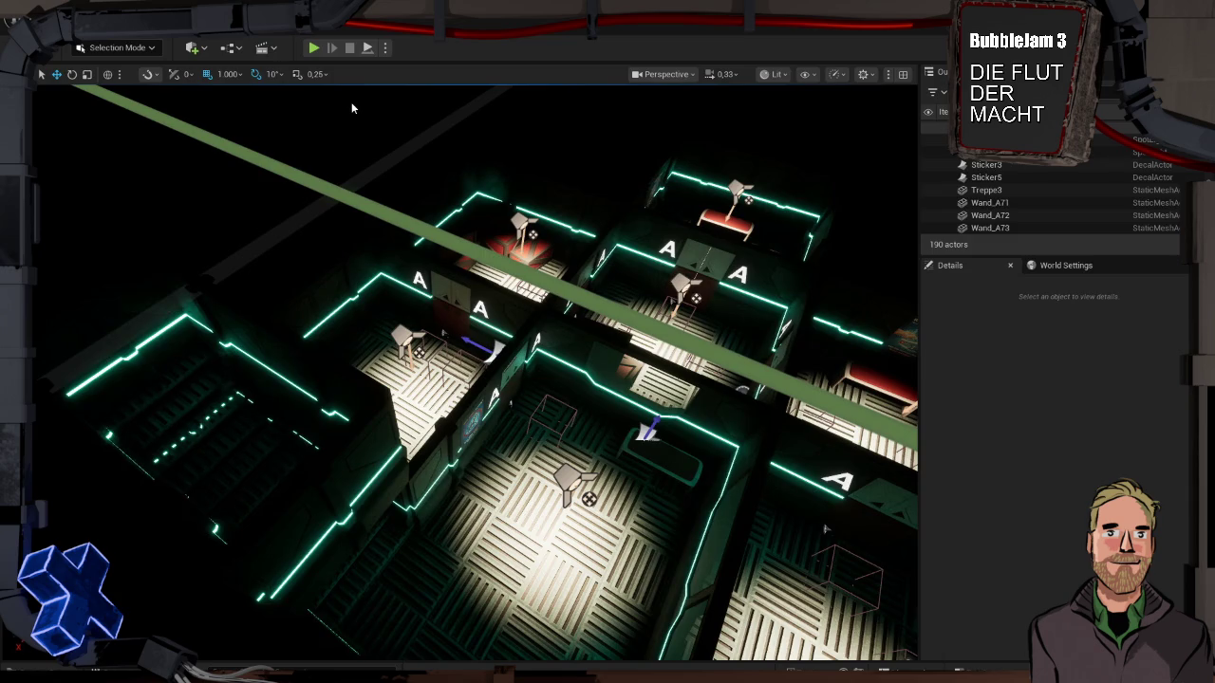
pyautogui.press('super+Tab')
pyautogui.click(562, 224)
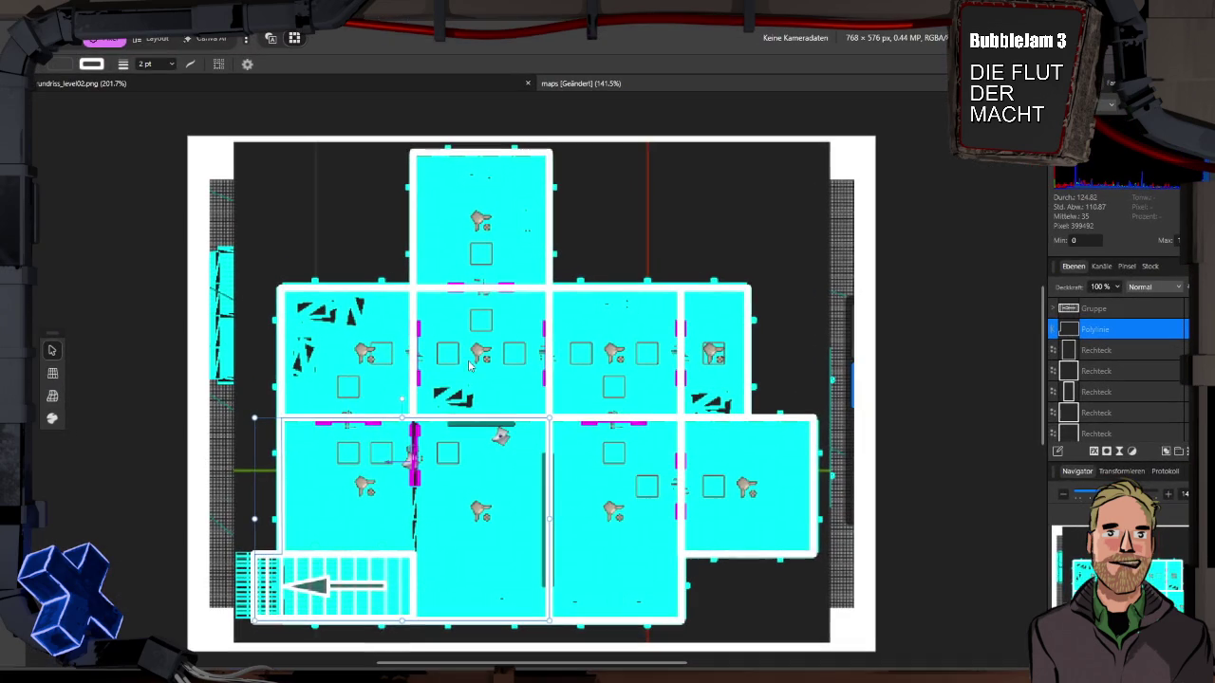
# Step: Snap the lower-left room rectangle's edges to the adjacent walls
pyautogui.click(409, 369)
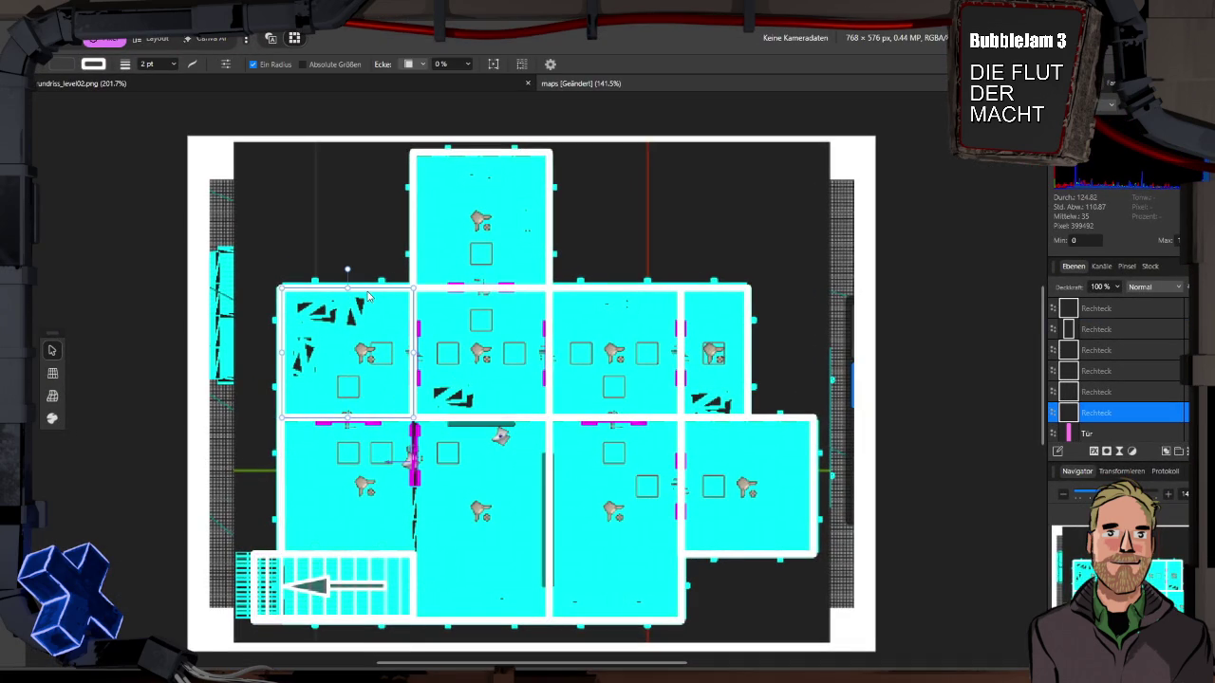
pyautogui.click(392, 424)
pyautogui.moveTo(380, 555); pyautogui.dragTo(389, 551)
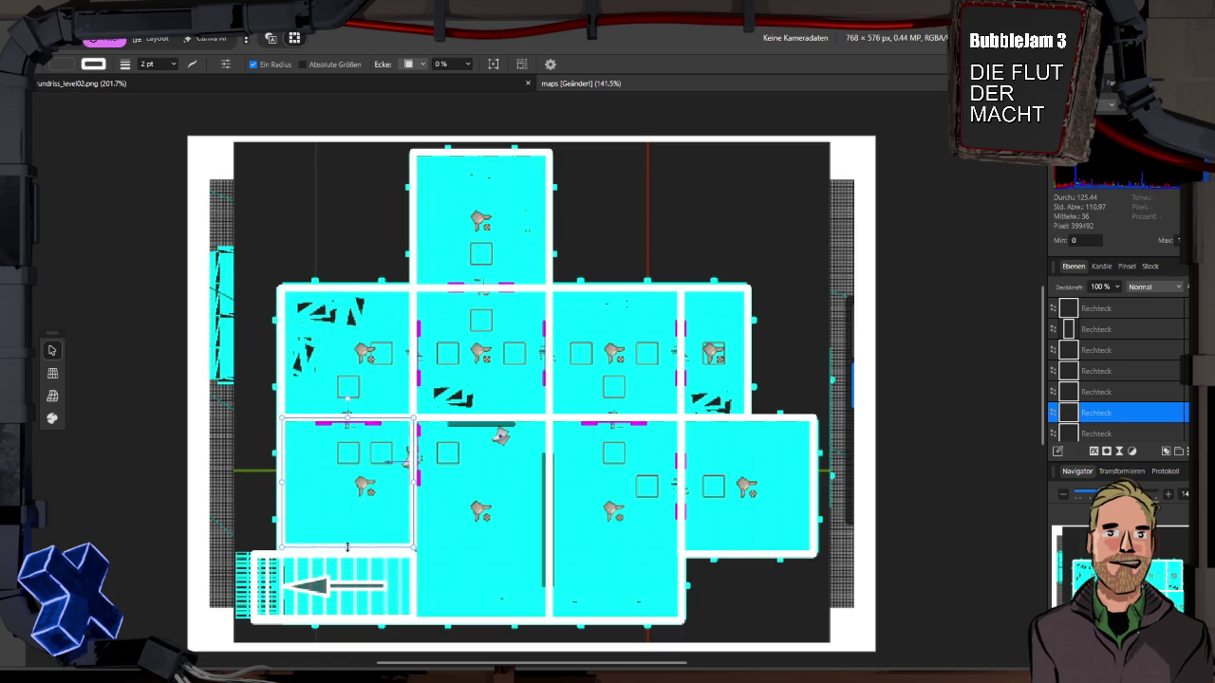
pyautogui.moveTo(347, 550); pyautogui.dragTo(347, 552)
pyautogui.click(266, 519)
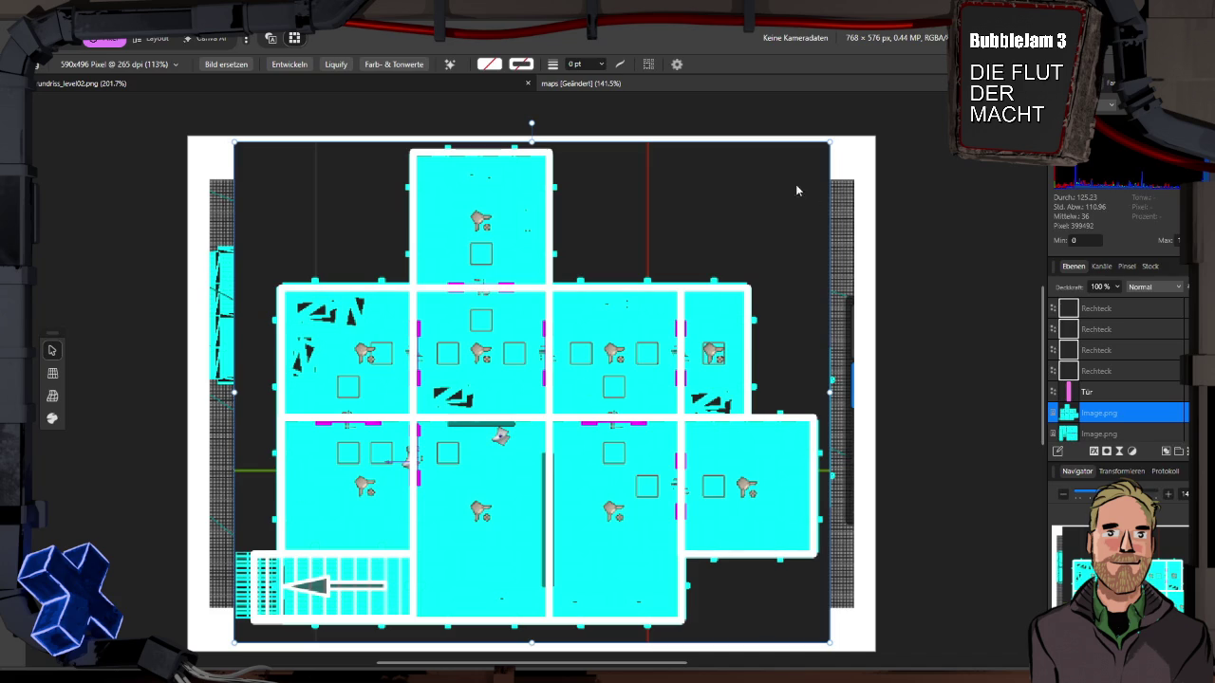
# Step: Select the layer range from the Rechteck layers up to Gruppe
pyautogui.click(1120, 378)
pyautogui.scroll(3, 1120, 379)
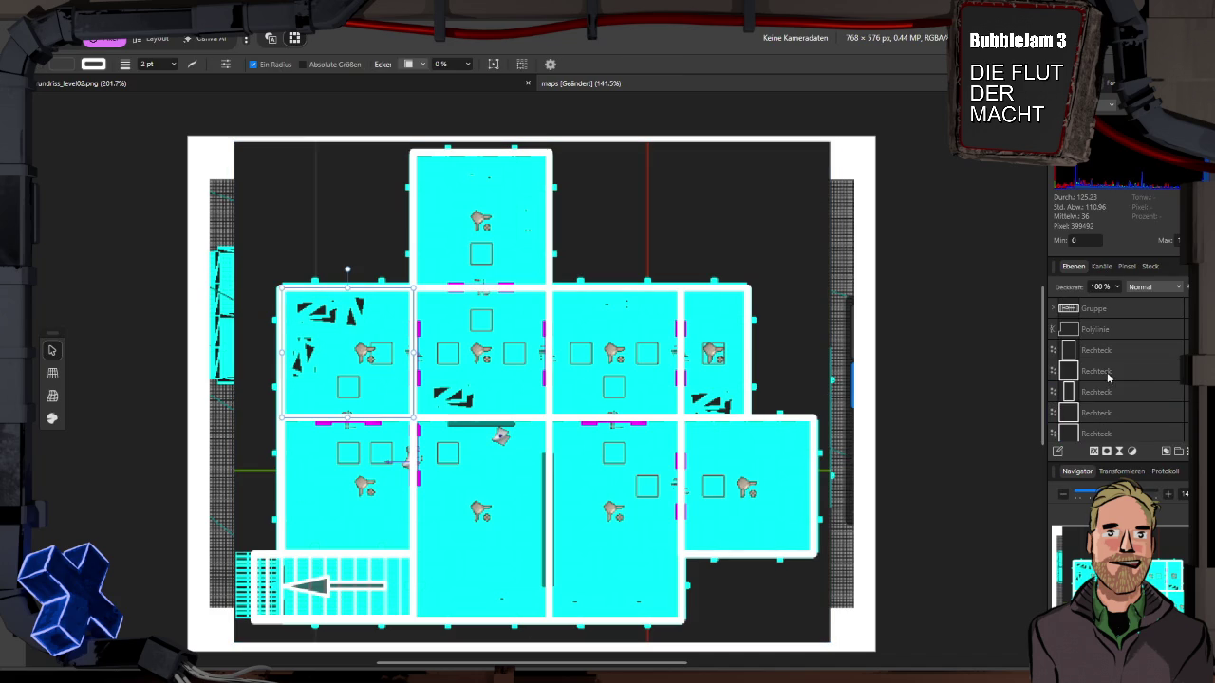
pyautogui.keyDown('shift'); pyautogui.click(1109, 311); pyautogui.keyUp('shift')
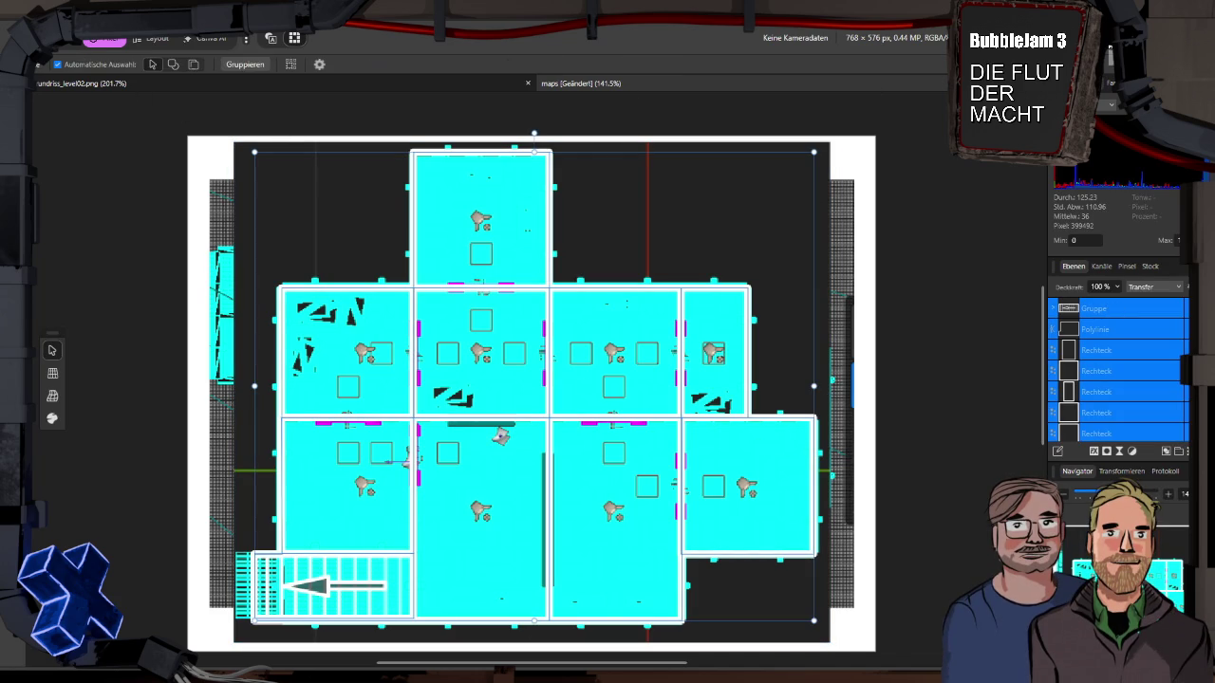
# Step: Export the selection over grundriss_level03.png, confirming the replacement
pyautogui.hotkey('ctrl', 'alt', 'shift', 'w')
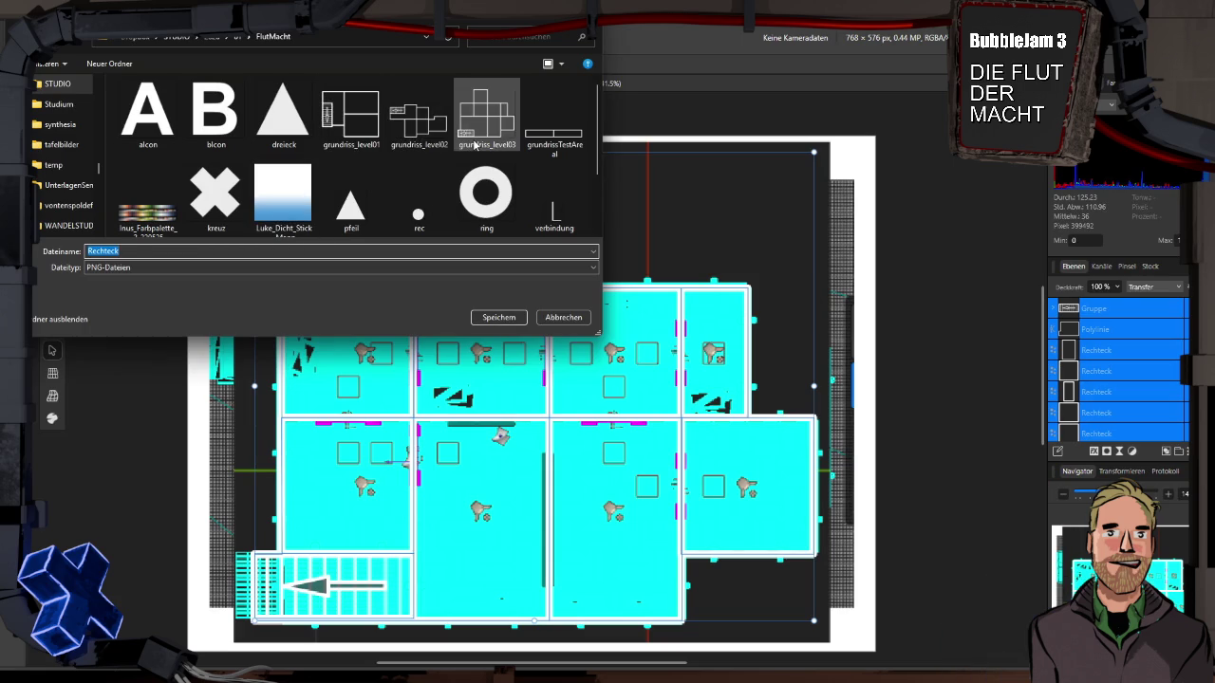
pyautogui.click(474, 143)
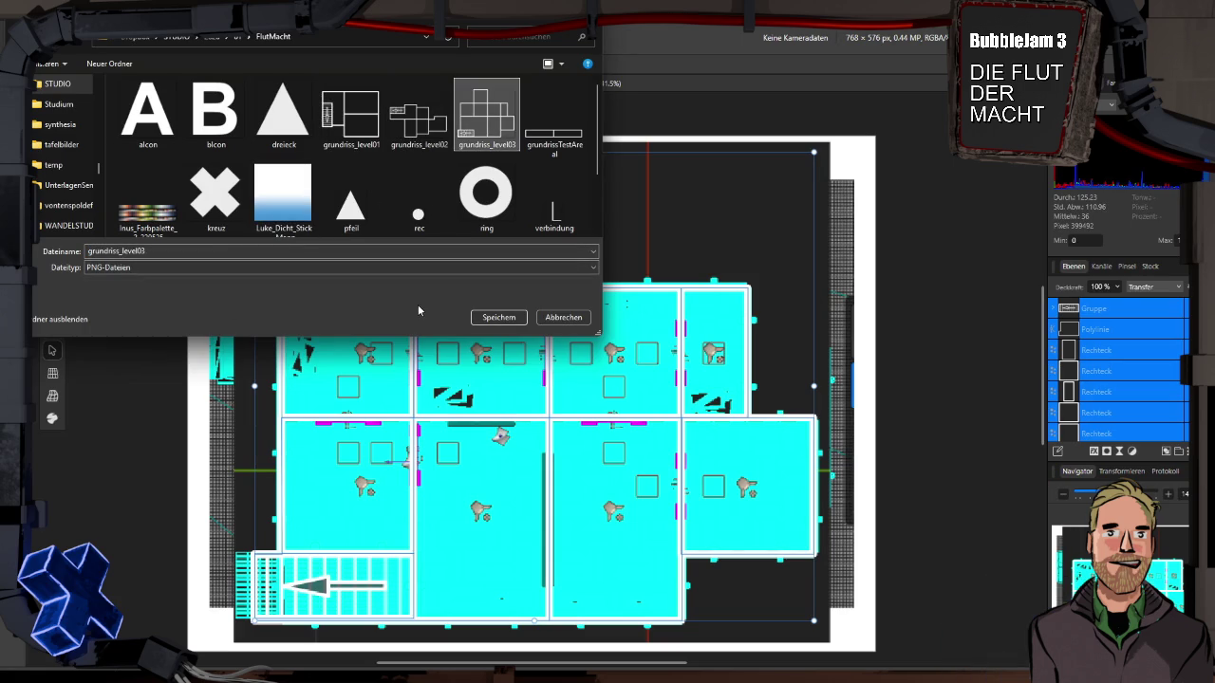
pyautogui.click(503, 318)
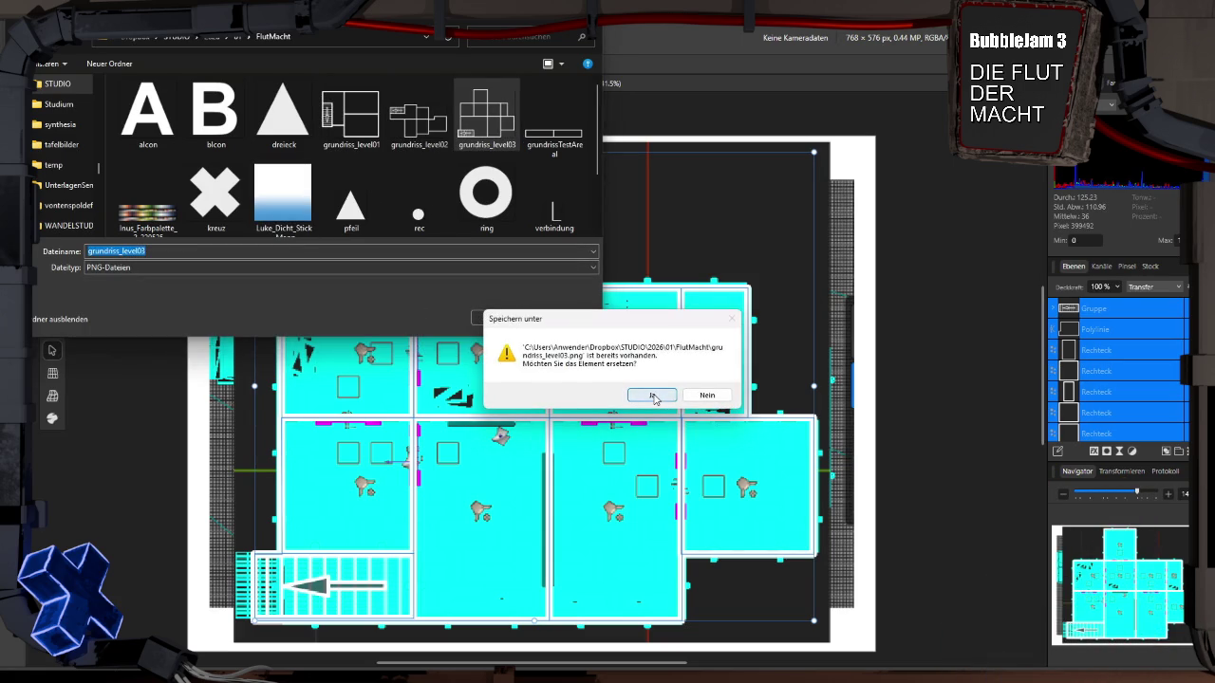
pyautogui.click(653, 397)
# Step: Review the exported files in the FlutMacht folder, then return to Affinity Photo
pyautogui.hotkey('alt', 'Tab')
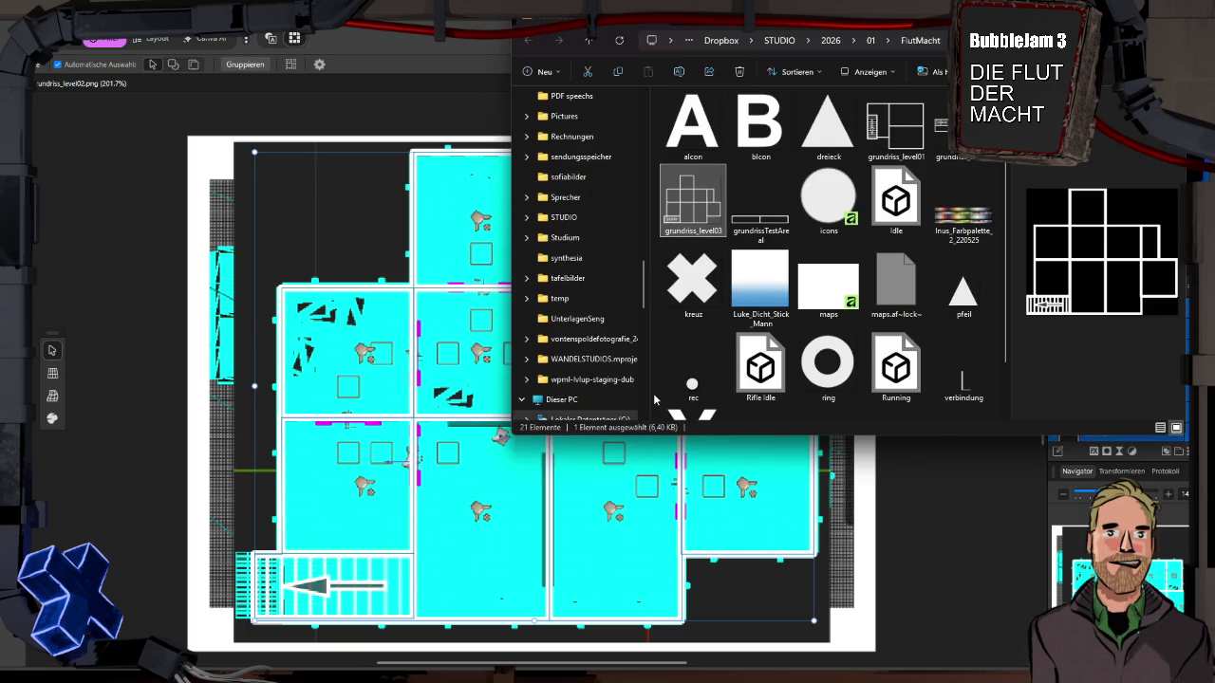
pyautogui.moveTo(698, 208)
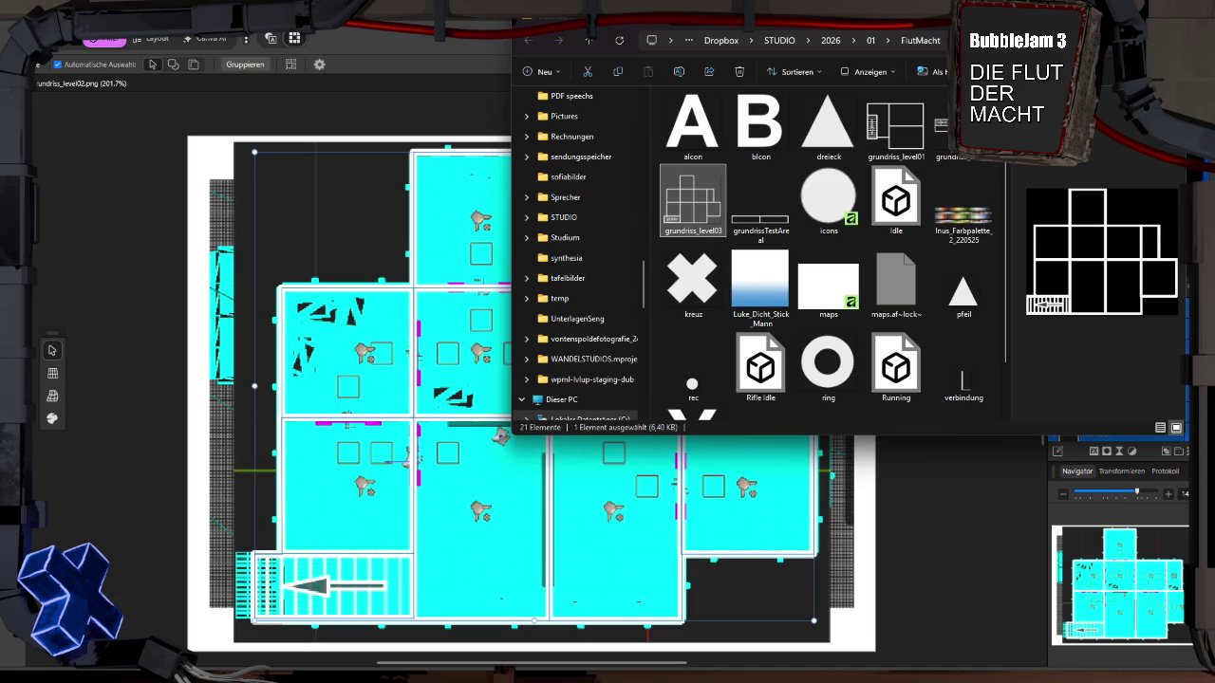
pyautogui.hotkey('alt', 'Tab')
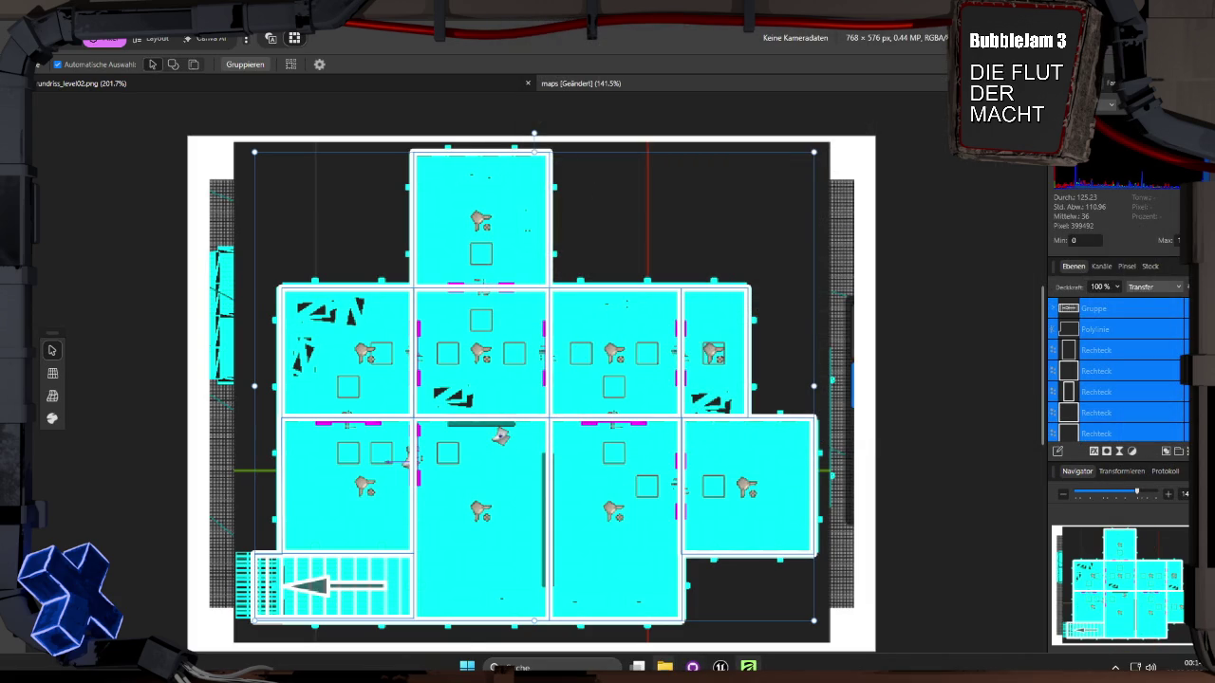
# Step: Close Affinity Photo, saving the changes to the maps document
pyautogui.moveTo(749, 667)
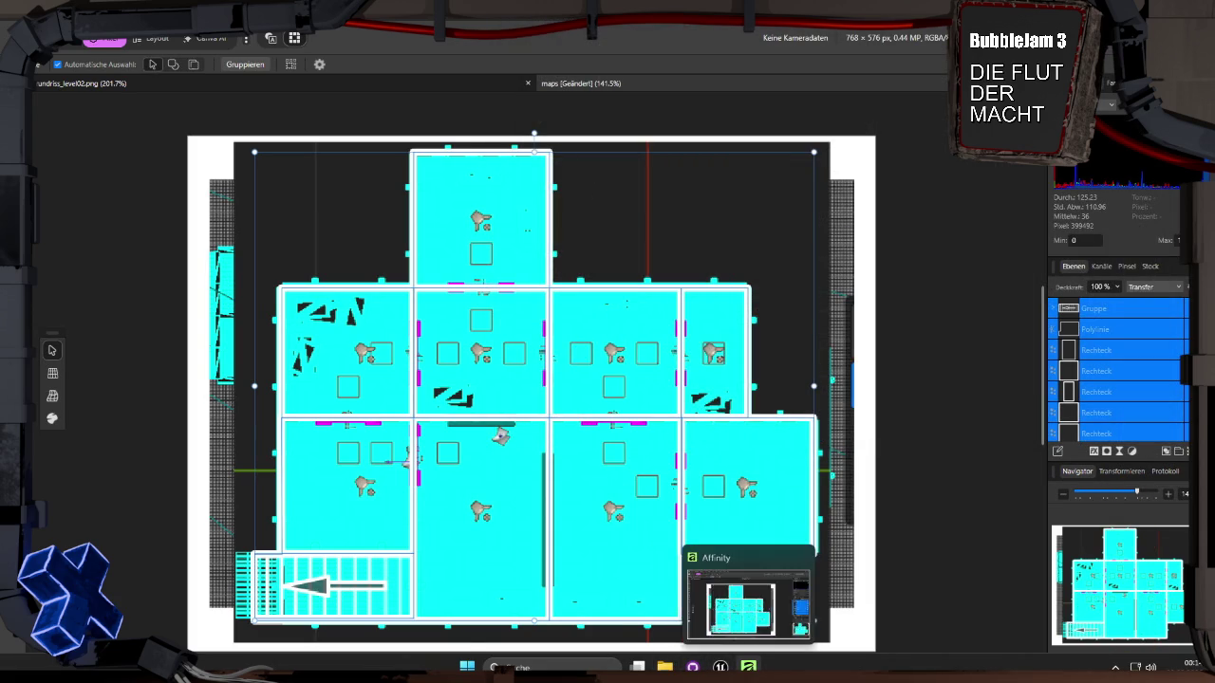
pyautogui.rightClick(749, 668)
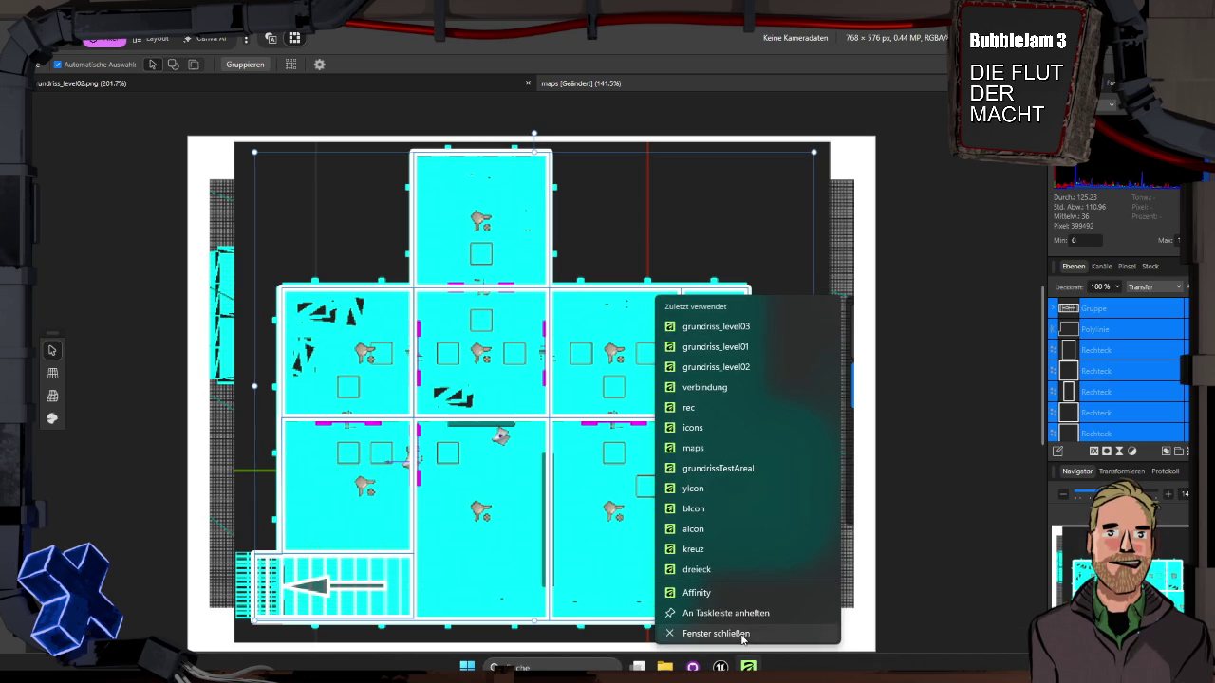
pyautogui.click(743, 633)
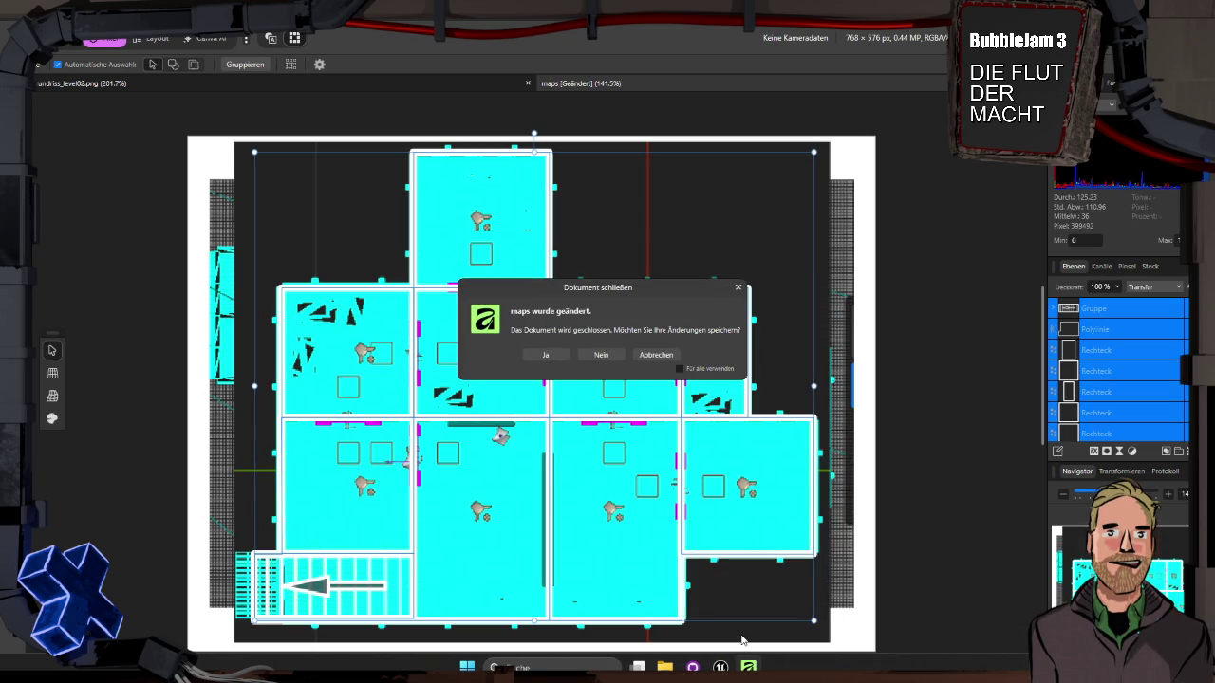
pyautogui.click(557, 355)
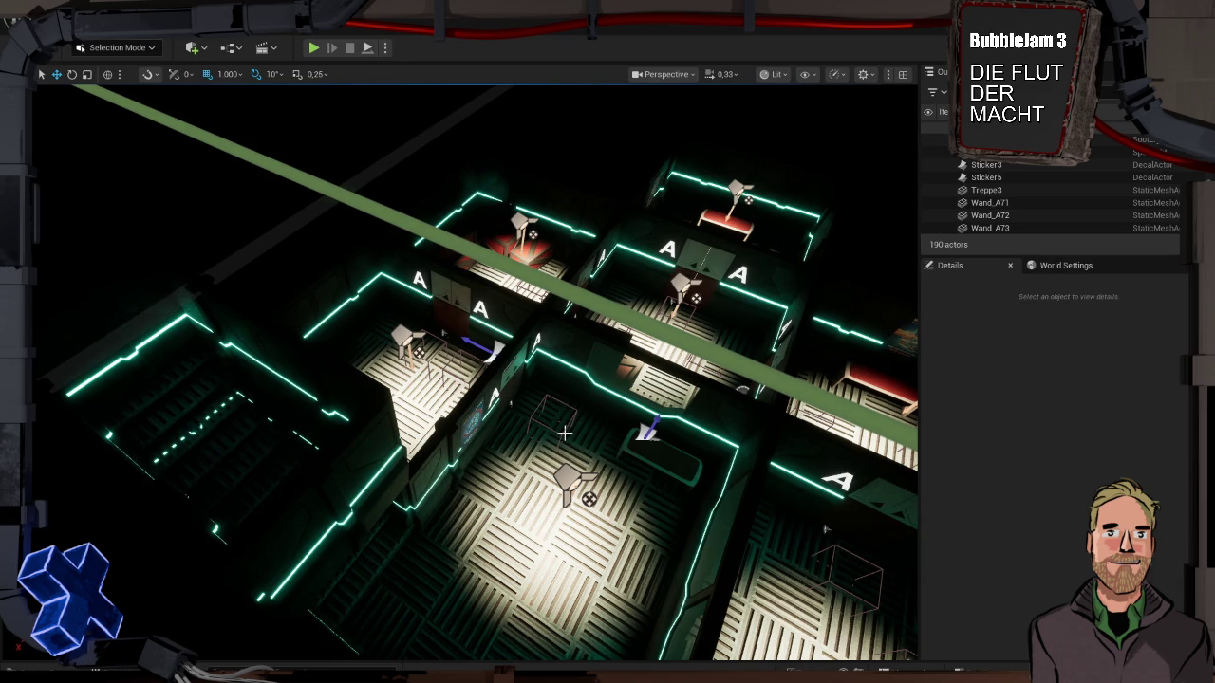
# Step: In Top wireframe view, select all 40 floor meshes matching Boden_D114's class
pyautogui.moveTo(565, 433); pyautogui.dragTo(565, 627)
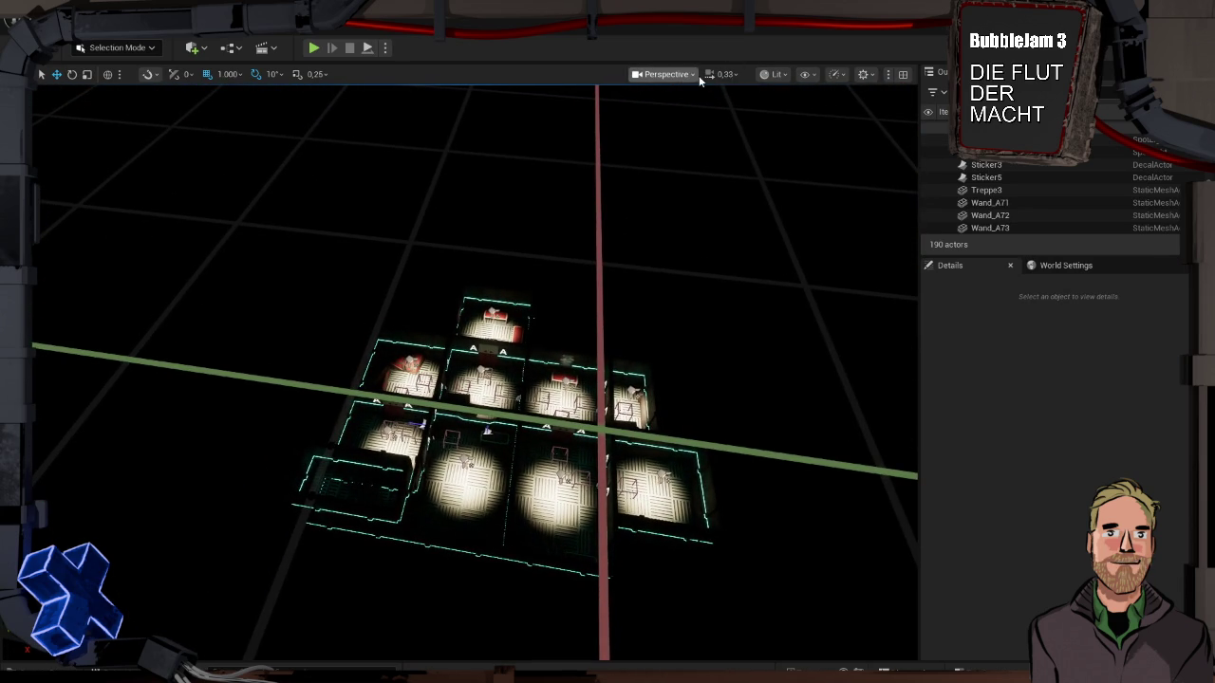
pyautogui.click(696, 75)
pyautogui.click(679, 154)
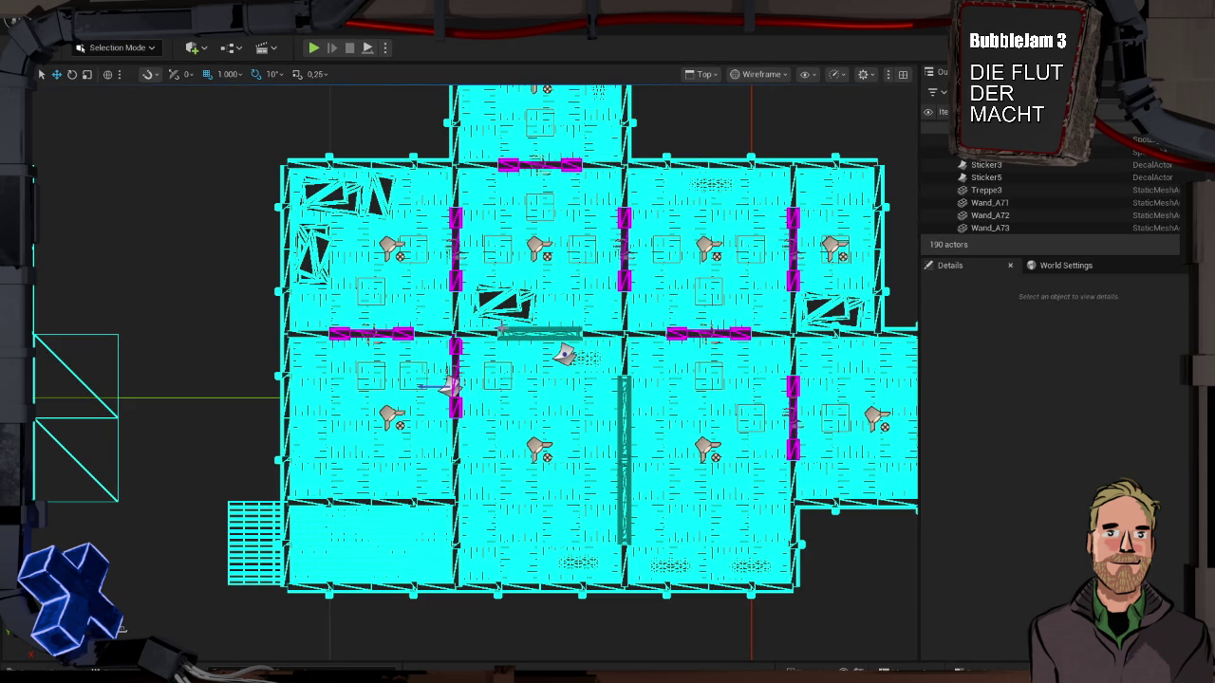
pyautogui.click(96, 455)
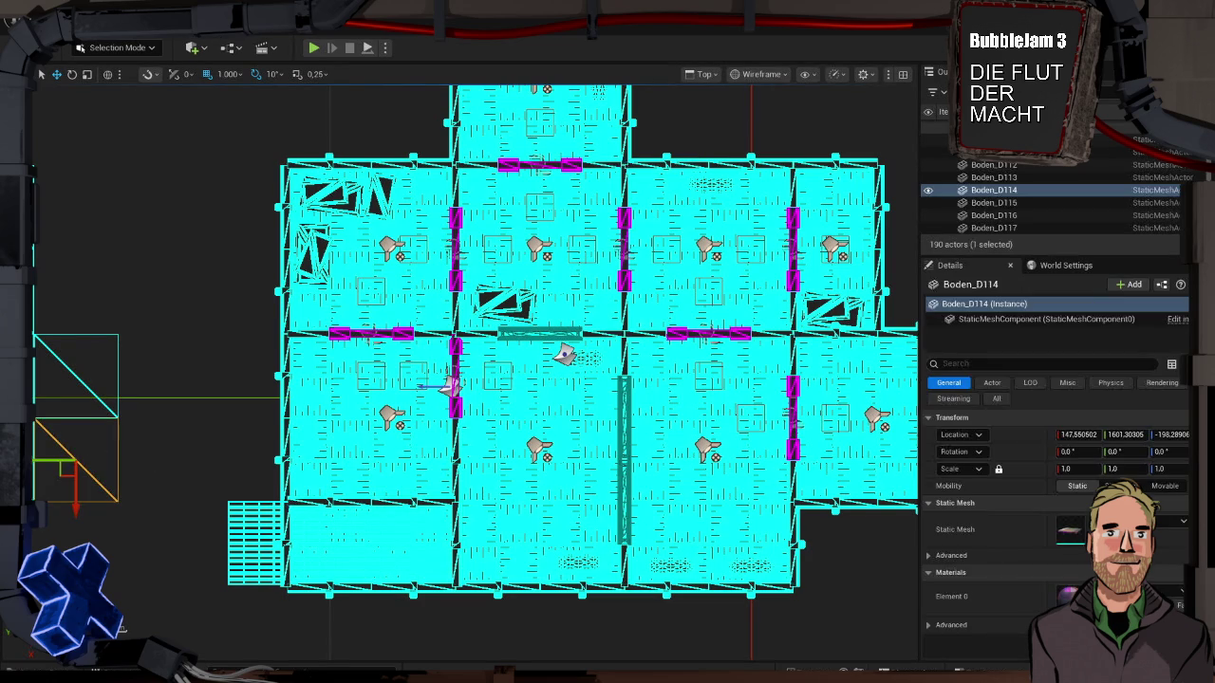
pyautogui.click(271, 21)
pyautogui.moveTo(366, 233)
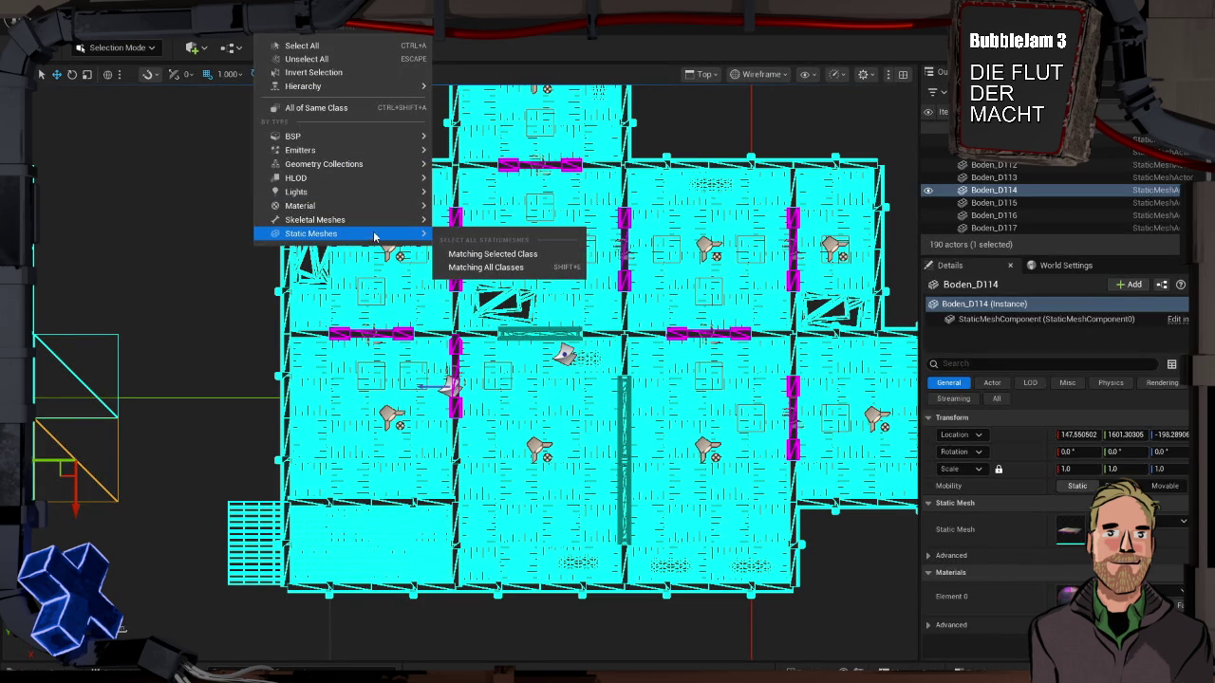
pyautogui.click(458, 254)
# Step: Slide the floor meshes along X onto the cyan layout, save Level_3, and deselect
pyautogui.scroll(-6, 261, 242)
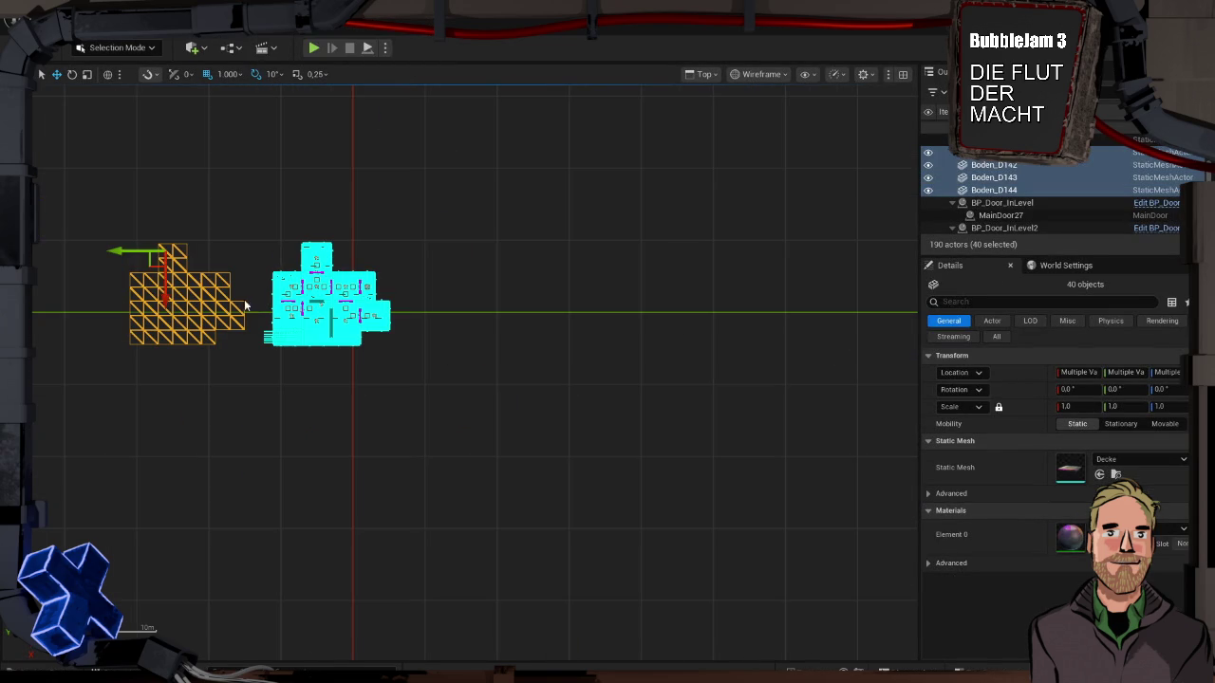
pyautogui.moveTo(134, 253)
pyautogui.mouseDown()
pyautogui.moveTo(343, 254)
pyautogui.moveTo(276, 253)
pyautogui.mouseUp()
pyautogui.hotkey('ctrl', 's')
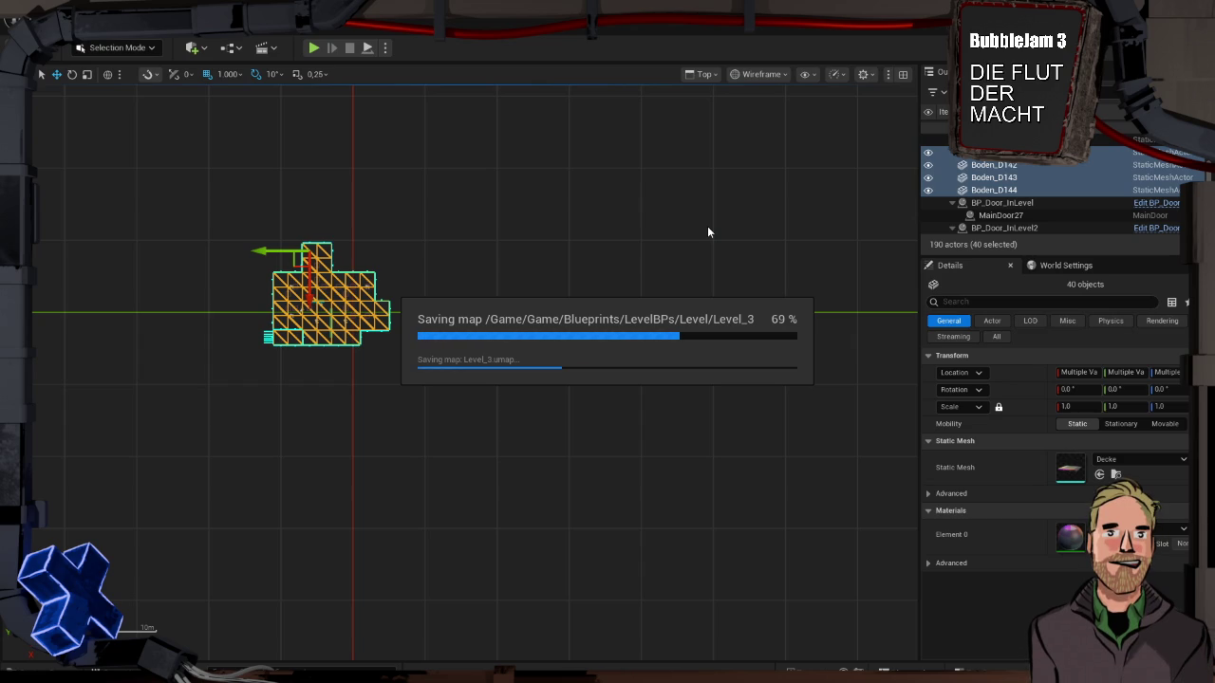
pyautogui.press('Escape')
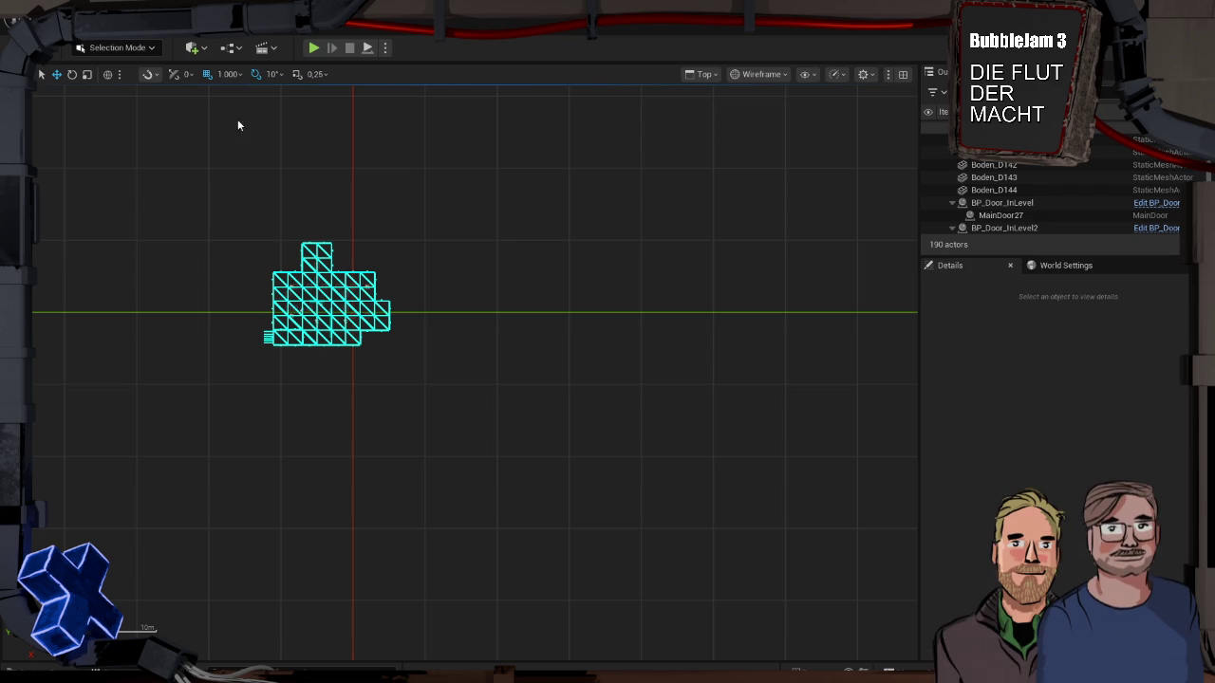
# Step: Open the Content Drawer showing the Level folder with Level_1, Level_2, Level_3 and PlayerRoom
pyautogui.hotkey('ctrl', 'space')
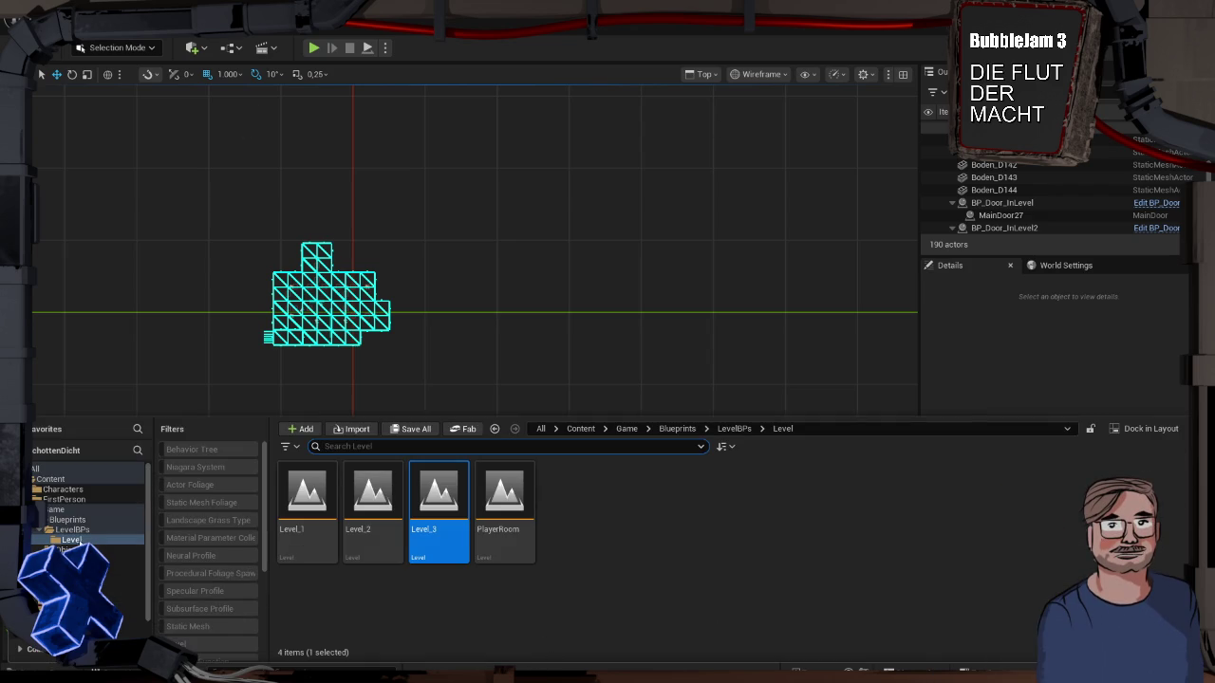
# Step: In UI > LevelMaps, duplicate WBP_Level_2 as WBP_Level_3
pyautogui.click(95, 610)
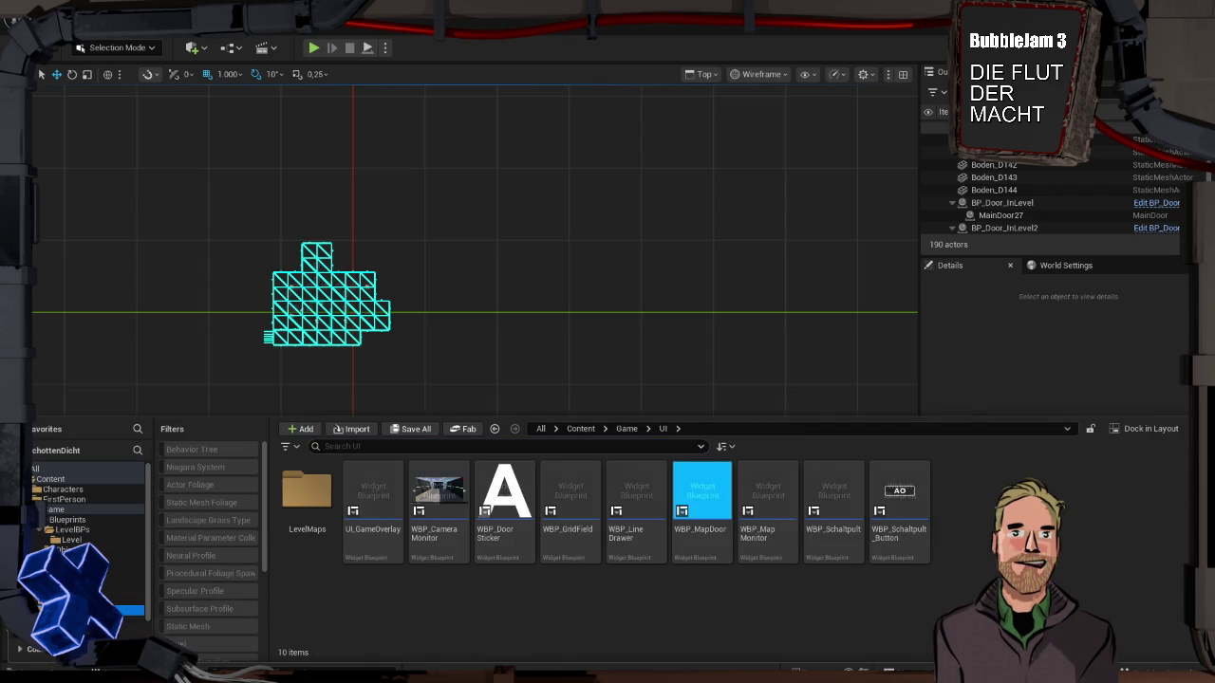
pyautogui.doubleClick(302, 501)
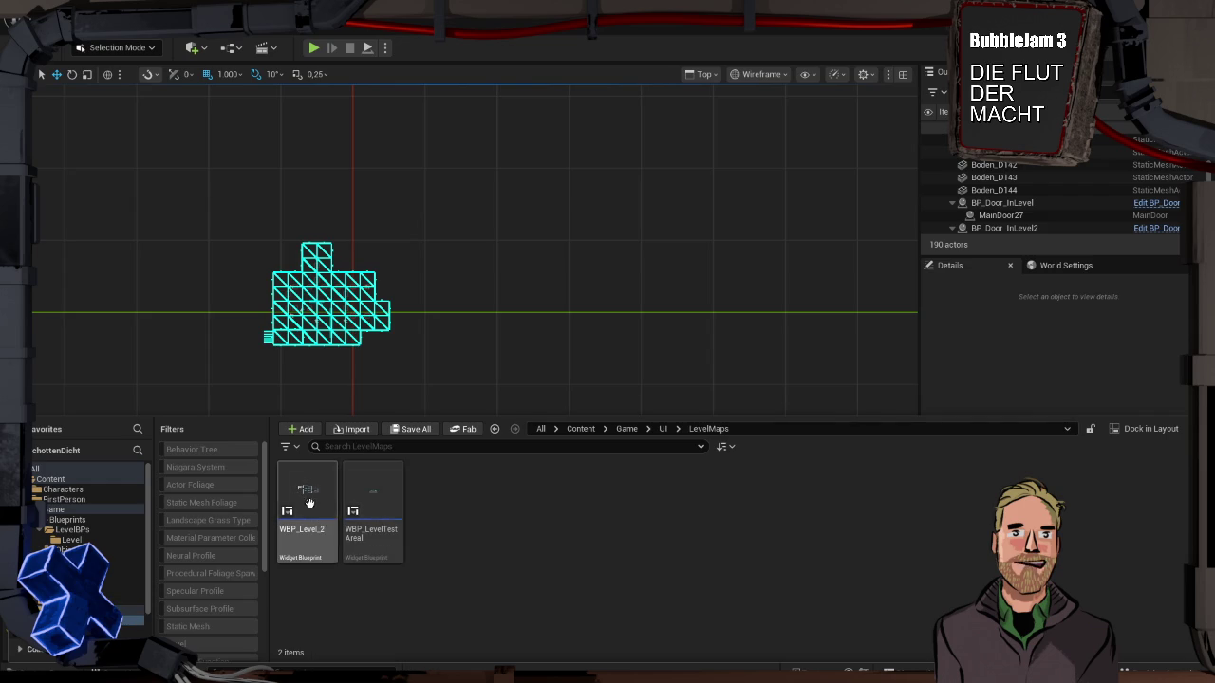
pyautogui.click(304, 508)
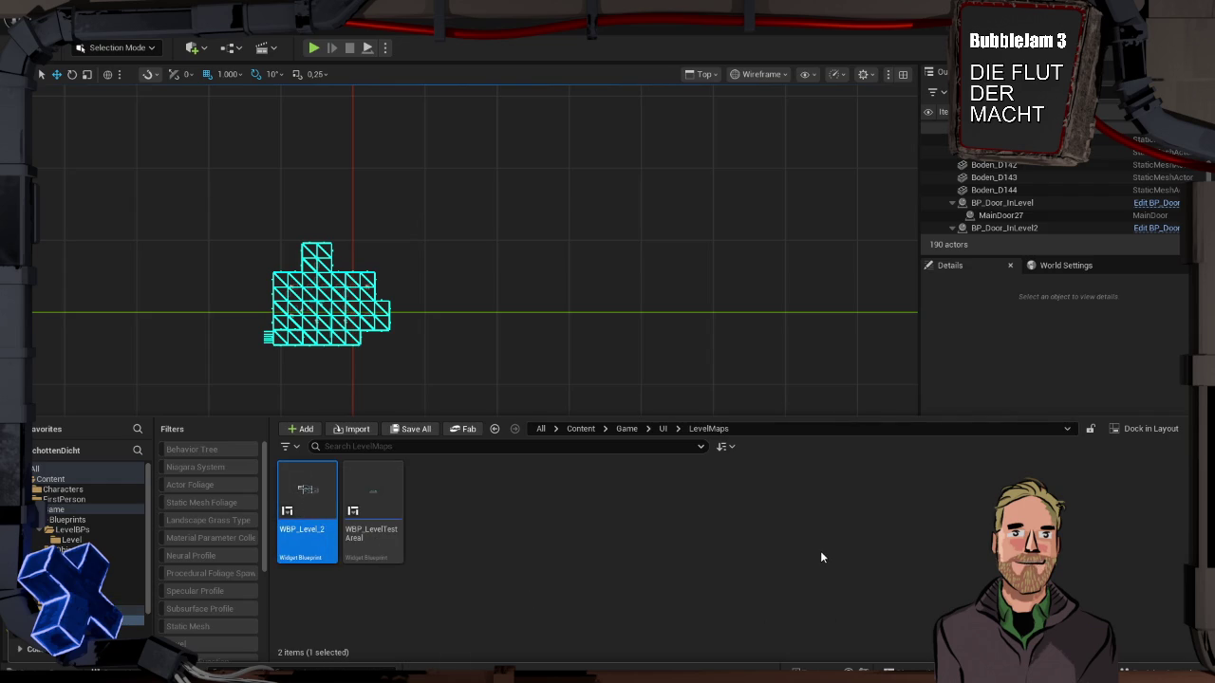
pyautogui.hotkey('ctrl', 'd')
pyautogui.press('Return')
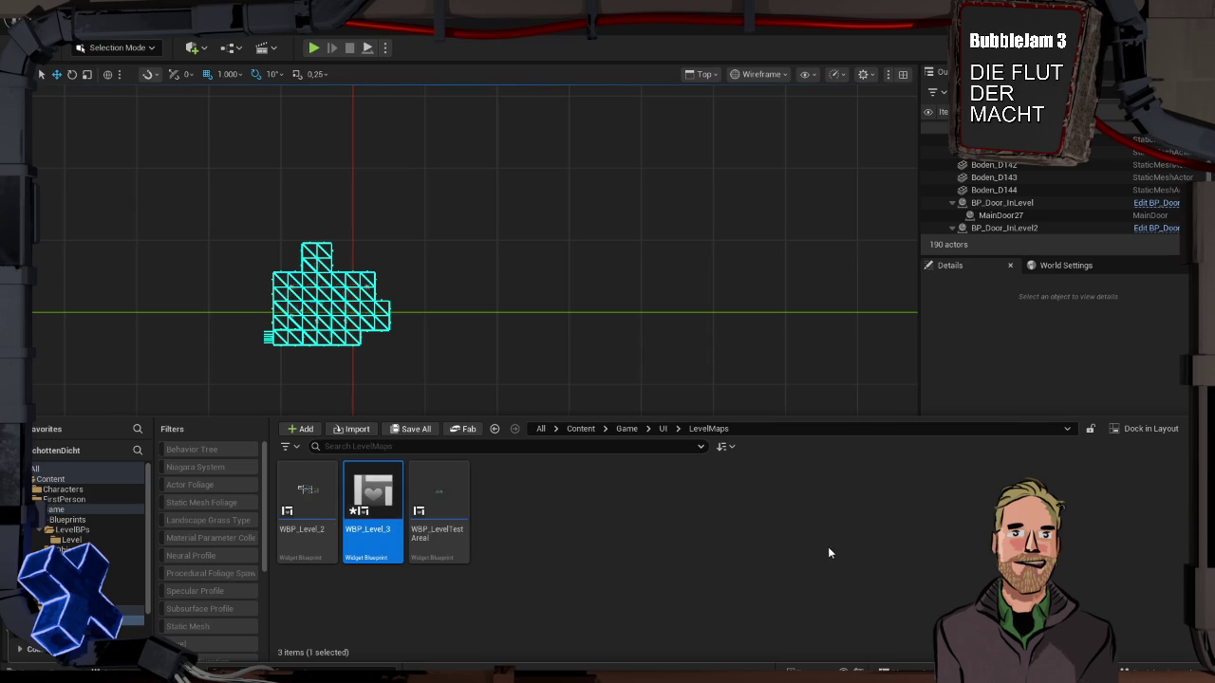
# Step: Make a second copy named WBP_Level_1 and open it for editing
pyautogui.hotkey('ctrl', 'd')
pyautogui.write('WBP_Level_1')
pyautogui.press('Return')
pyautogui.doubleClick(299, 500)
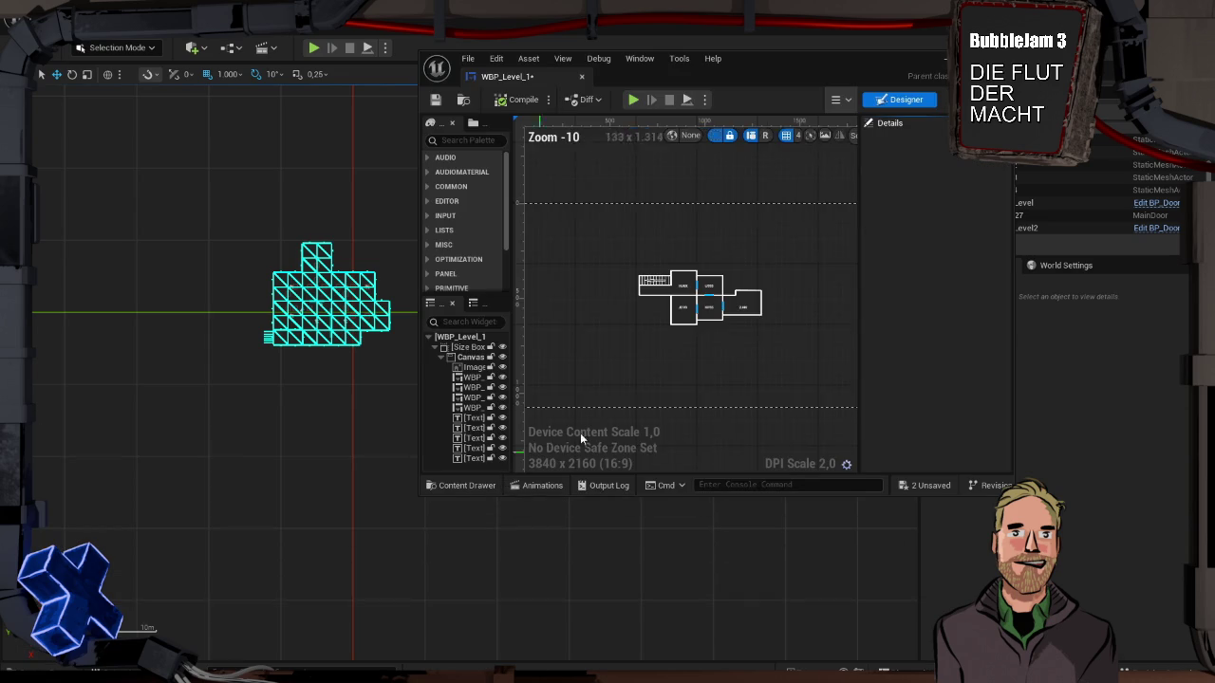
# Step: Maximize the WBP_Level_1 editor and inspect Image_46's brush texture without changing it
pyautogui.doubleClick(556, 80)
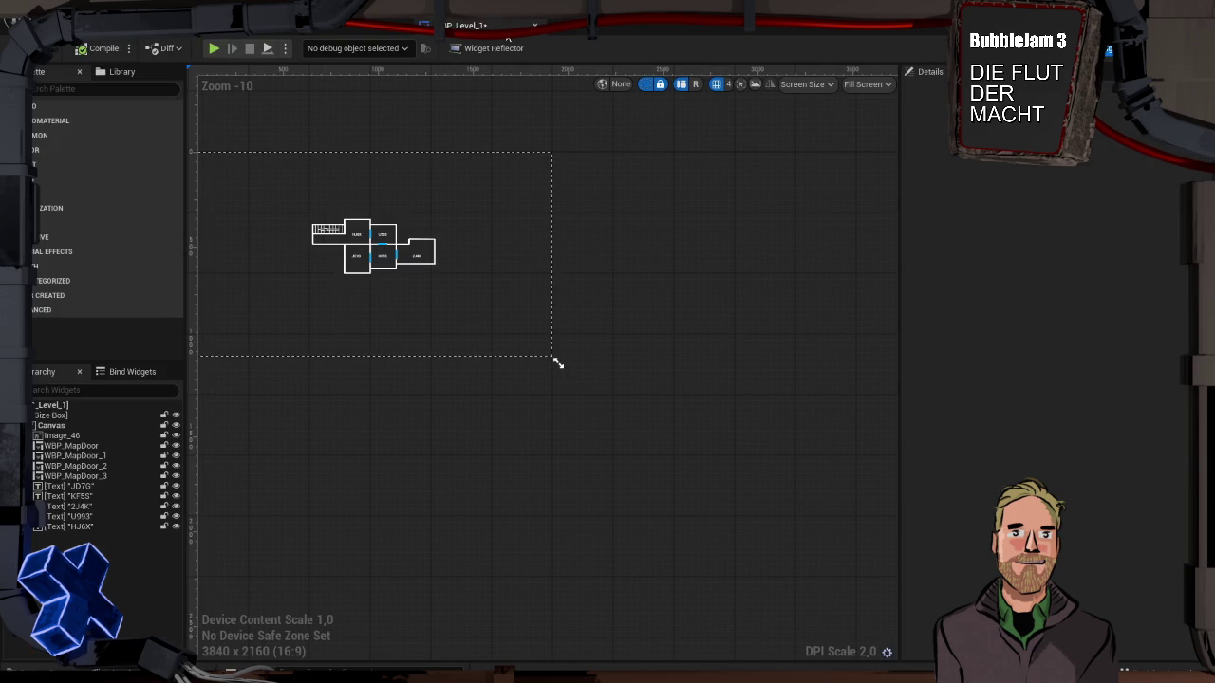
pyautogui.click(71, 435)
pyautogui.click(1108, 384)
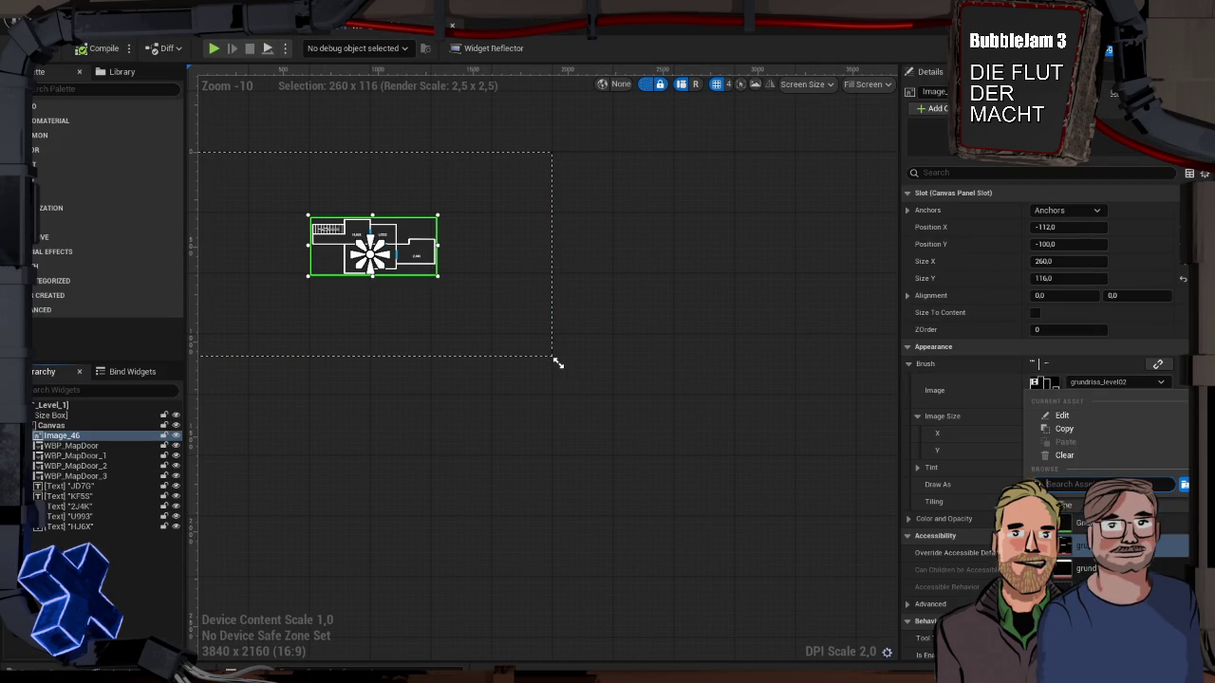
pyautogui.click(558, 364)
# Step: Browse the content browser to the Textures > floorPlans folder
pyautogui.hotkey('ctrl', 'space')
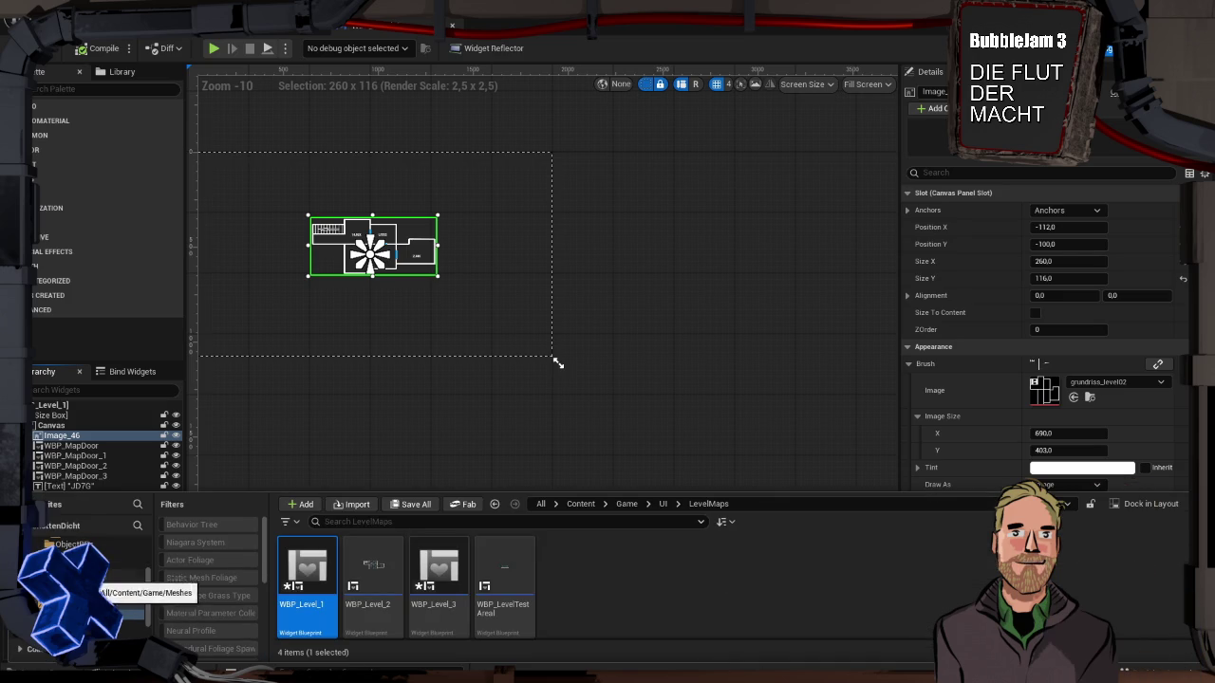
pyautogui.click(114, 595)
pyautogui.doubleClick(281, 573)
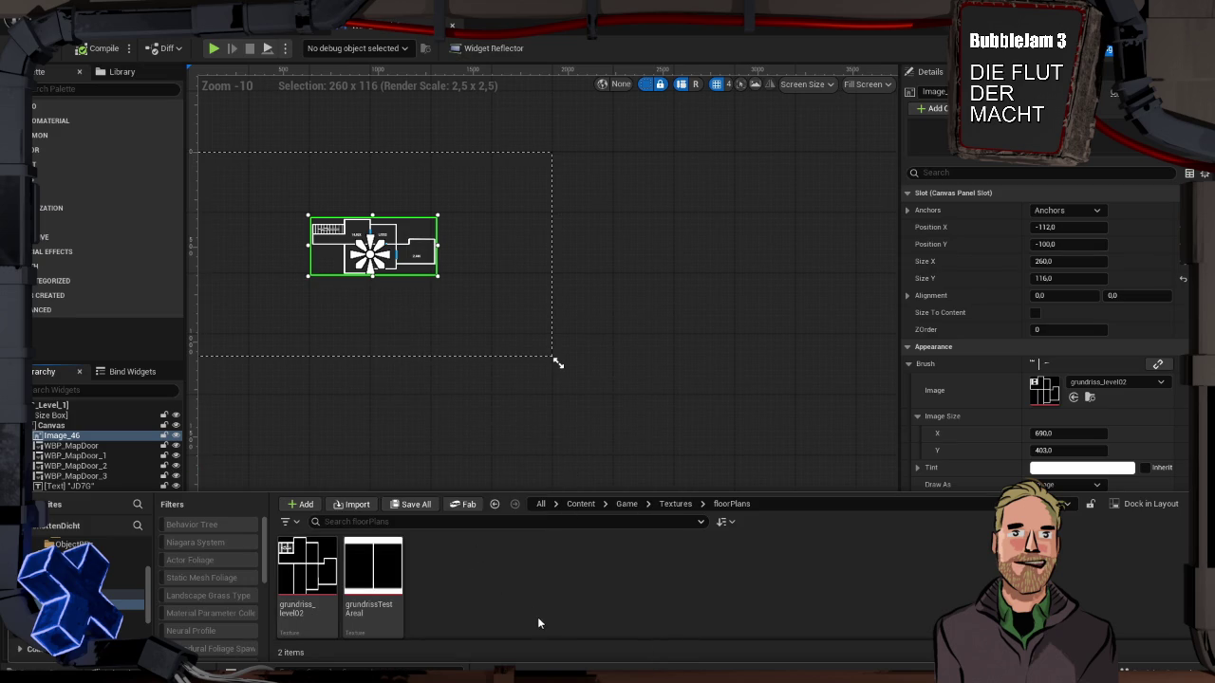
# Step: Import grundriss_level03 and grundriss_level01 from Dropbox > STUDIO > FlutMacht into floorPlans
pyautogui.click(354, 506)
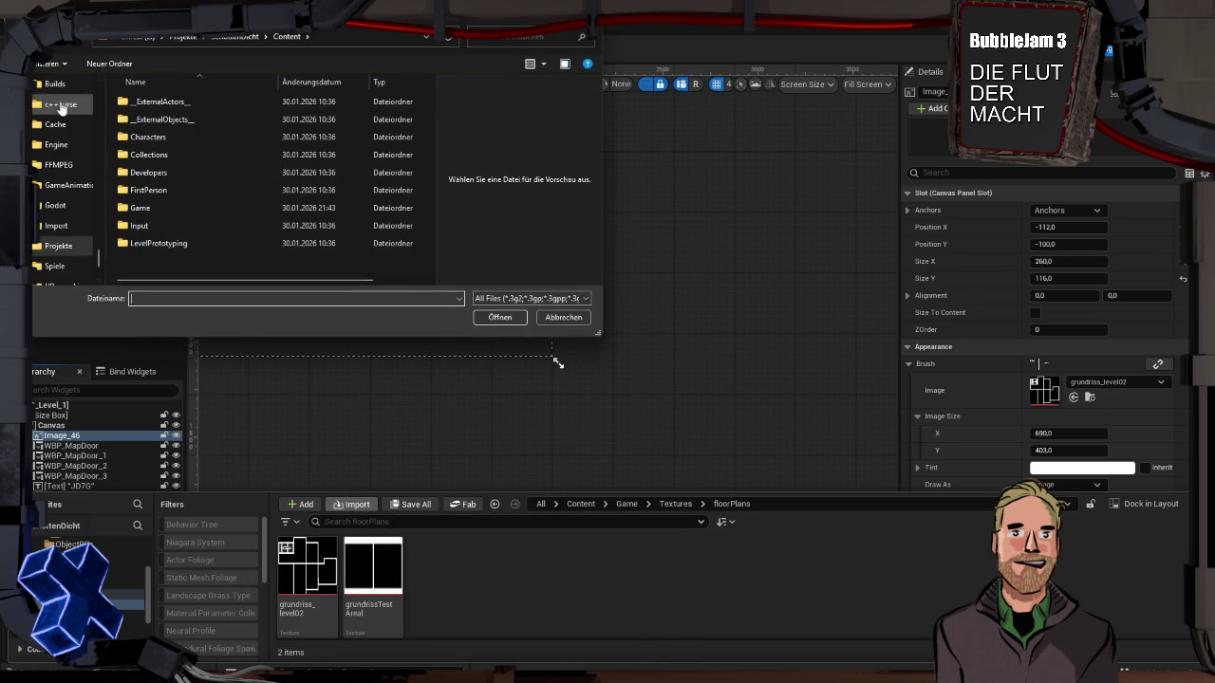
pyautogui.scroll(2, 72, 186)
pyautogui.scroll(-6, 74, 195)
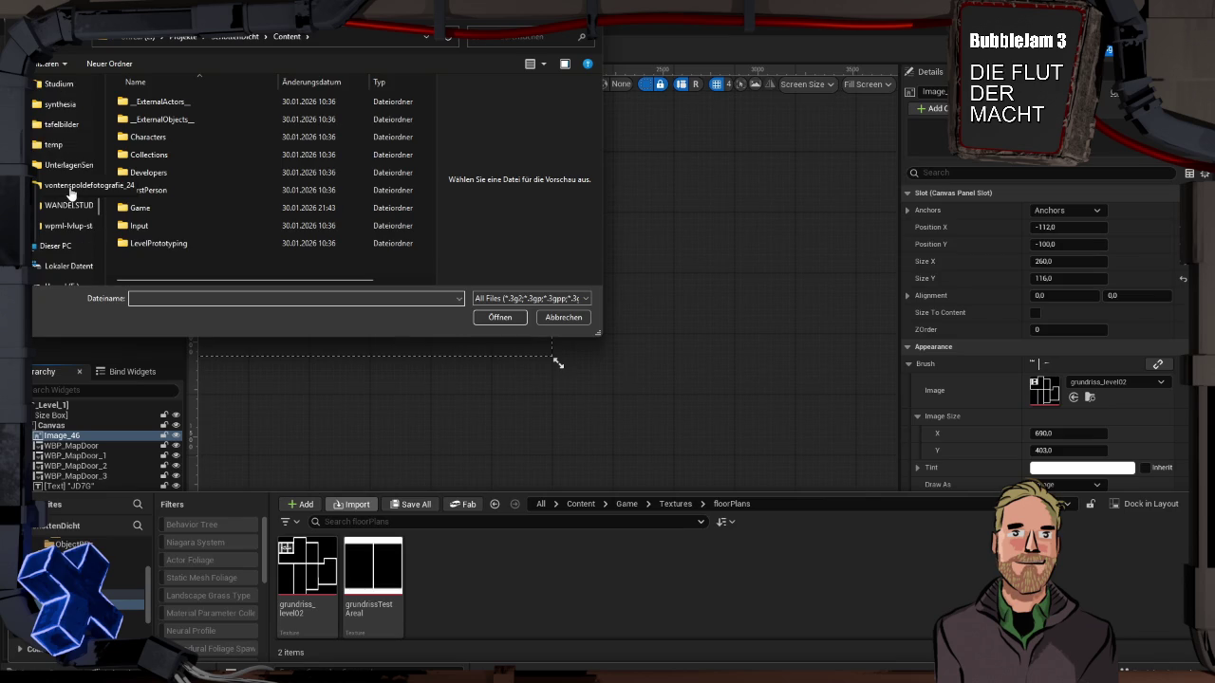
pyautogui.scroll(-5, 79, 225)
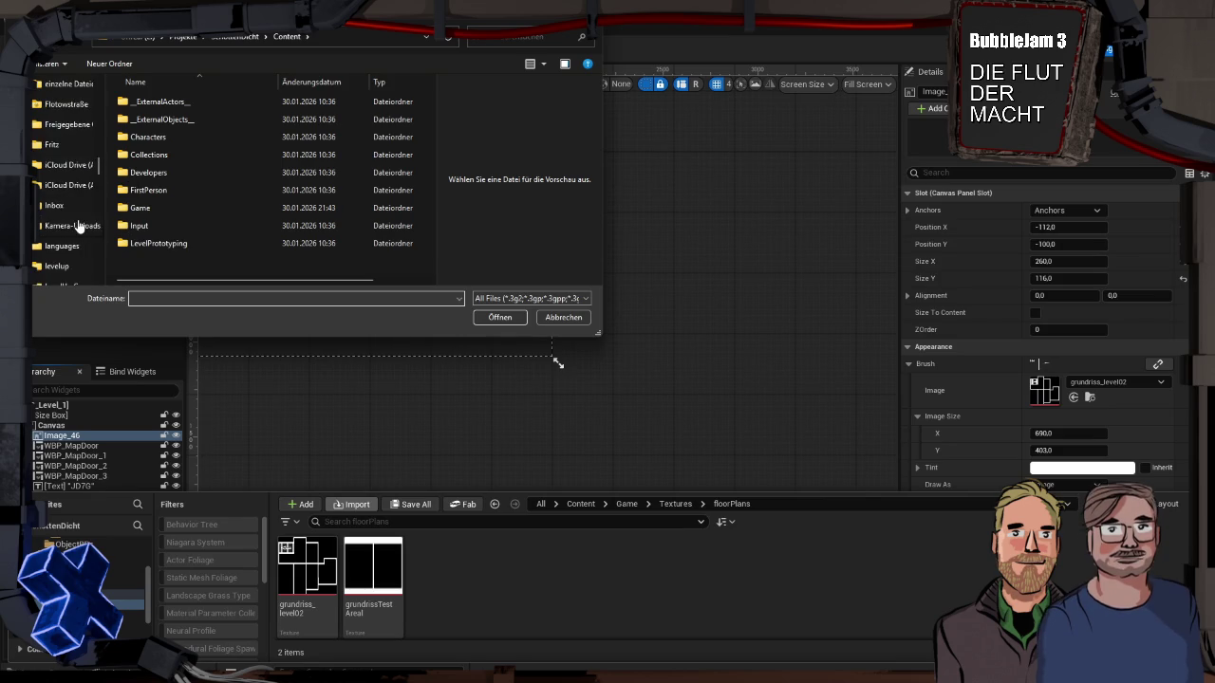
pyautogui.scroll(3, 78, 219)
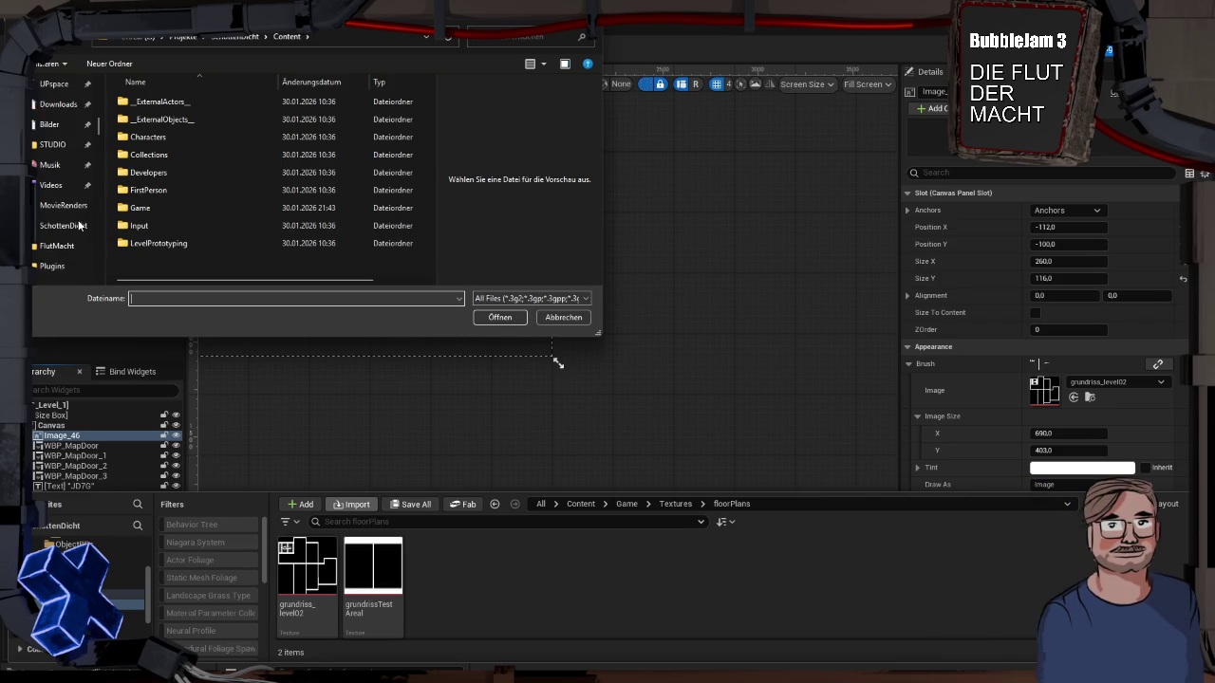
pyautogui.click(53, 145)
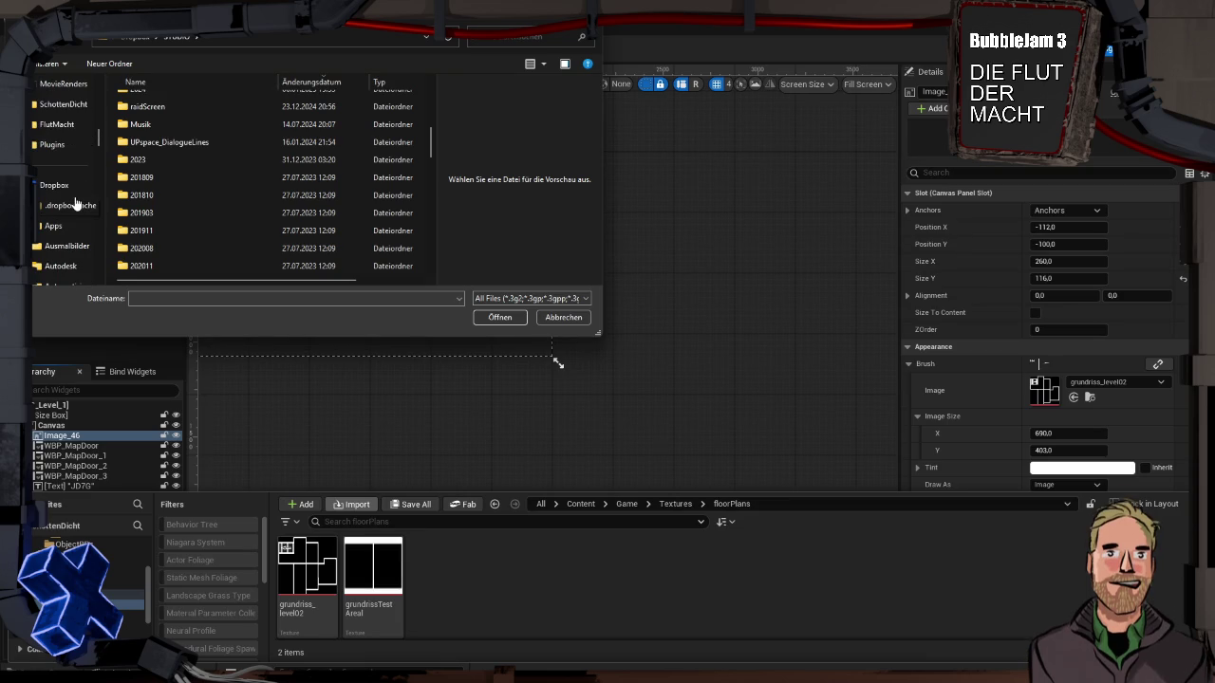
pyautogui.scroll(2, 74, 196)
pyautogui.click(68, 187)
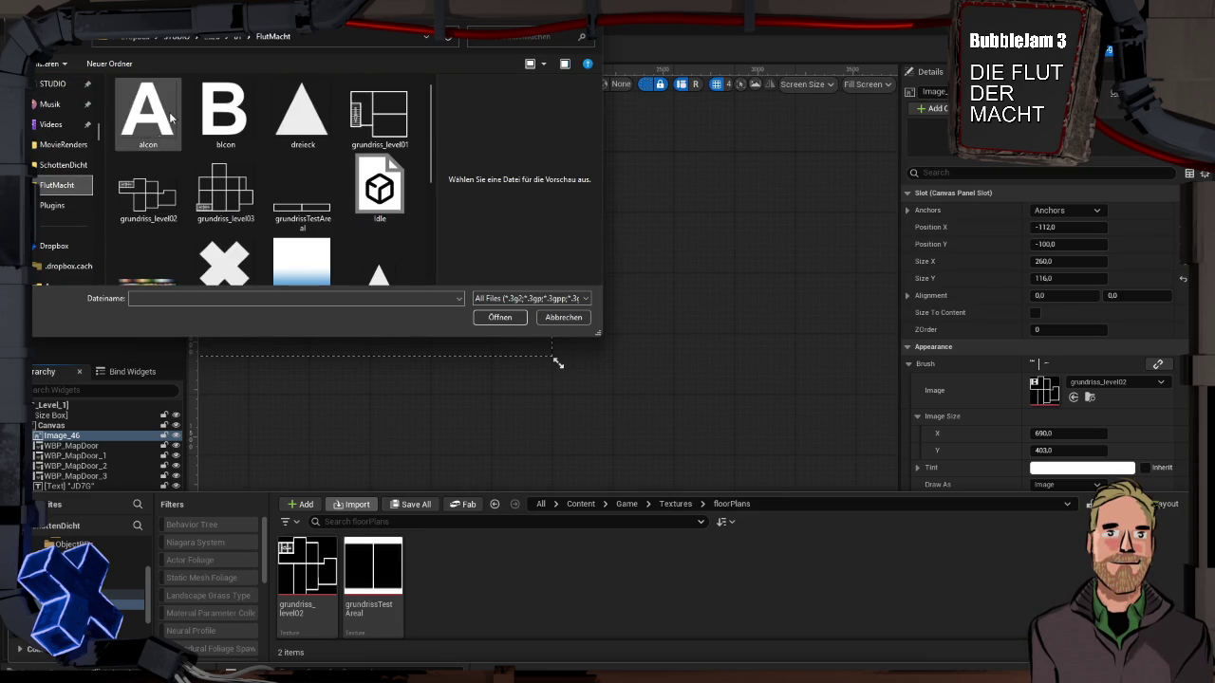
pyautogui.click(235, 202)
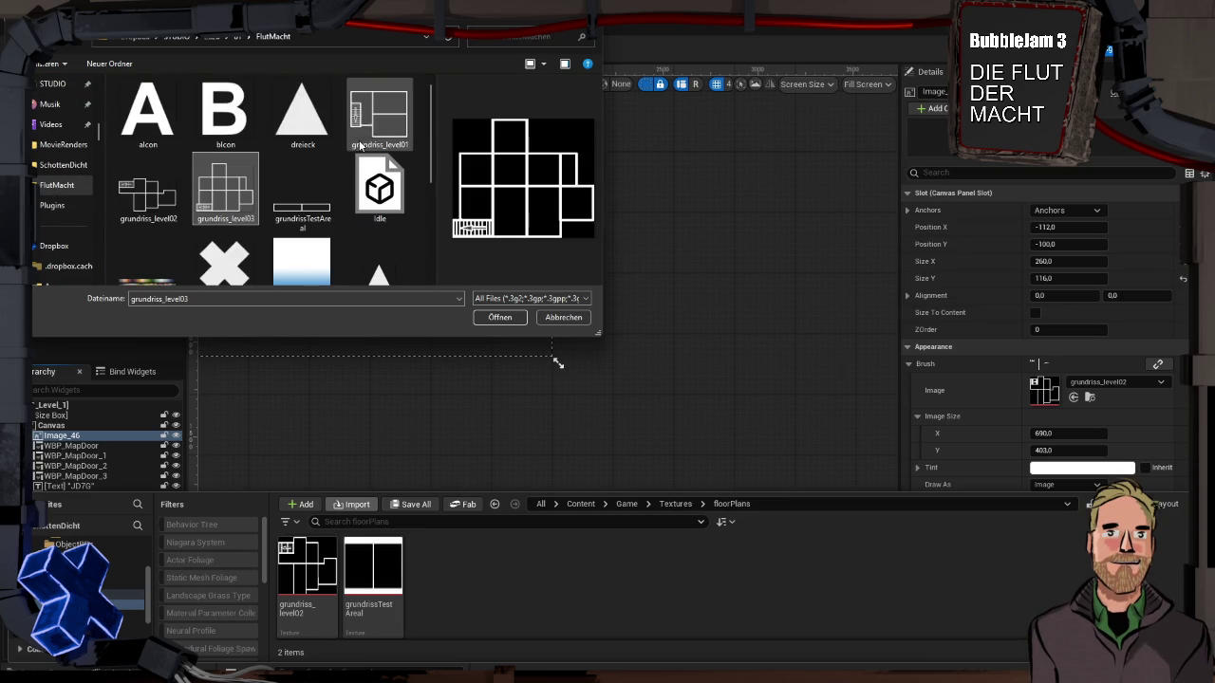
pyautogui.keyDown('ctrl'); pyautogui.click(368, 123); pyautogui.keyUp('ctrl')
pyautogui.click(500, 317)
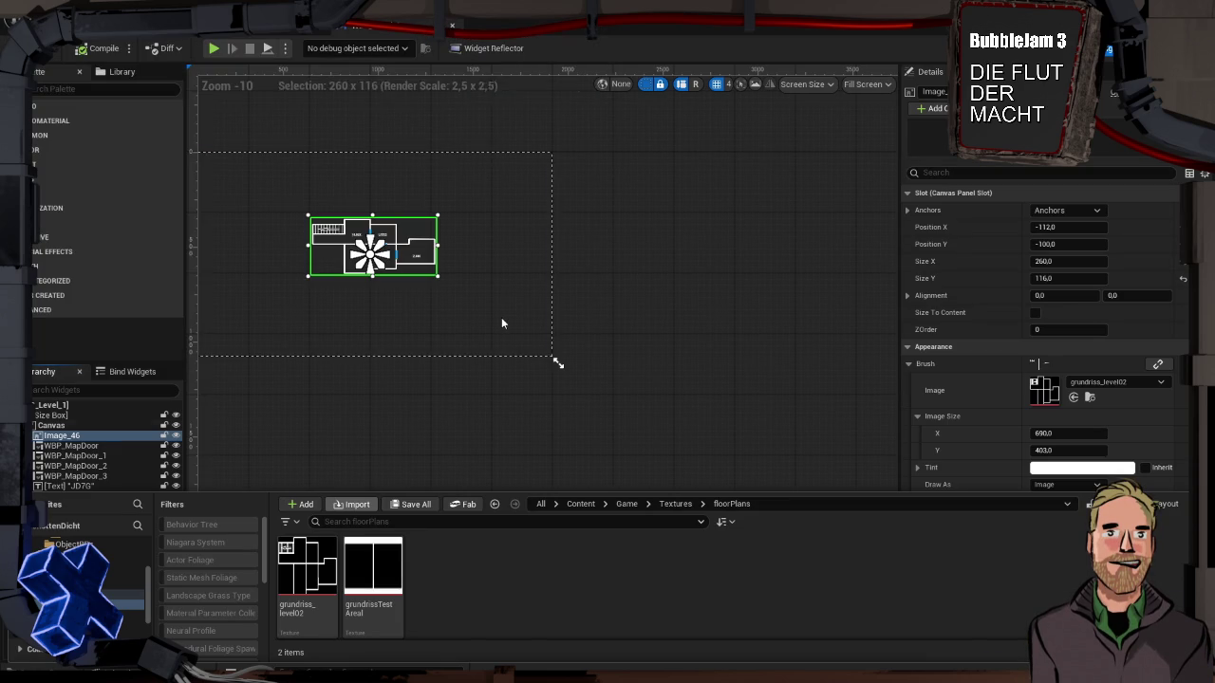
pyautogui.moveTo(307, 570)
pyautogui.mouseDown()
pyautogui.moveTo(496, 388)
pyautogui.moveTo(489, 556)
pyautogui.mouseUp()
pyautogui.moveTo(307, 570)
pyautogui.mouseDown()
pyautogui.moveTo(1039, 389)
pyautogui.moveTo(1079, 390)
pyautogui.mouseUp()
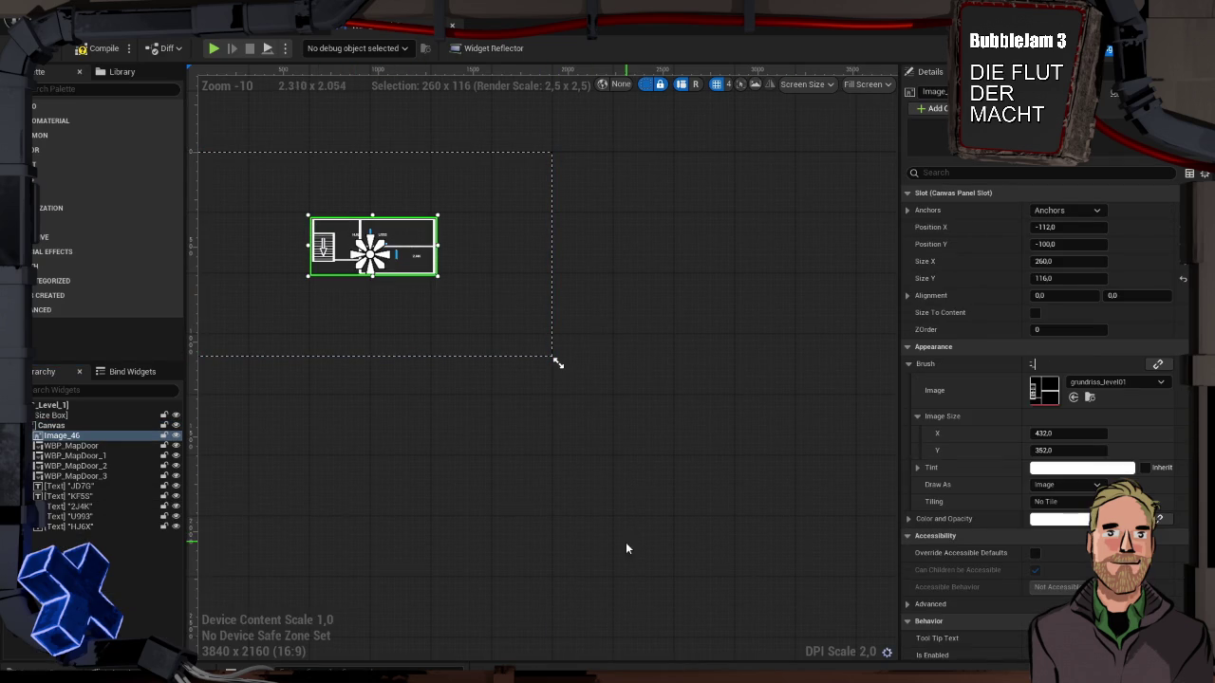
pyautogui.hotkey('ctrl', 'space')
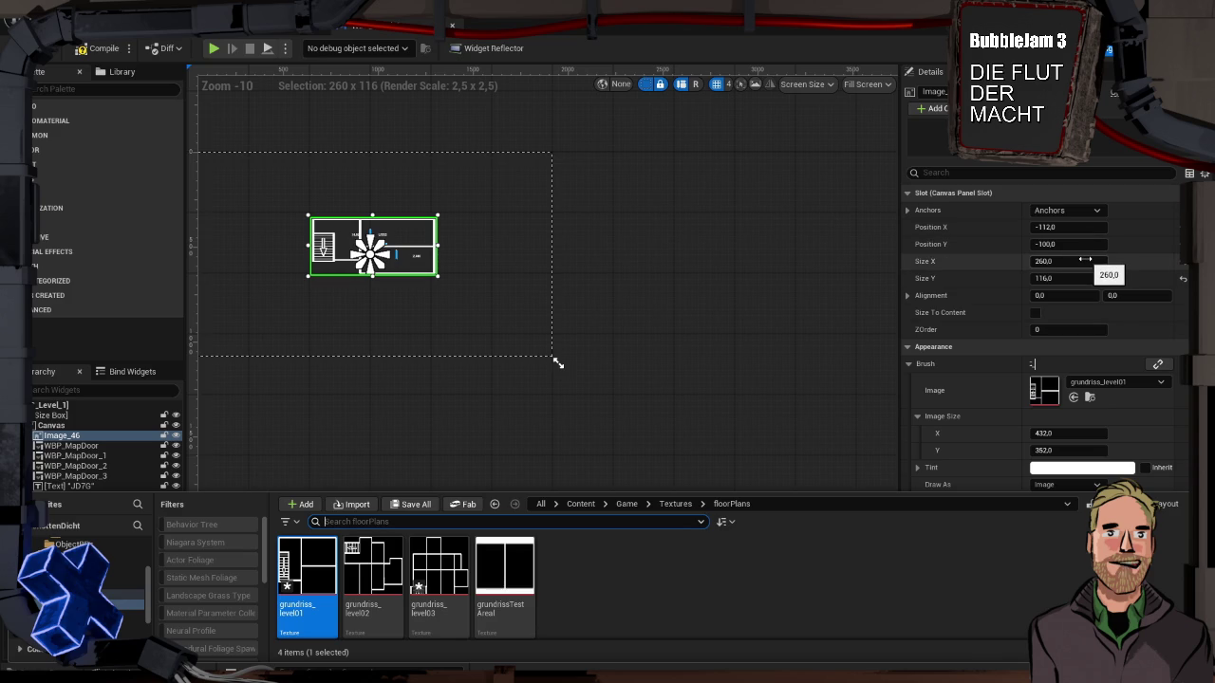
pyautogui.click(1035, 312)
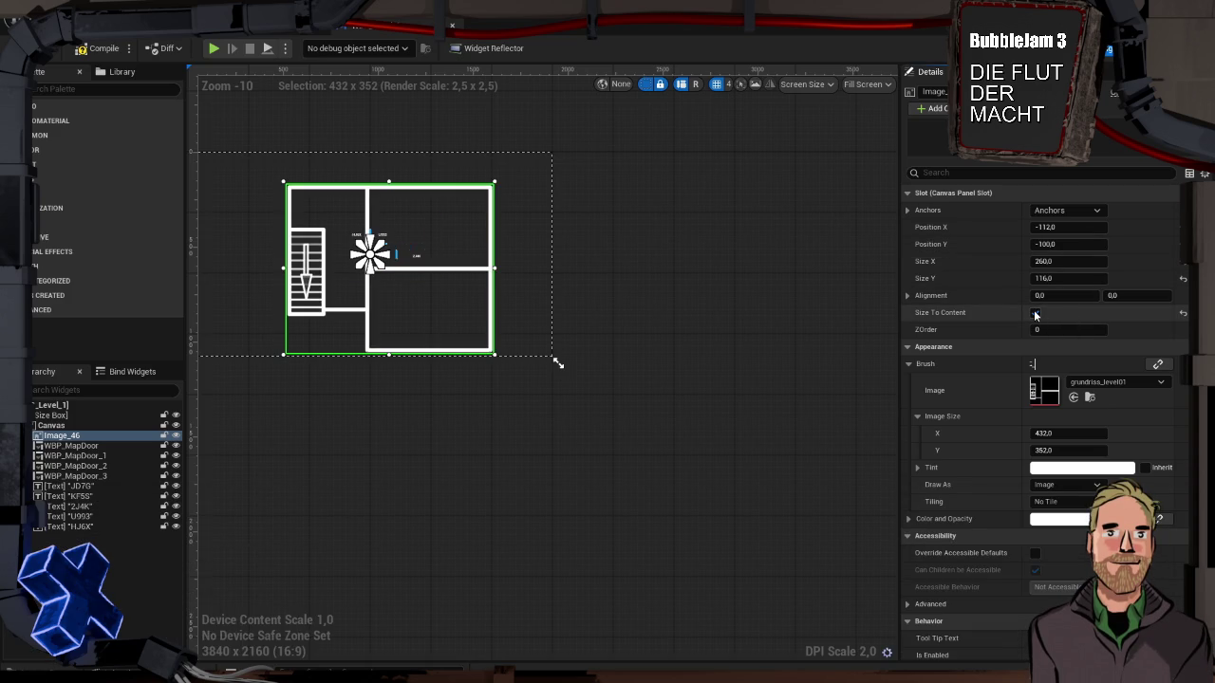
pyautogui.click(1036, 315)
pyautogui.click(1036, 315)
pyautogui.click(1035, 314)
pyautogui.click(1064, 262)
pyautogui.write('432')
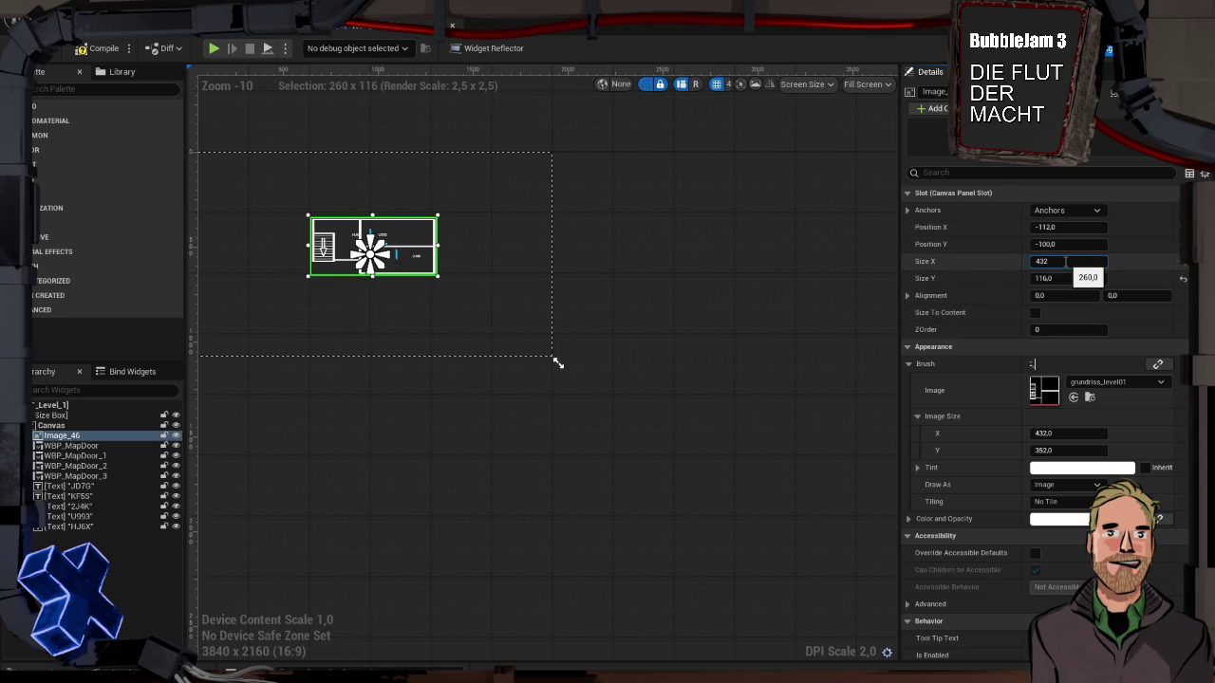
pyautogui.press('Tab')
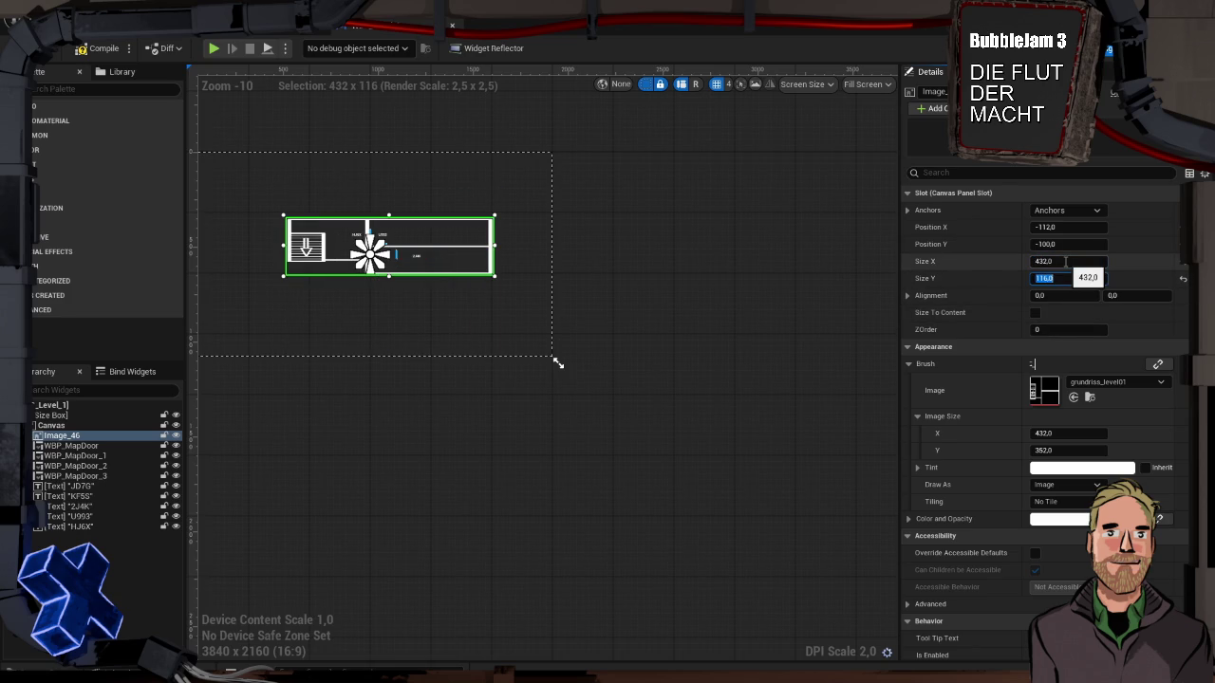
pyautogui.hotkey('ctrl', 'space')
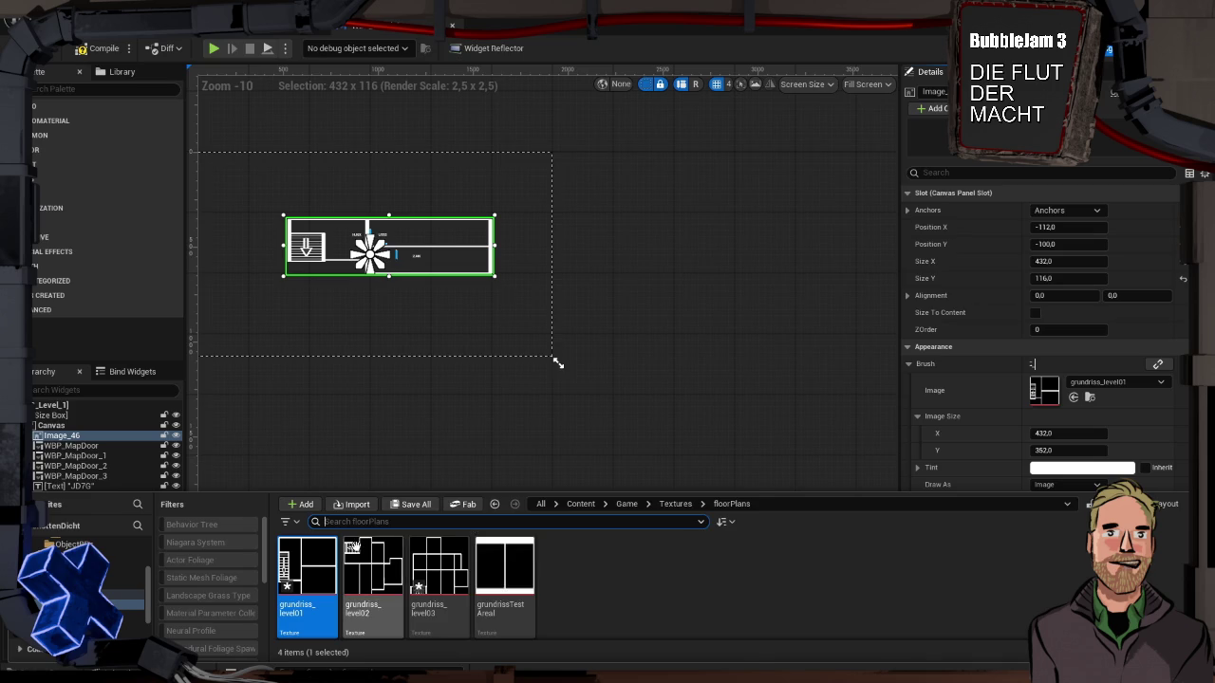
pyautogui.moveTo(356, 553)
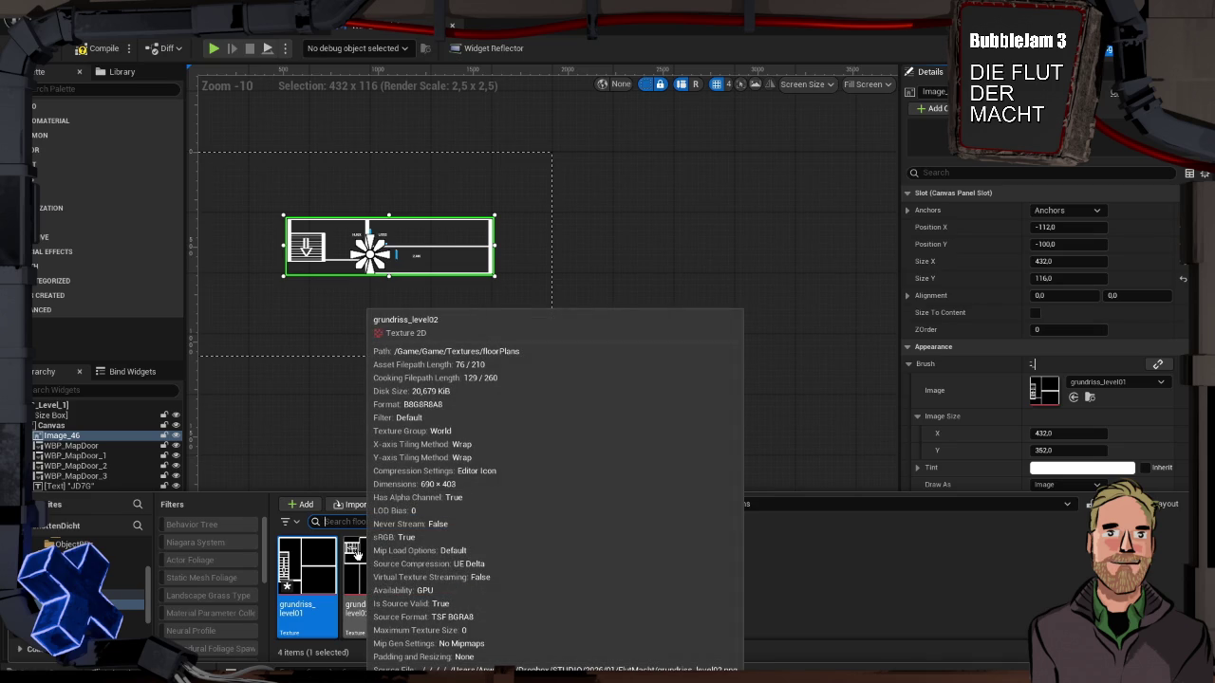
pyautogui.moveTo(317, 558)
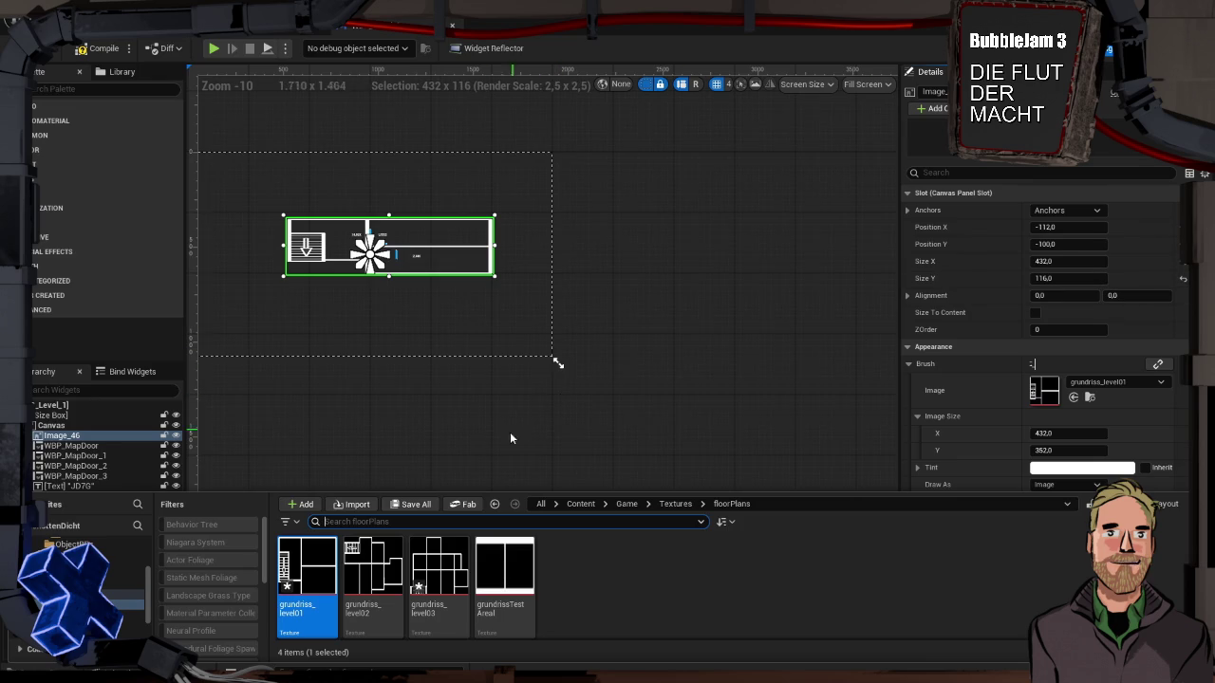
pyautogui.click(372, 444)
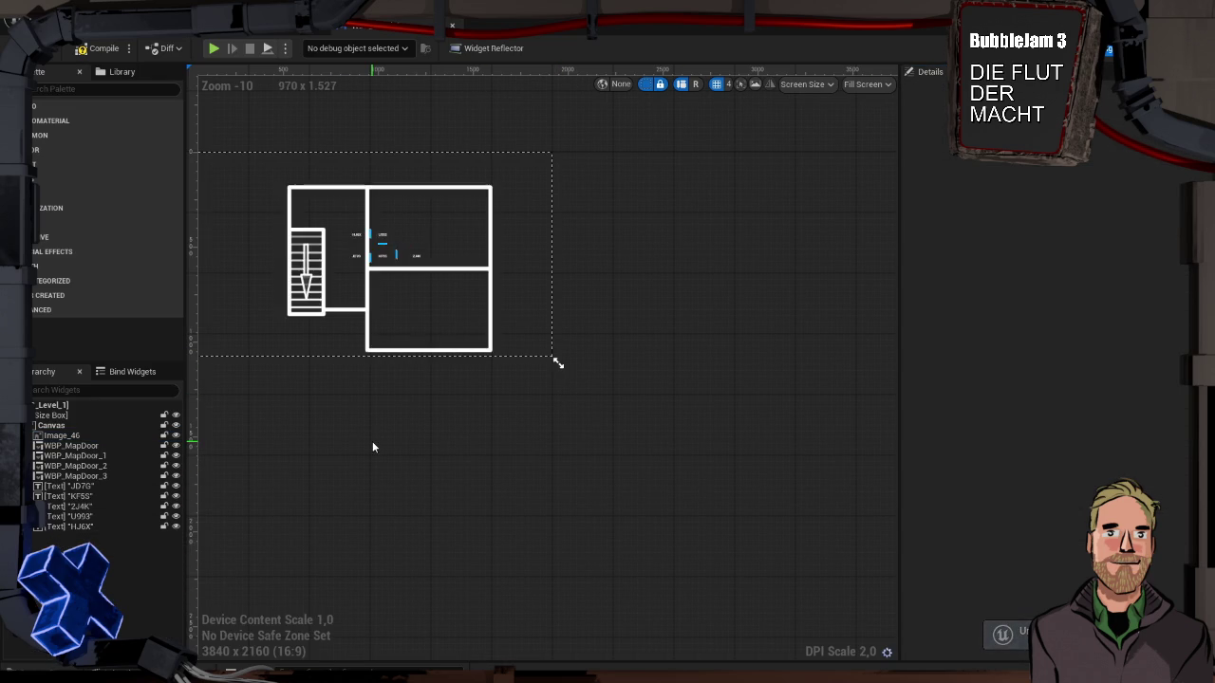
pyautogui.click(362, 224)
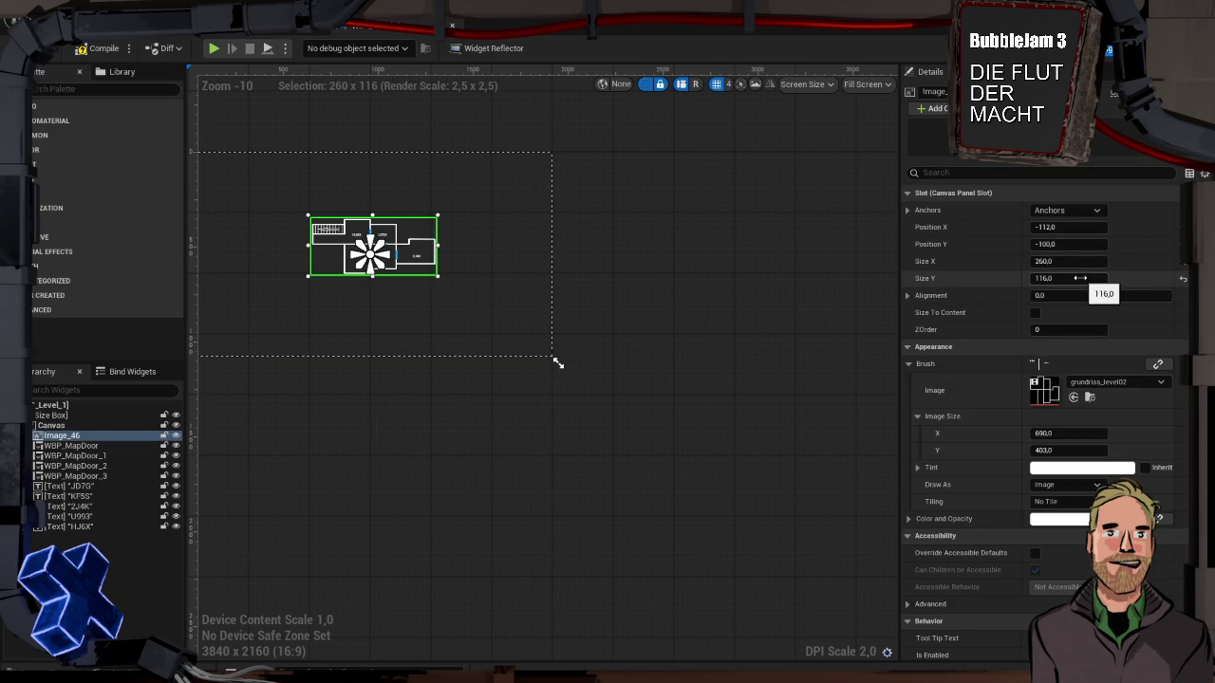
pyautogui.scroll(7, 371, 251)
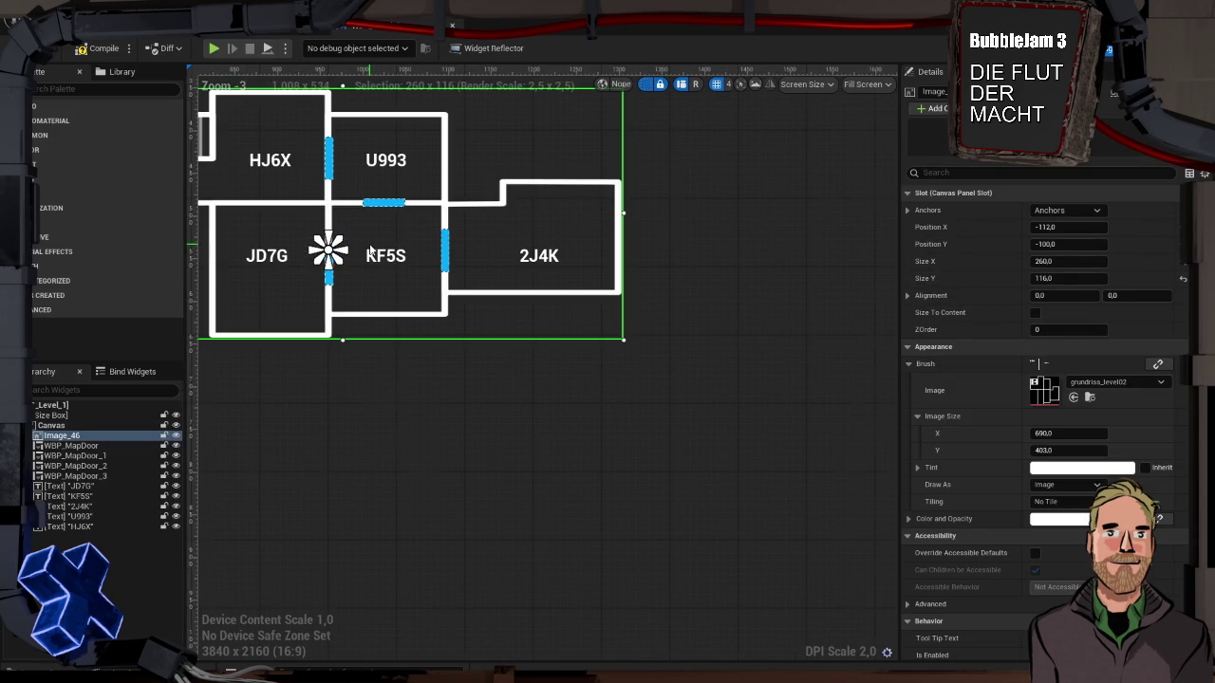
pyautogui.scroll(-2, 371, 250)
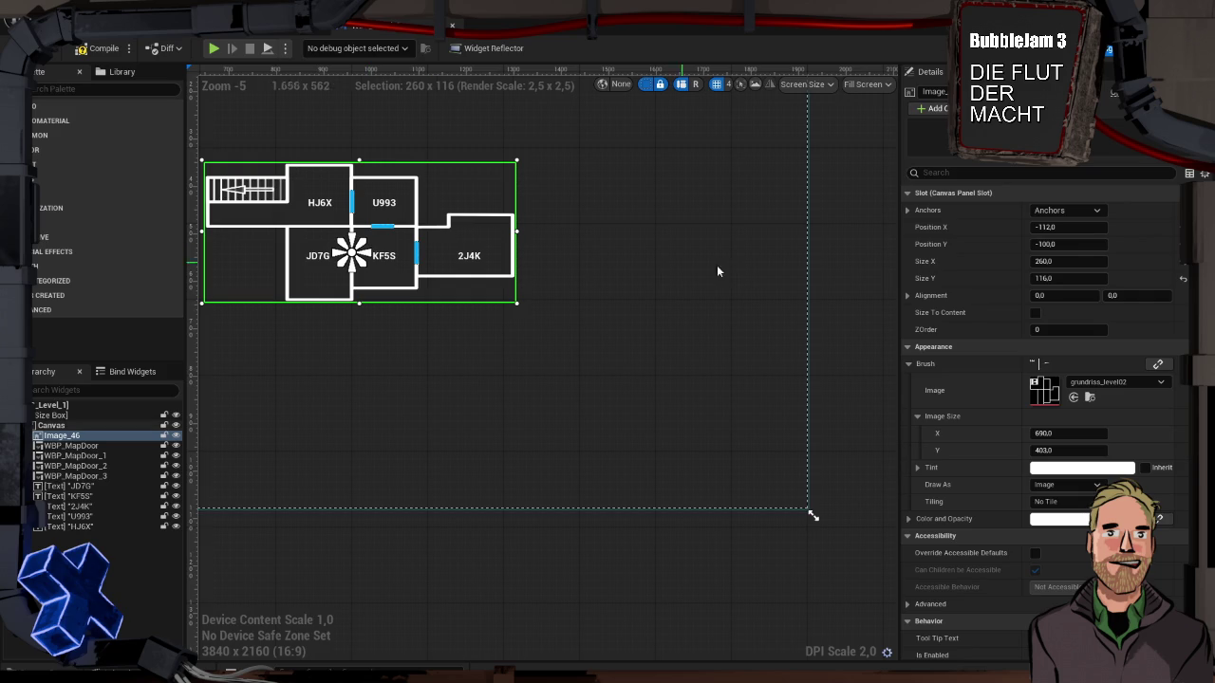
pyautogui.click(1036, 314)
pyautogui.scroll(-5, 620, 273)
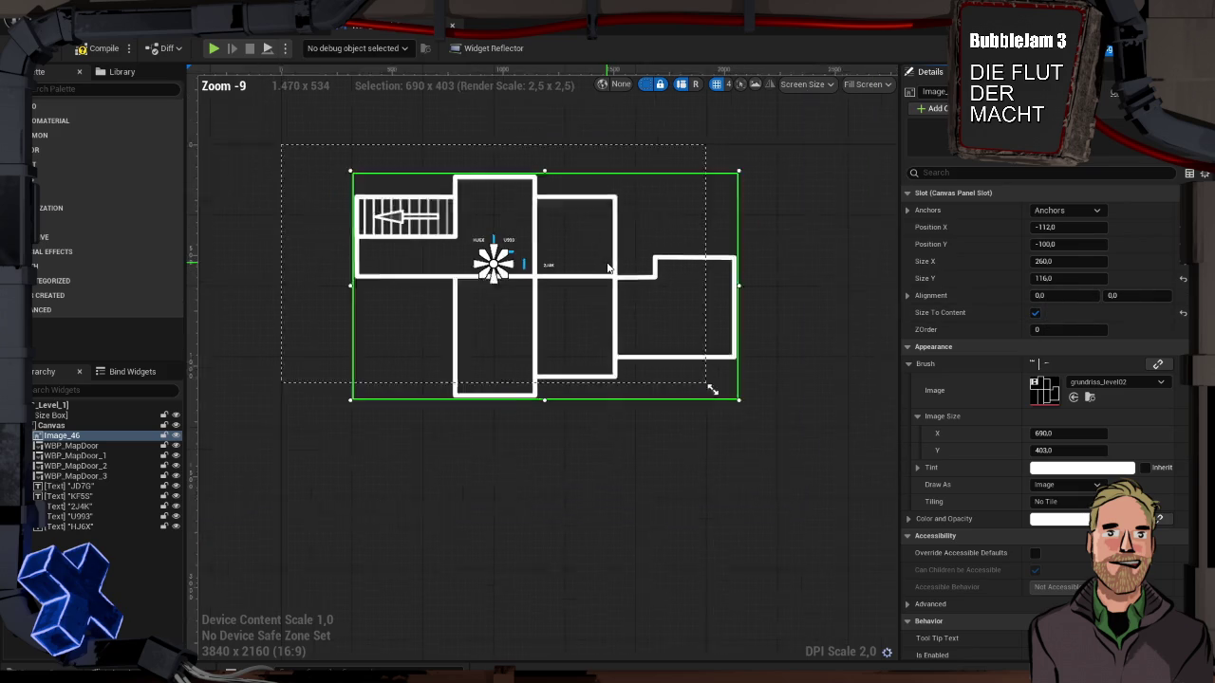
pyautogui.scroll(1, 619, 272)
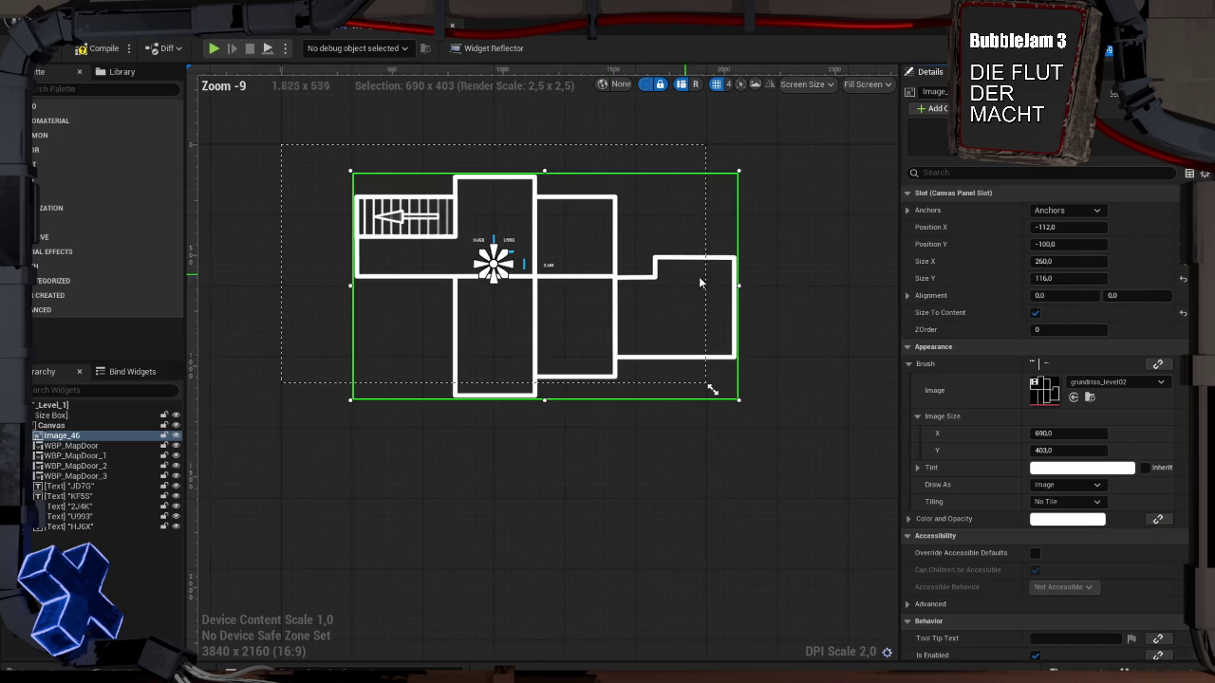
pyautogui.click(1035, 314)
pyautogui.click(1036, 314)
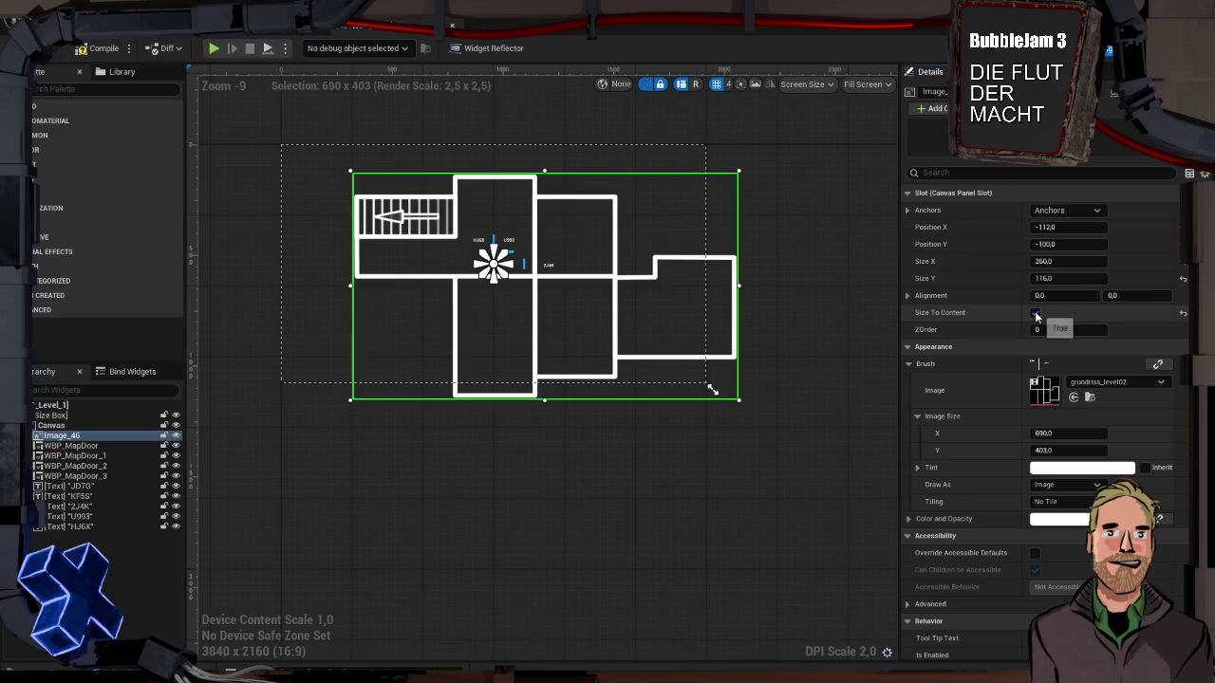
pyautogui.click(1035, 314)
pyautogui.click(1035, 314)
pyautogui.click(1035, 314)
pyautogui.click(1036, 314)
pyautogui.click(1035, 314)
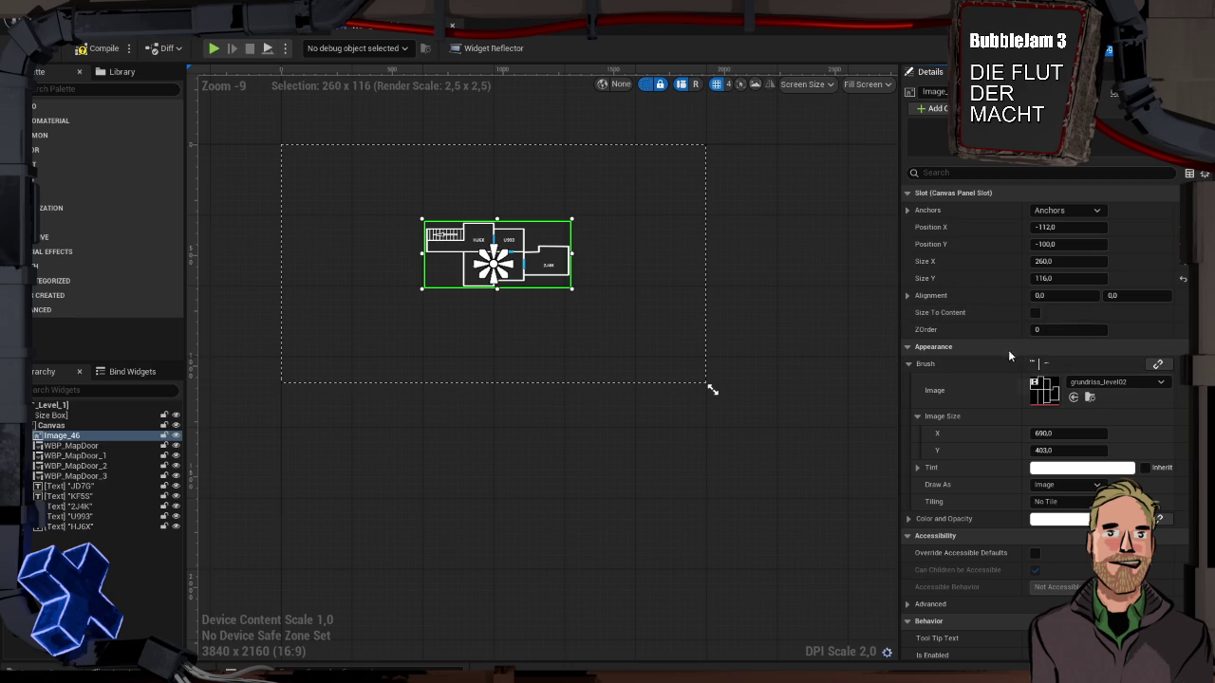
pyautogui.scroll(-6, 1071, 439)
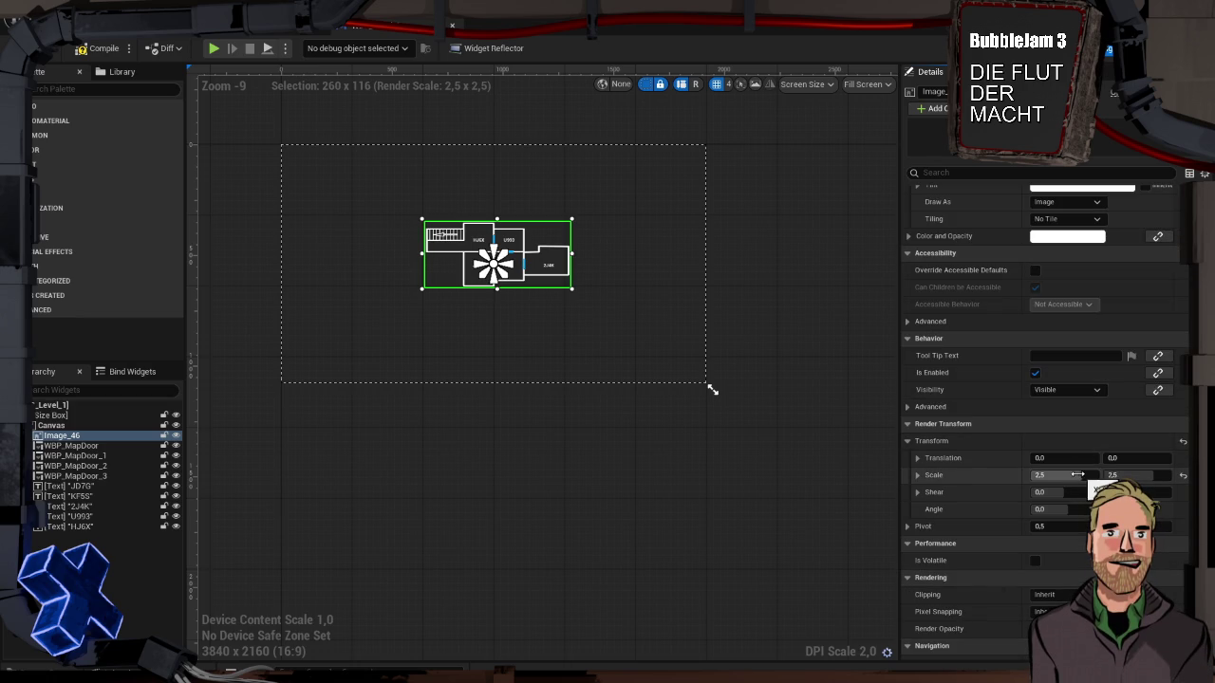
pyautogui.scroll(4, 995, 445)
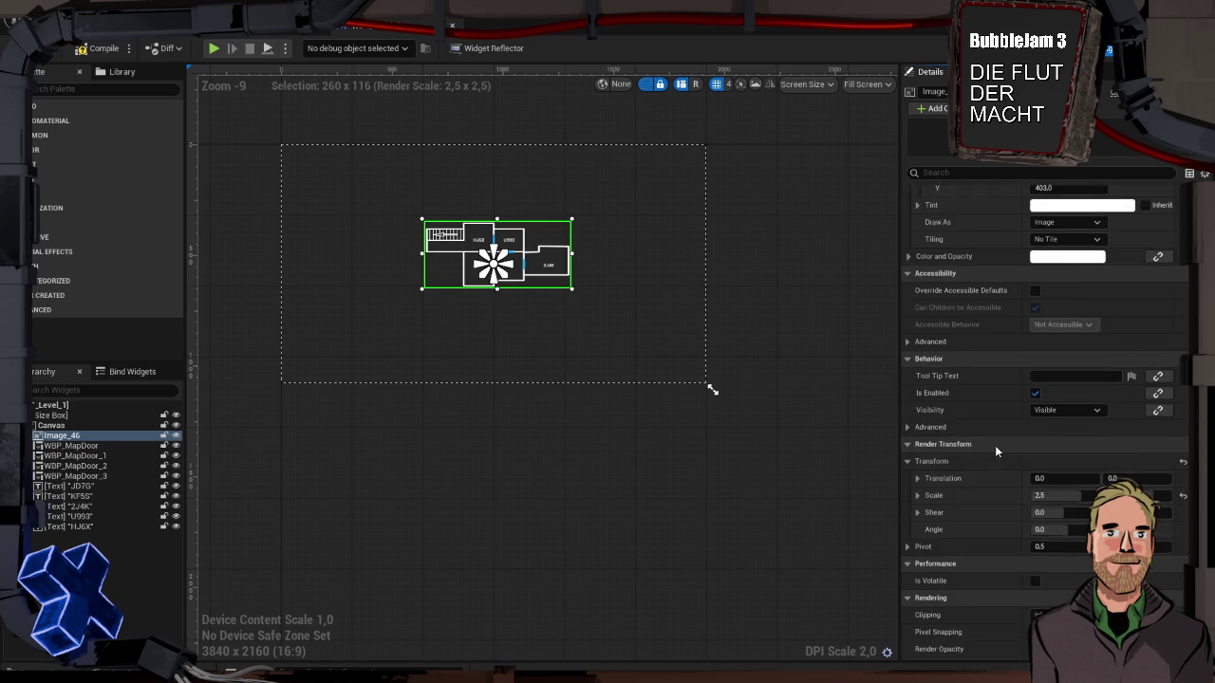
pyautogui.scroll(2, 997, 443)
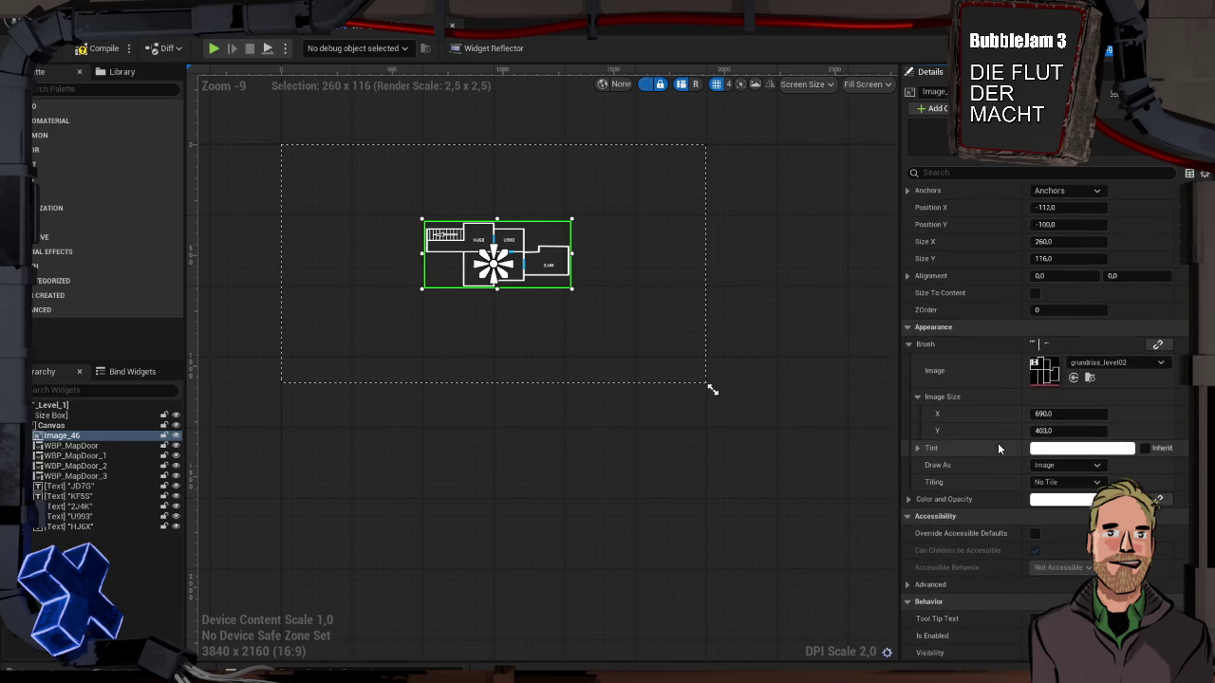